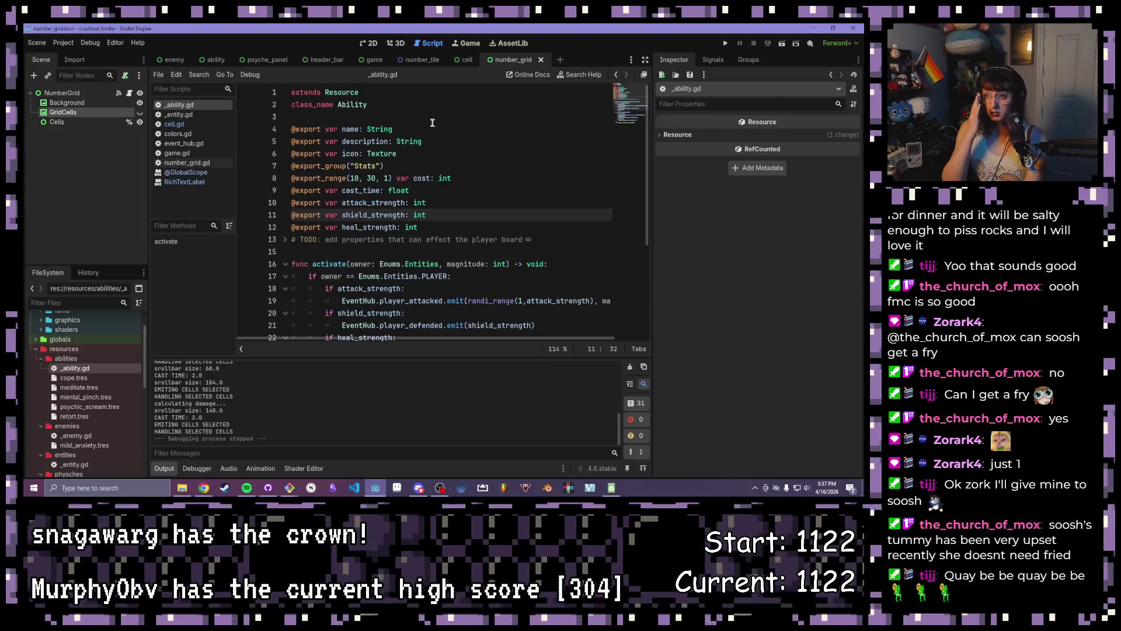
Review the ability's exported properties: description, Stats group, cast_time and heal_strength
{"action": "left_click_drag", "start_coordinate": [454, 227], "coordinate": [452, 128]}
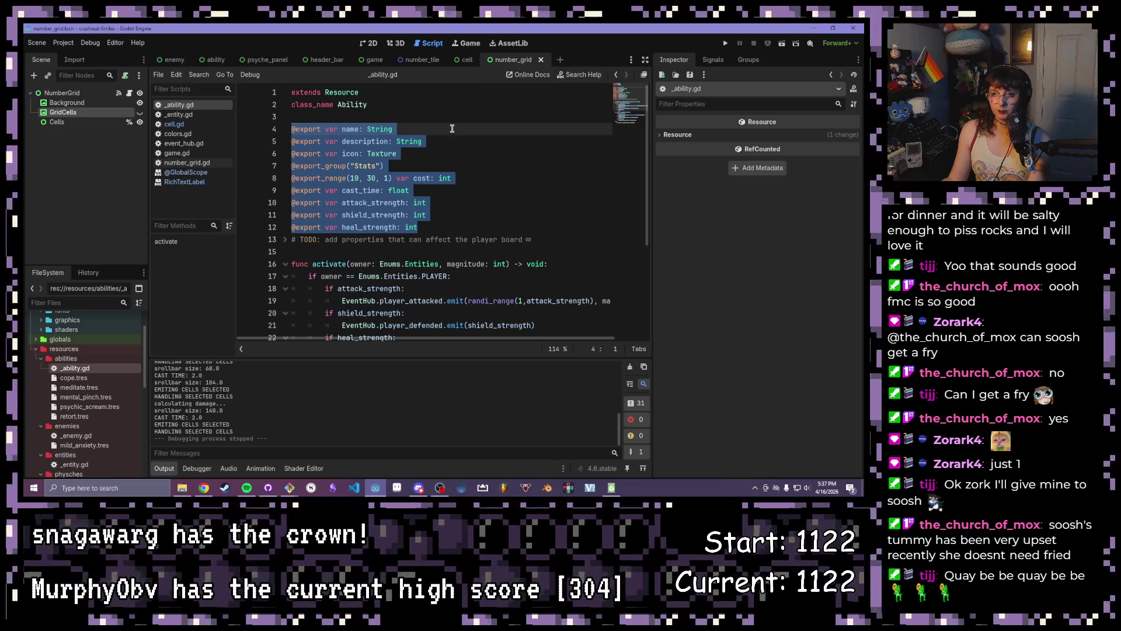
{"action": "left_click", "coordinate": [452, 128]}
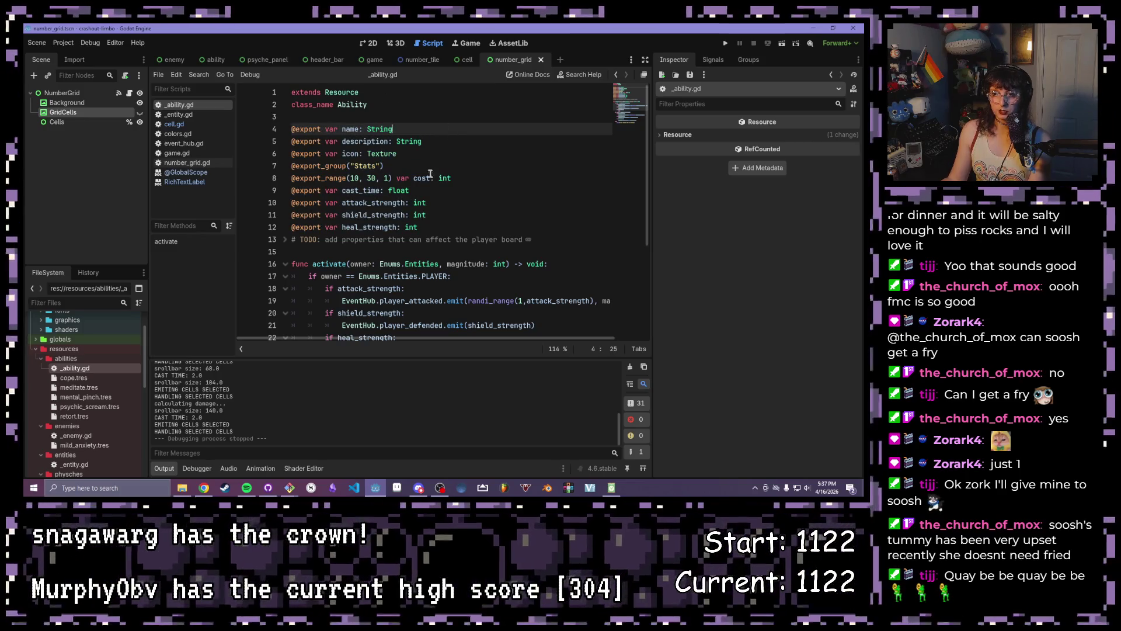
{"action": "left_click", "coordinate": [454, 226]}
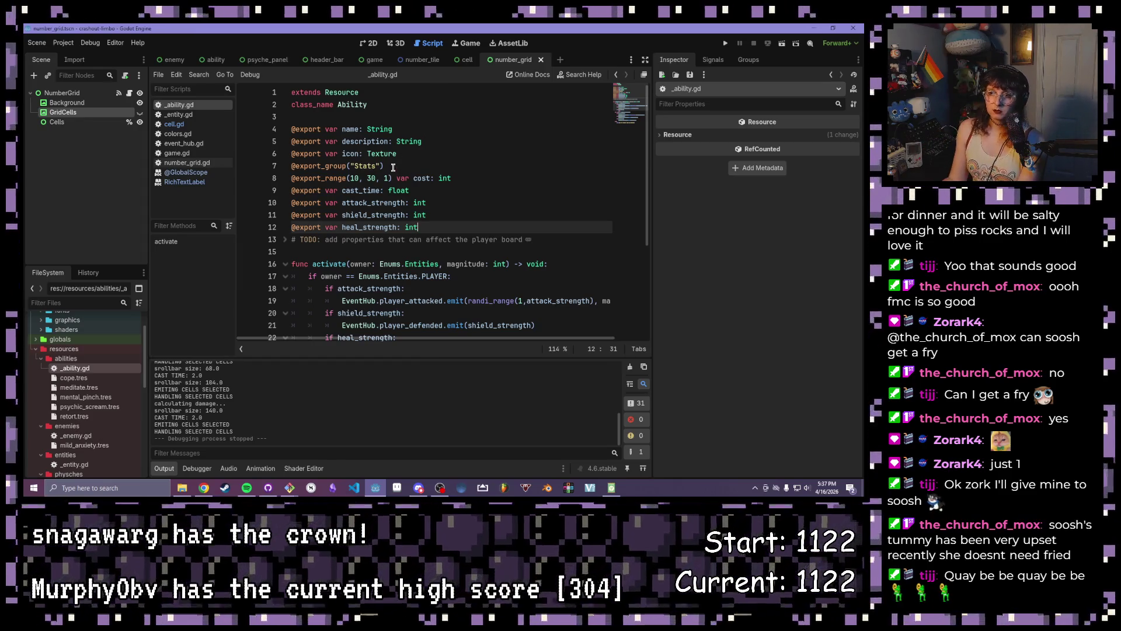
{"action": "left_click", "coordinate": [394, 166]}
{"action": "left_click", "coordinate": [428, 120]}
{"action": "left_click", "coordinate": [446, 140]}
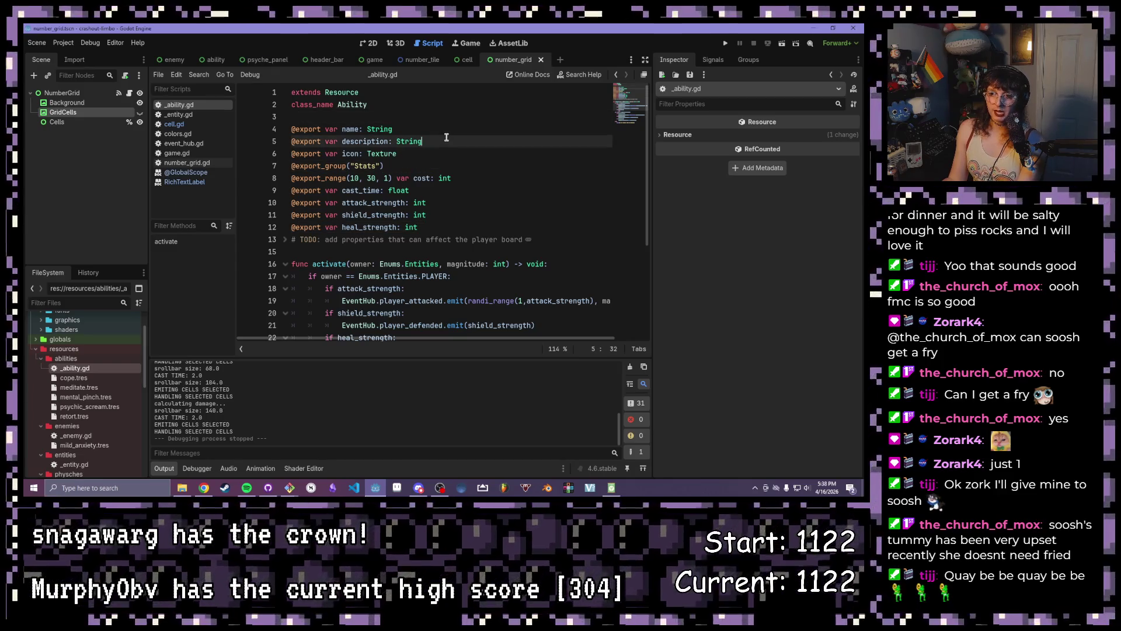
{"action": "left_click", "coordinate": [435, 151]}
{"action": "left_click", "coordinate": [407, 165]}
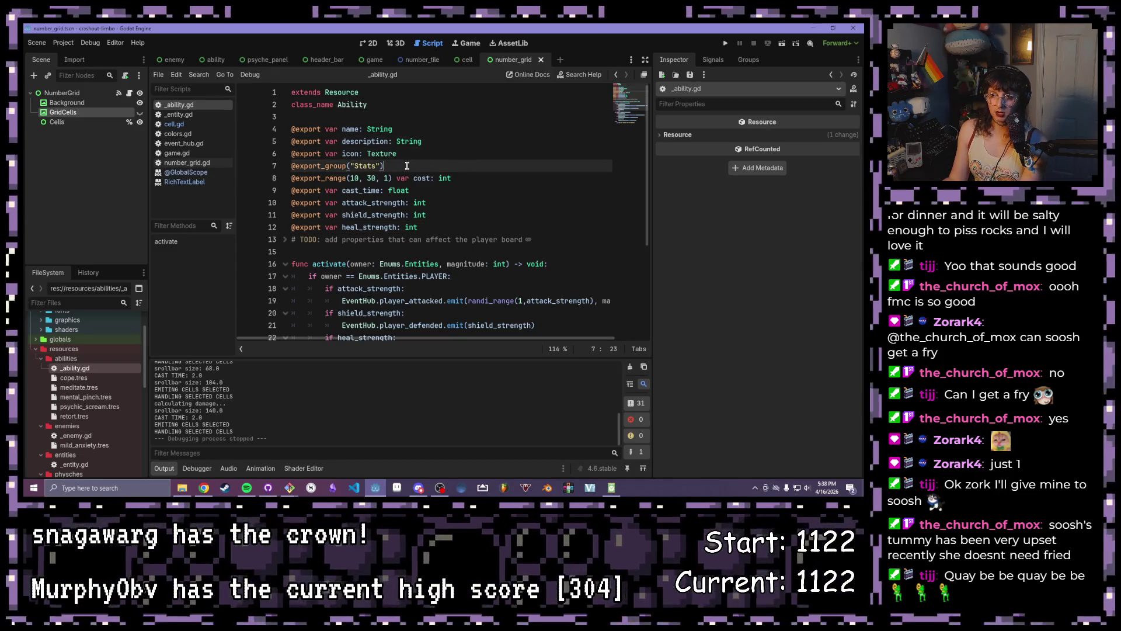
{"action": "left_click", "coordinate": [452, 191]}
{"action": "left_click", "coordinate": [446, 215]}
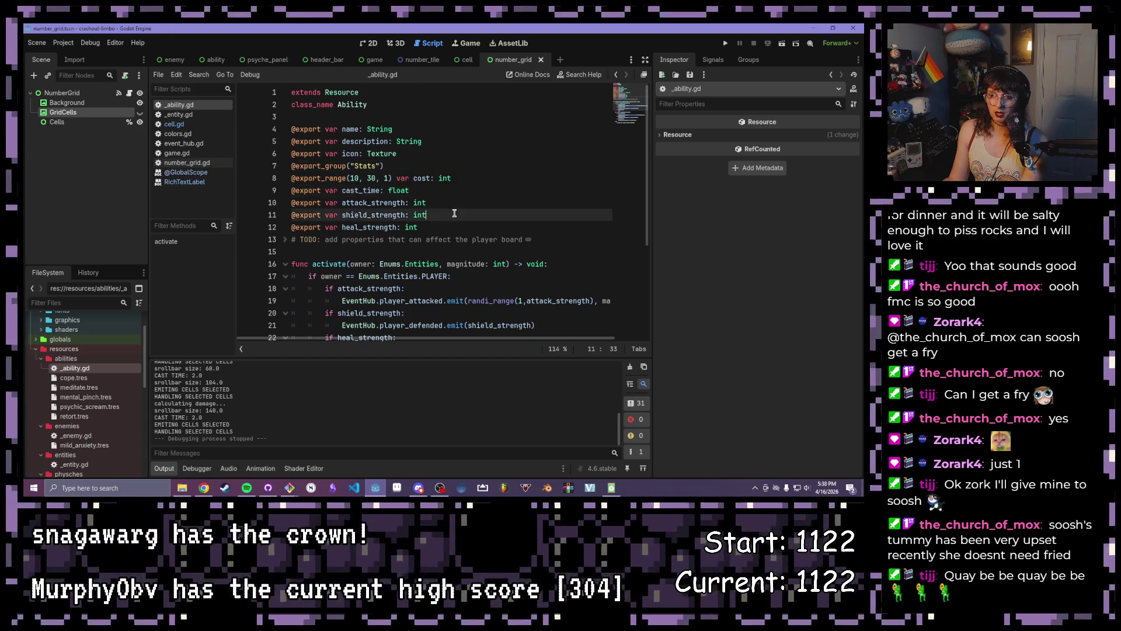
{"action": "left_click", "coordinate": [445, 227]}
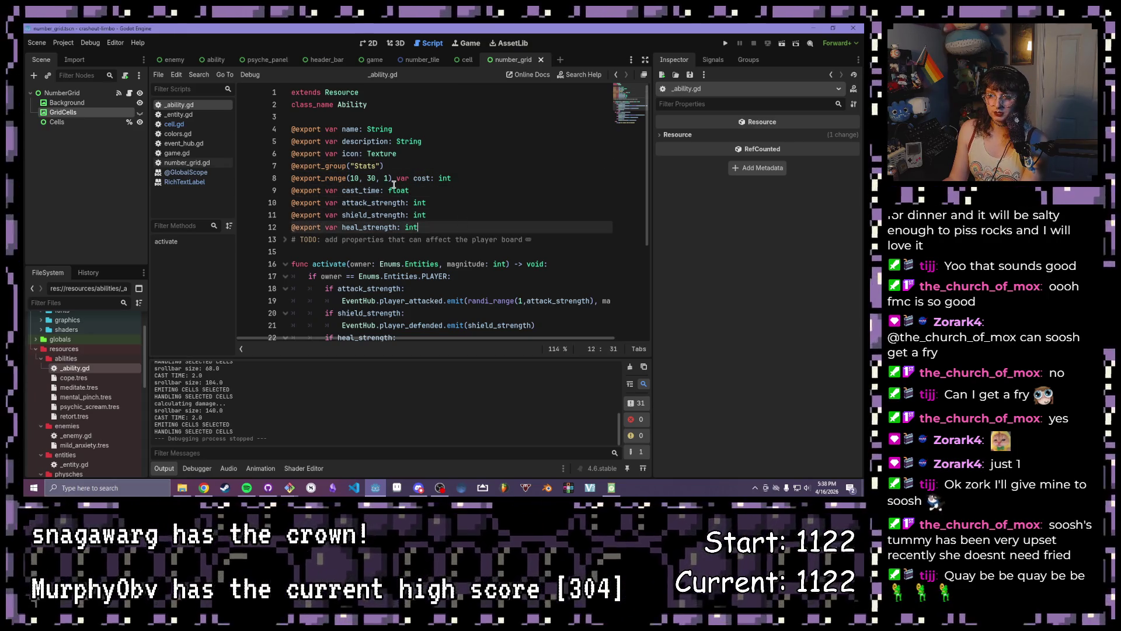
{"action": "left_click", "coordinate": [390, 191]}
{"action": "left_click", "coordinate": [389, 168]}
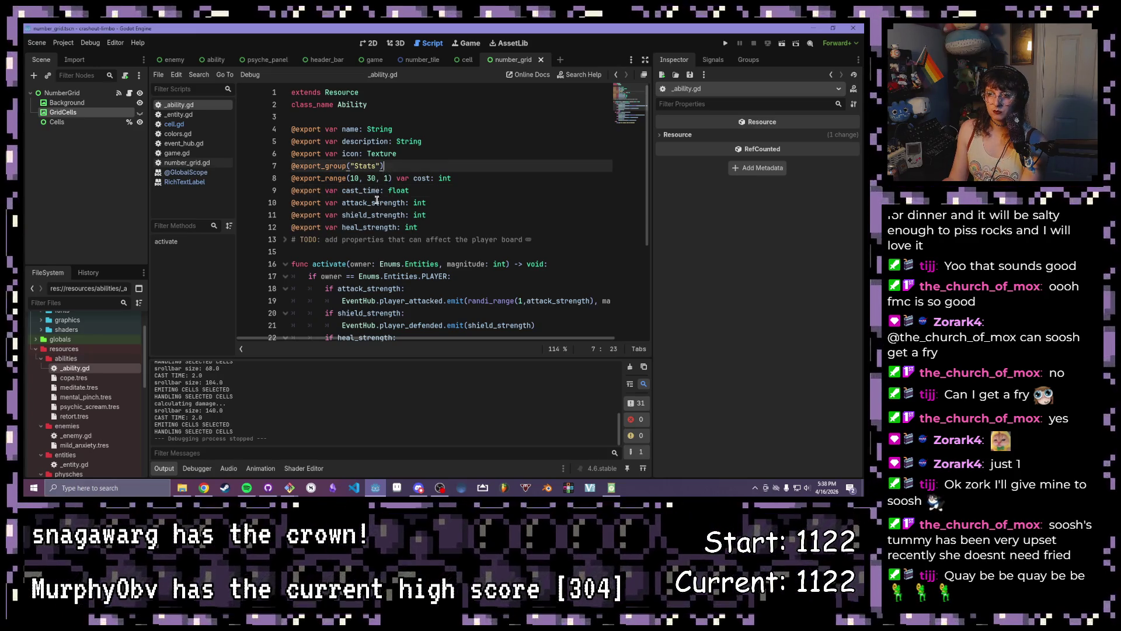
Look over the body of the activate function in _ability.gd
{"action": "scroll", "coordinate": [377, 200], "scroll_direction": "down", "scroll_amount": 3}
{"action": "scroll", "coordinate": [377, 201], "scroll_direction": "down", "scroll_amount": 1}
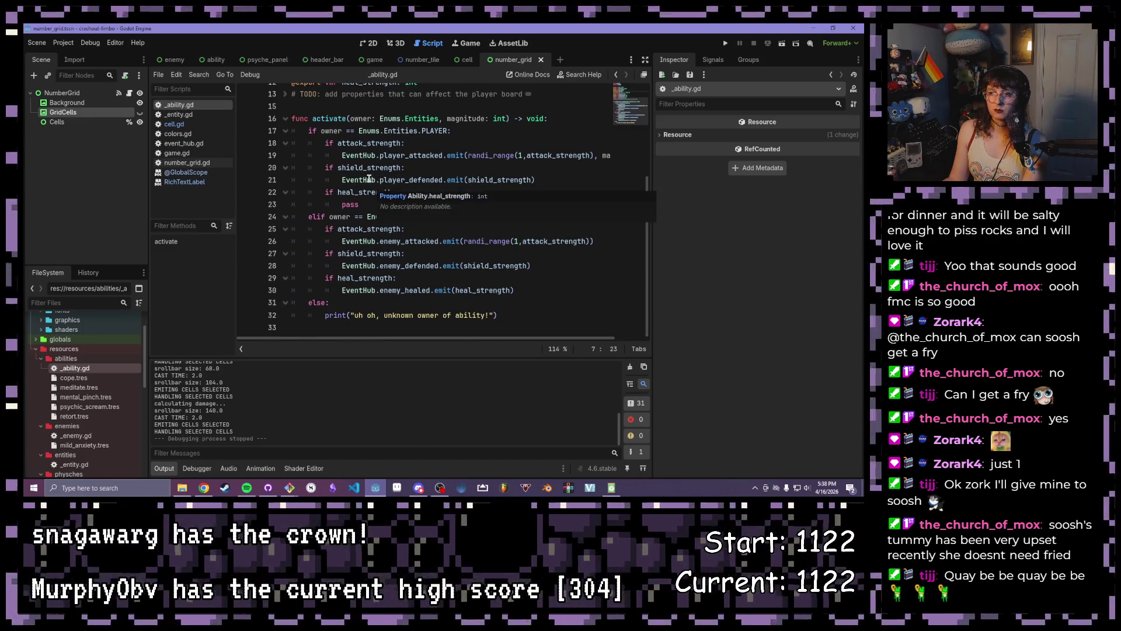
{"action": "scroll", "coordinate": [359, 196], "scroll_direction": "up", "scroll_amount": 2}
{"action": "scroll", "coordinate": [352, 203], "scroll_direction": "down", "scroll_amount": 2}
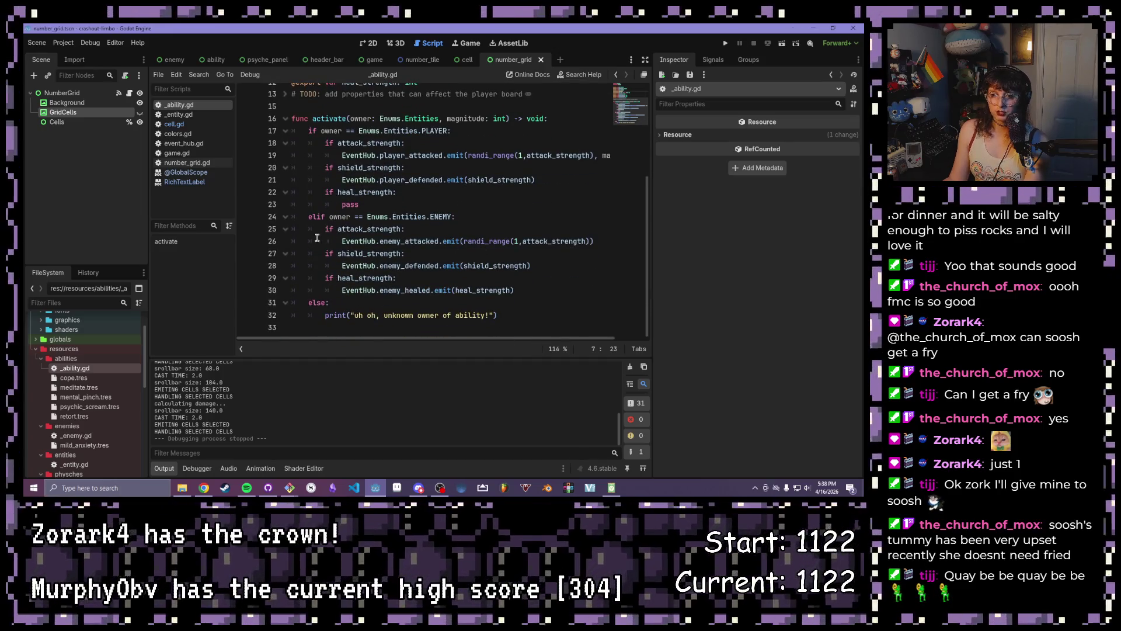
{"action": "left_click_drag", "start_coordinate": [519, 318], "coordinate": [311, 117]}
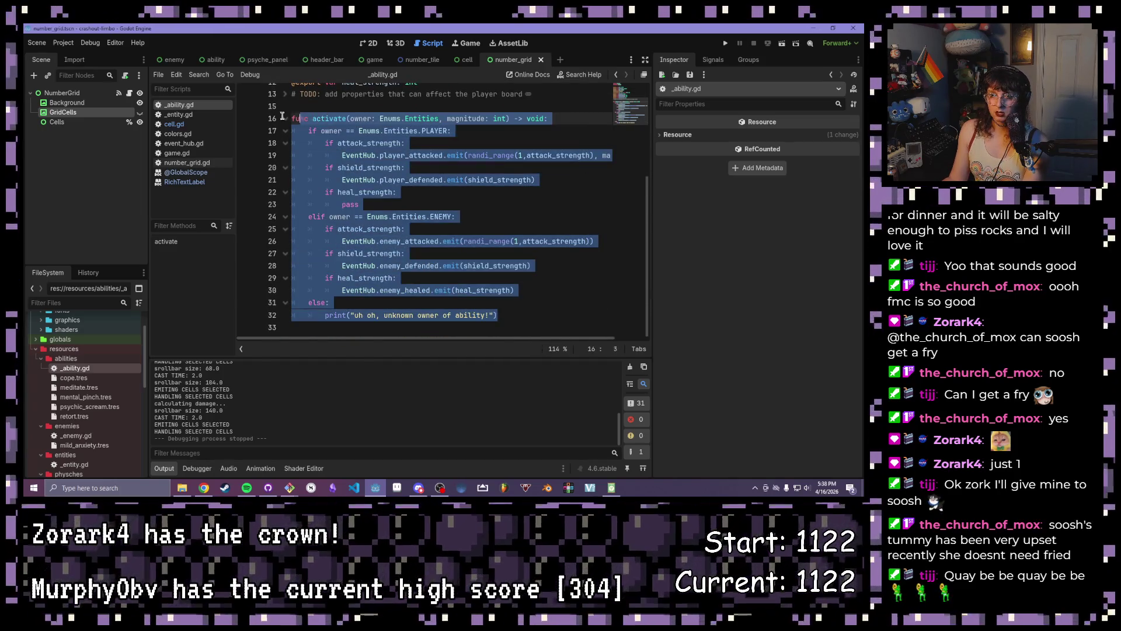
{"action": "left_click", "coordinate": [477, 196]}
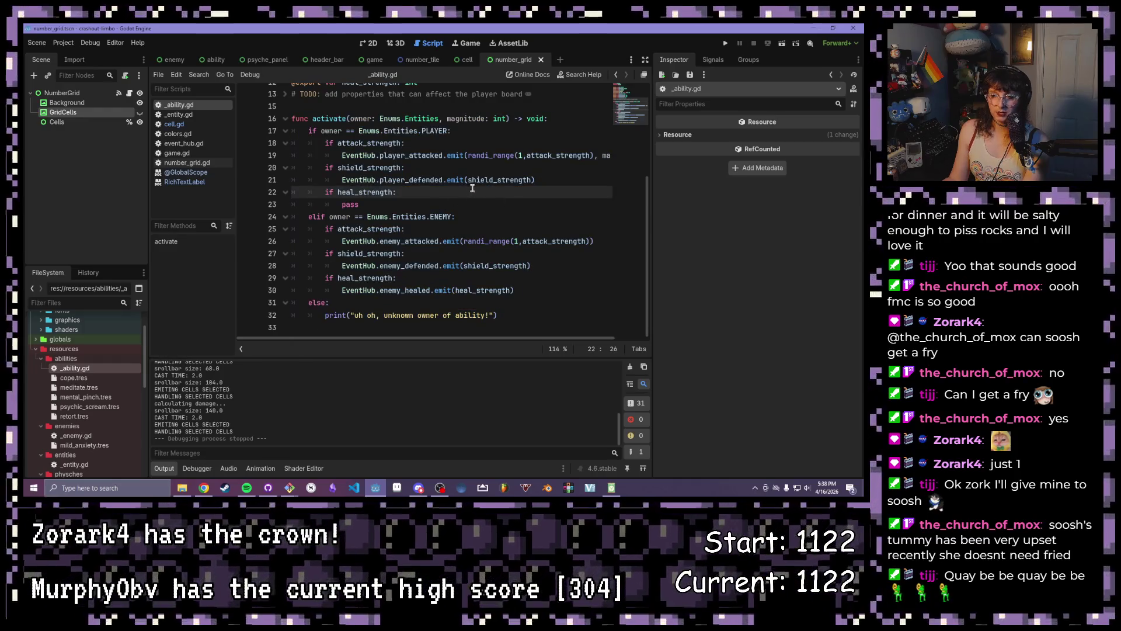
{"action": "scroll", "coordinate": [433, 210], "scroll_direction": "up", "scroll_amount": 5}
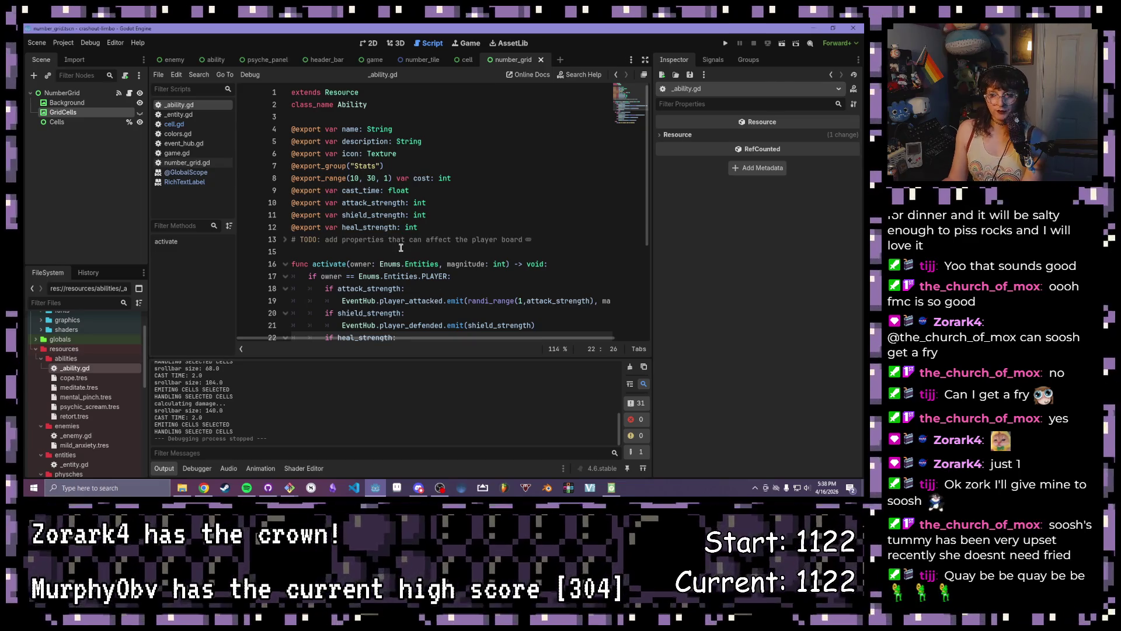
{"action": "scroll", "coordinate": [401, 247], "scroll_direction": "down", "scroll_amount": 1}
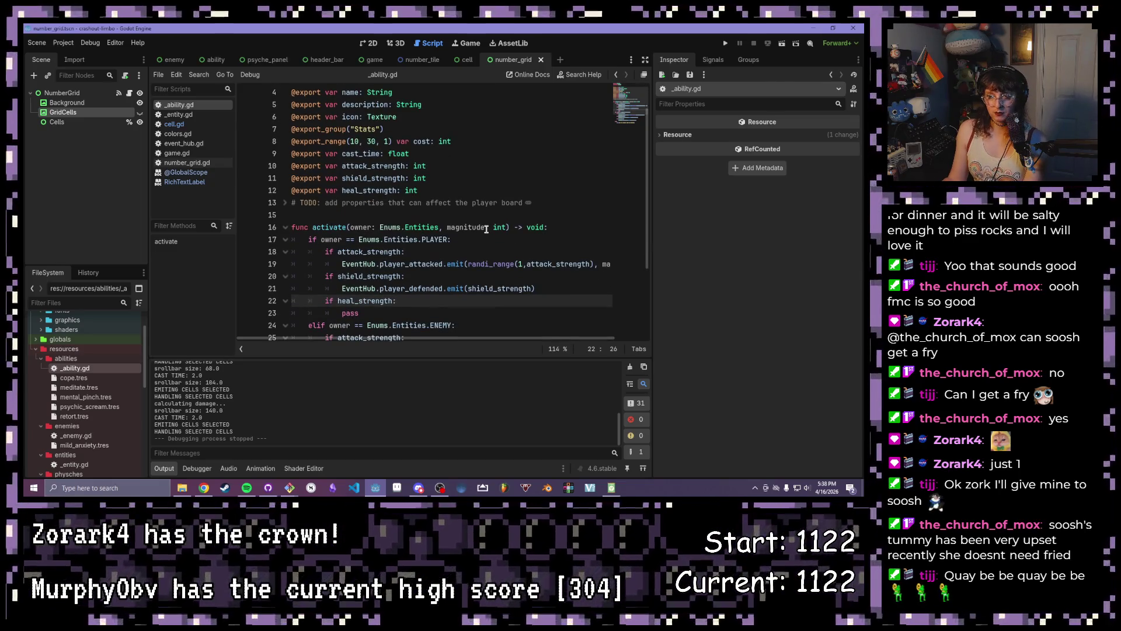
{"action": "scroll", "coordinate": [456, 212], "scroll_direction": "up", "scroll_amount": 1}
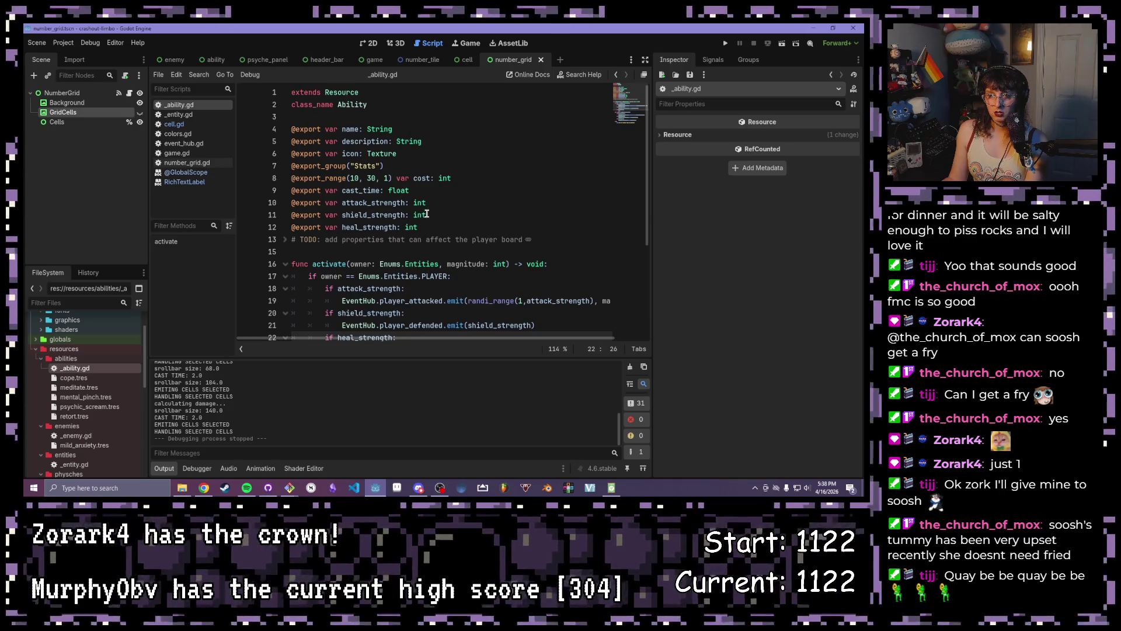
Inspect the attack, shield and heal strength exports and the uses of attack_strength
{"action": "mouse_move", "coordinate": [440, 228]}
{"action": "left_mouse_down"}
{"action": "mouse_move", "coordinate": [333, 203]}
{"action": "mouse_move", "coordinate": [277, 208]}
{"action": "left_mouse_up"}
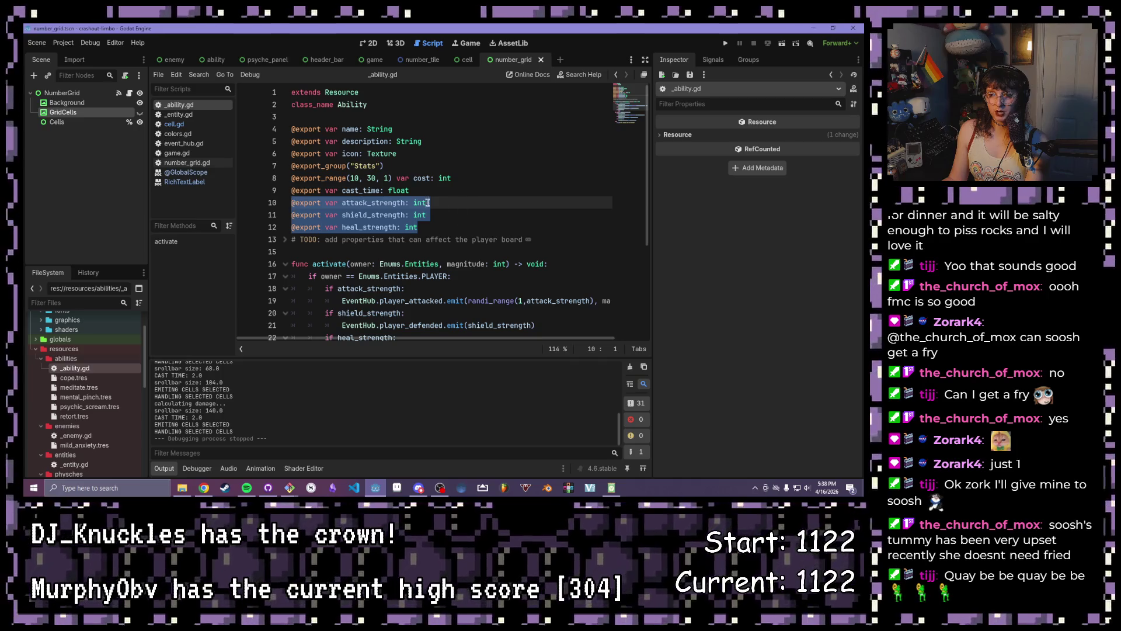
{"action": "left_click", "coordinate": [428, 188]}
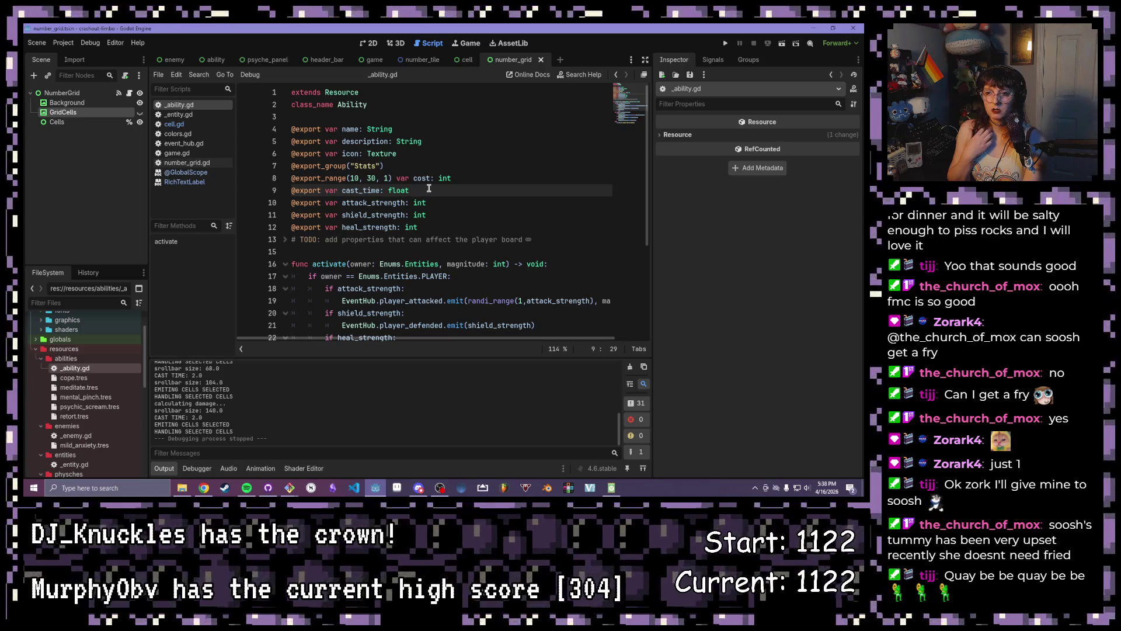
{"action": "key", "text": "Up"}
{"action": "key", "text": "Up"}
{"action": "key", "text": "Up"}
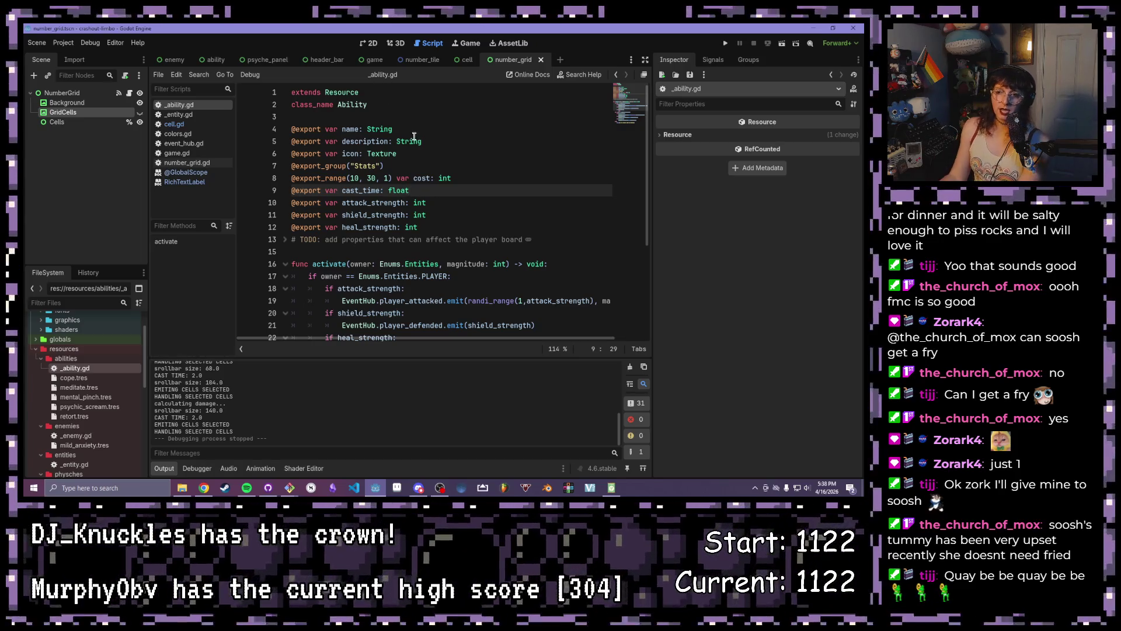
{"action": "key", "text": "shift+Home"}
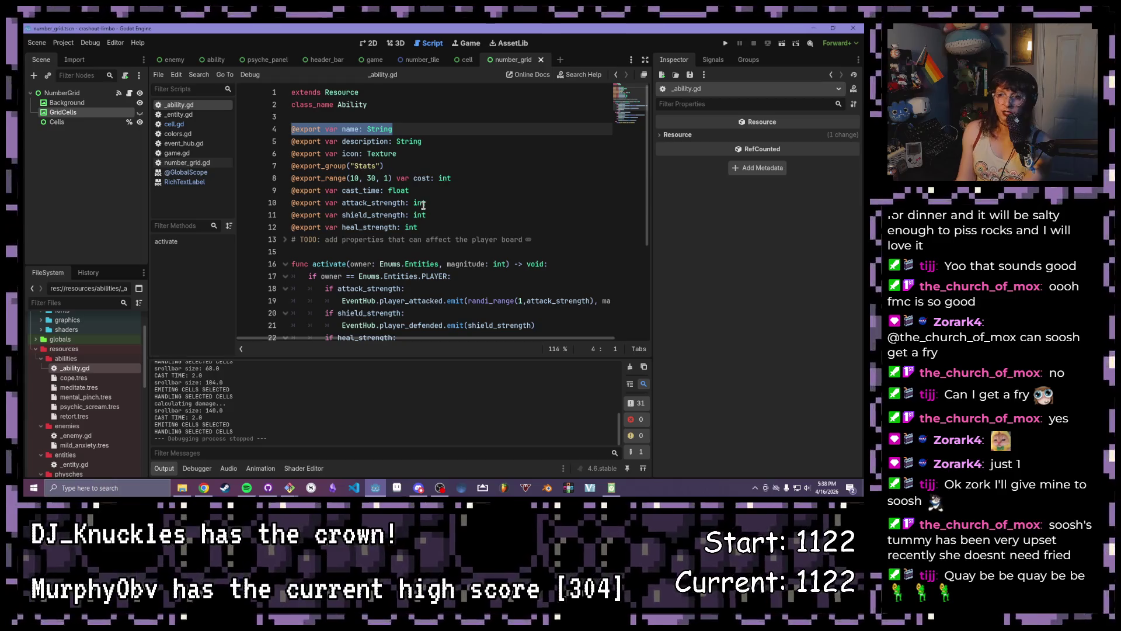
{"action": "scroll", "coordinate": [293, 279], "scroll_direction": "down", "scroll_amount": 2}
{"action": "left_click_drag", "start_coordinate": [324, 215], "coordinate": [472, 227]}
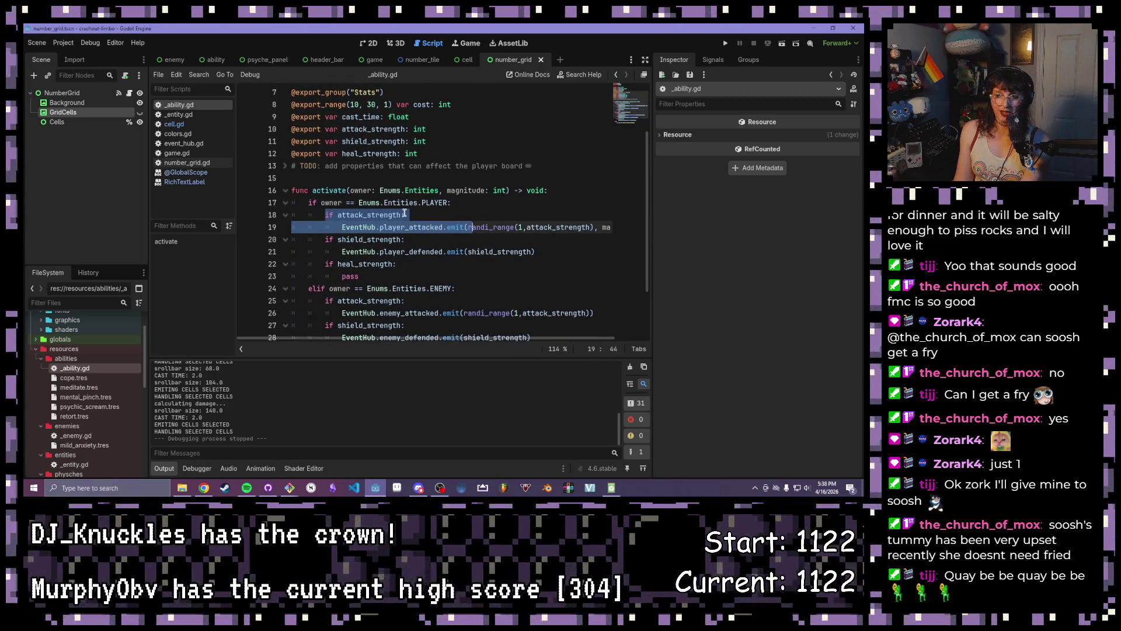
{"action": "left_click", "coordinate": [405, 215]}
{"action": "left_click_drag", "start_coordinate": [404, 215], "coordinate": [337, 215]}
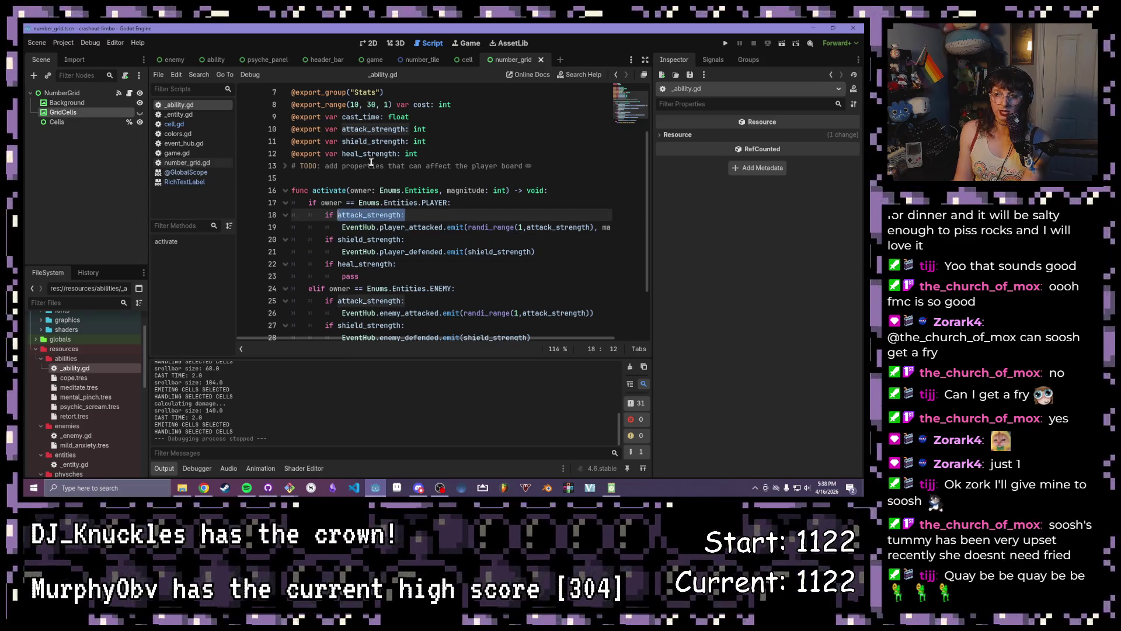
{"action": "scroll", "coordinate": [372, 162], "scroll_direction": "up", "scroll_amount": 3}
{"action": "mouse_move", "coordinate": [426, 166]}
{"action": "left_mouse_down"}
{"action": "mouse_move", "coordinate": [327, 154]}
{"action": "mouse_move", "coordinate": [283, 174]}
{"action": "left_mouse_up"}
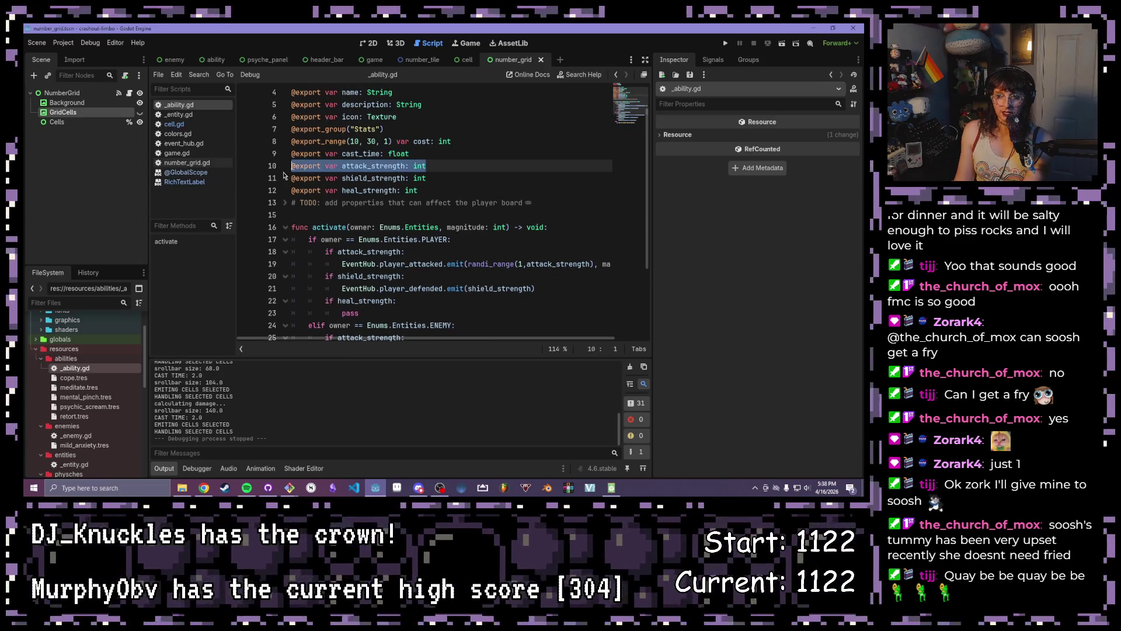
{"action": "mouse_move", "coordinate": [341, 264]}
{"action": "left_mouse_down"}
{"action": "mouse_move", "coordinate": [584, 264]}
{"action": "mouse_move", "coordinate": [569, 264]}
{"action": "left_mouse_up"}
{"action": "scroll", "coordinate": [569, 264], "scroll_direction": "down", "scroll_amount": 3}
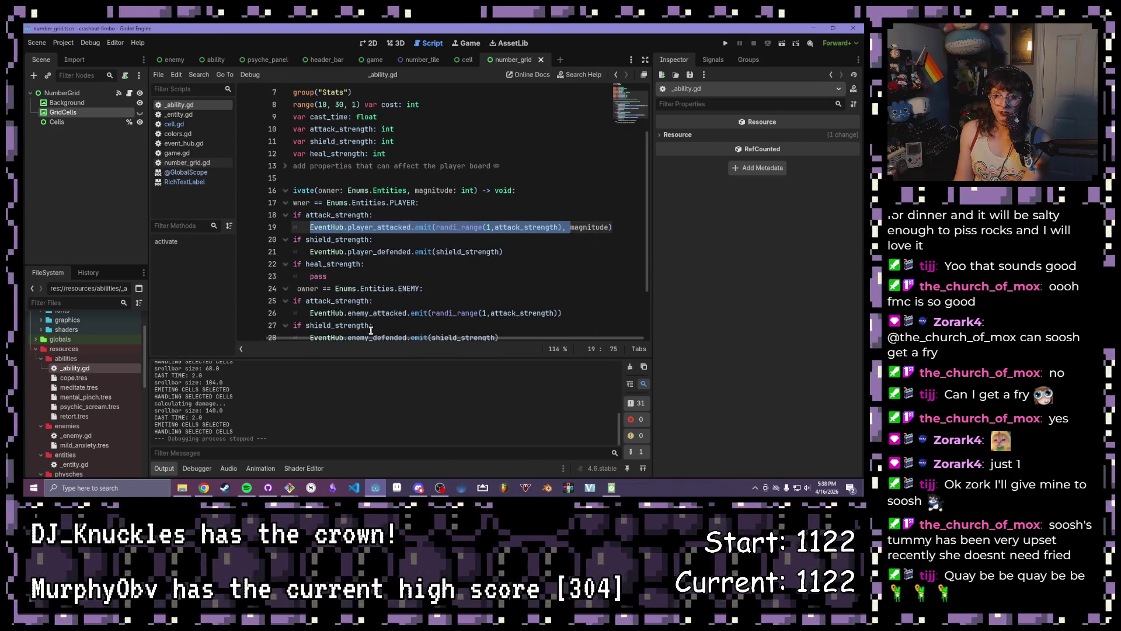
{"action": "left_click_drag", "start_coordinate": [372, 338], "coordinate": [336, 339]}
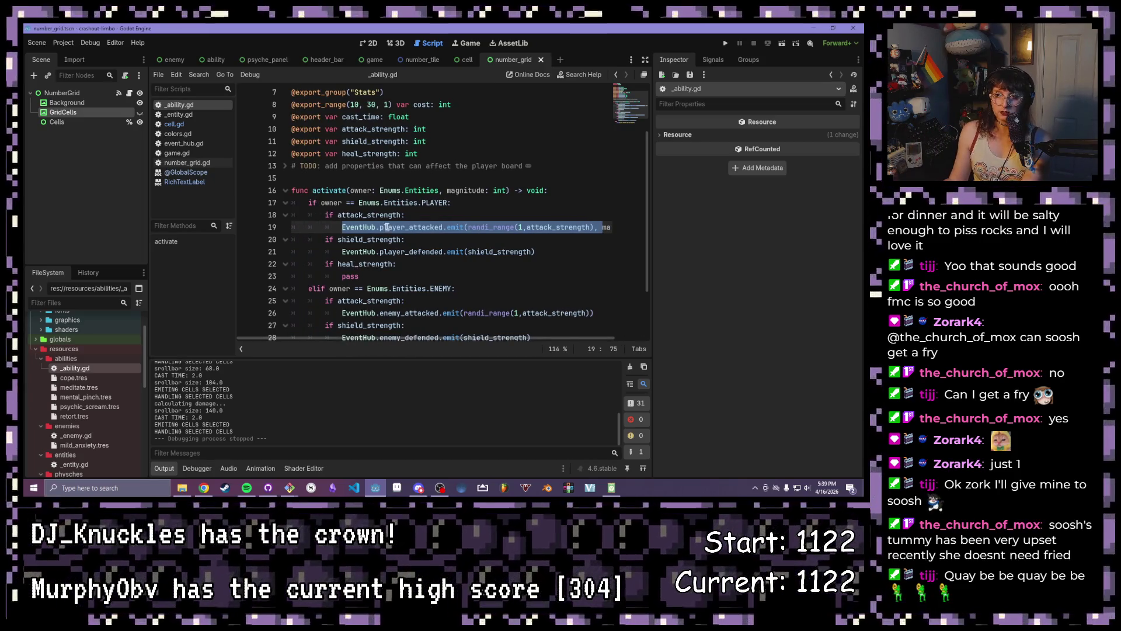
{"action": "left_click", "coordinate": [427, 154]}
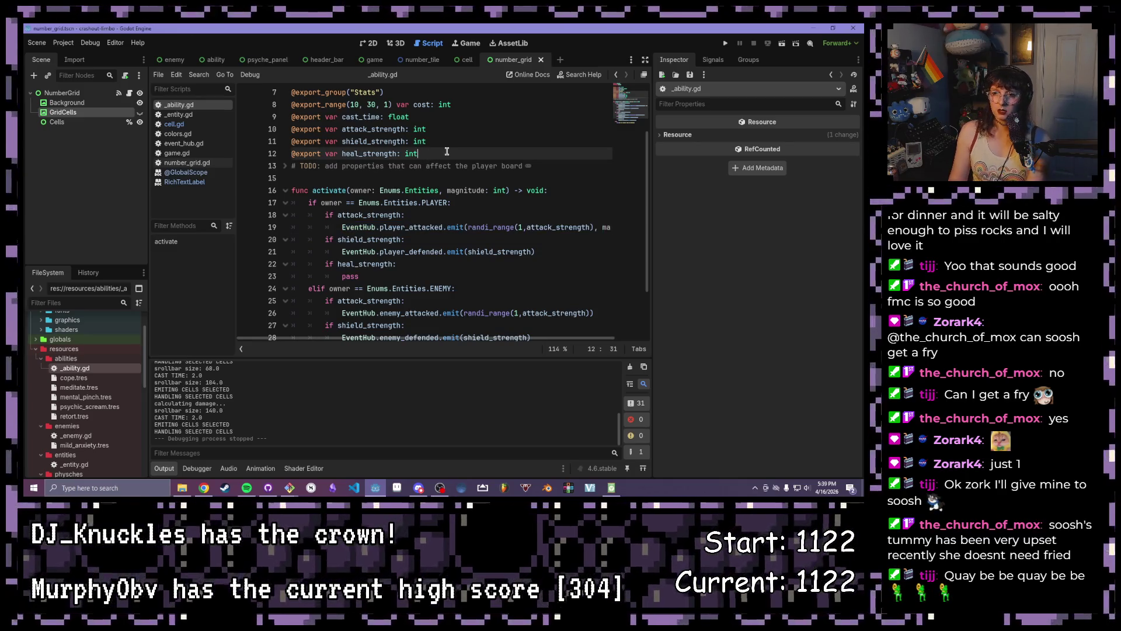
{"action": "left_click", "coordinate": [436, 118]}
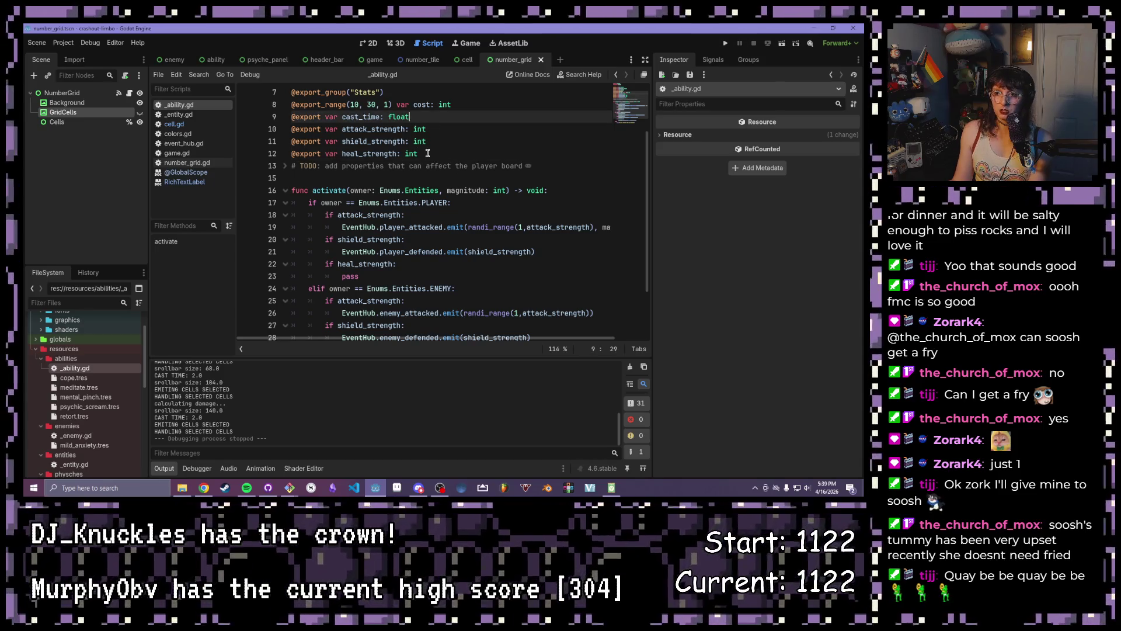
{"action": "left_click", "coordinate": [428, 153]}
{"action": "key", "text": "Return"}
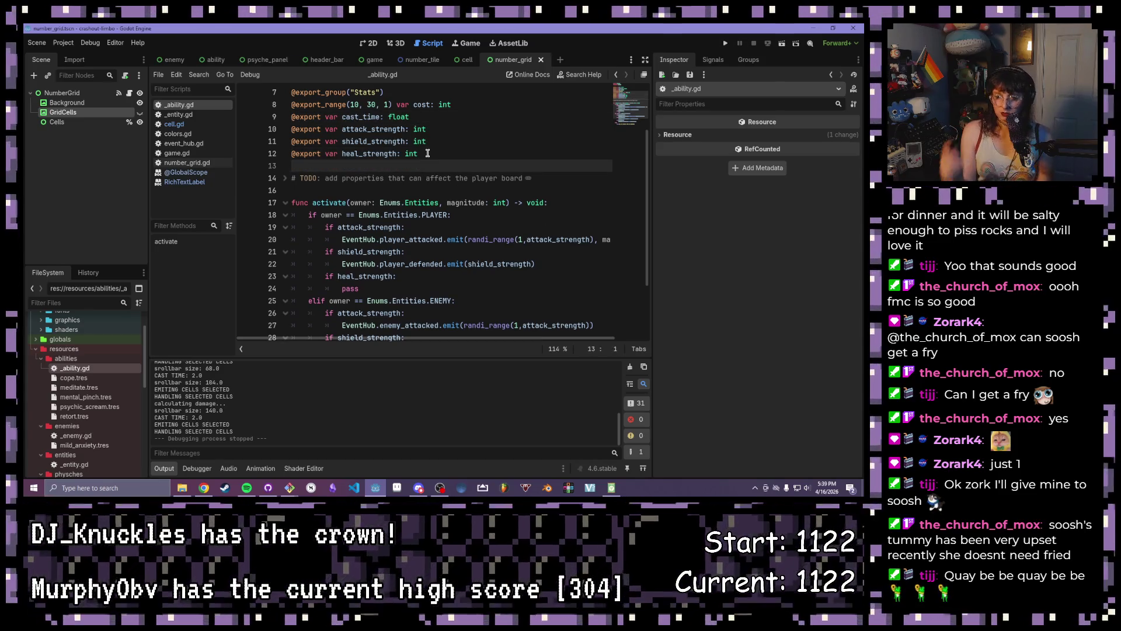
{"action": "type", "text": "@export "}
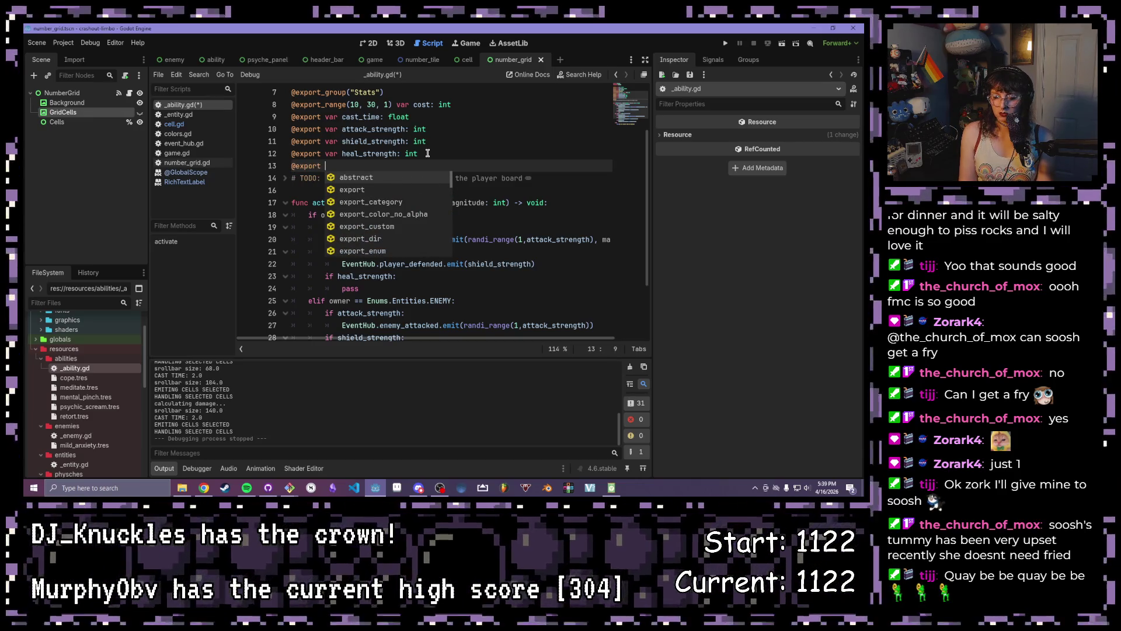
{"action": "type", "text": "var refresh:"}
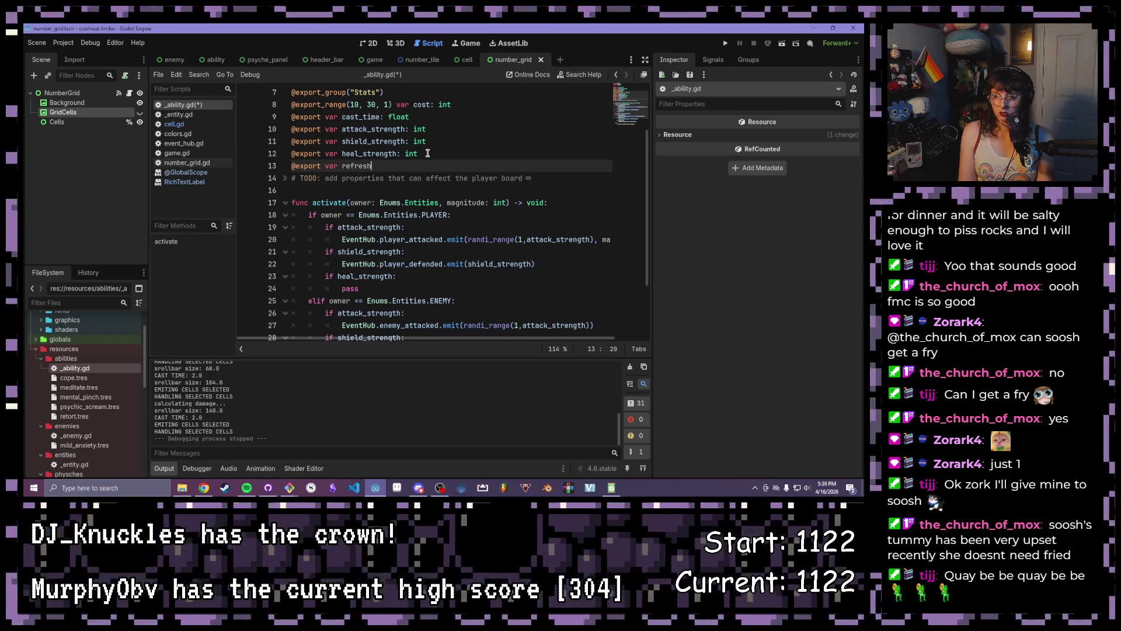
{"action": "type", "text": " boo"}
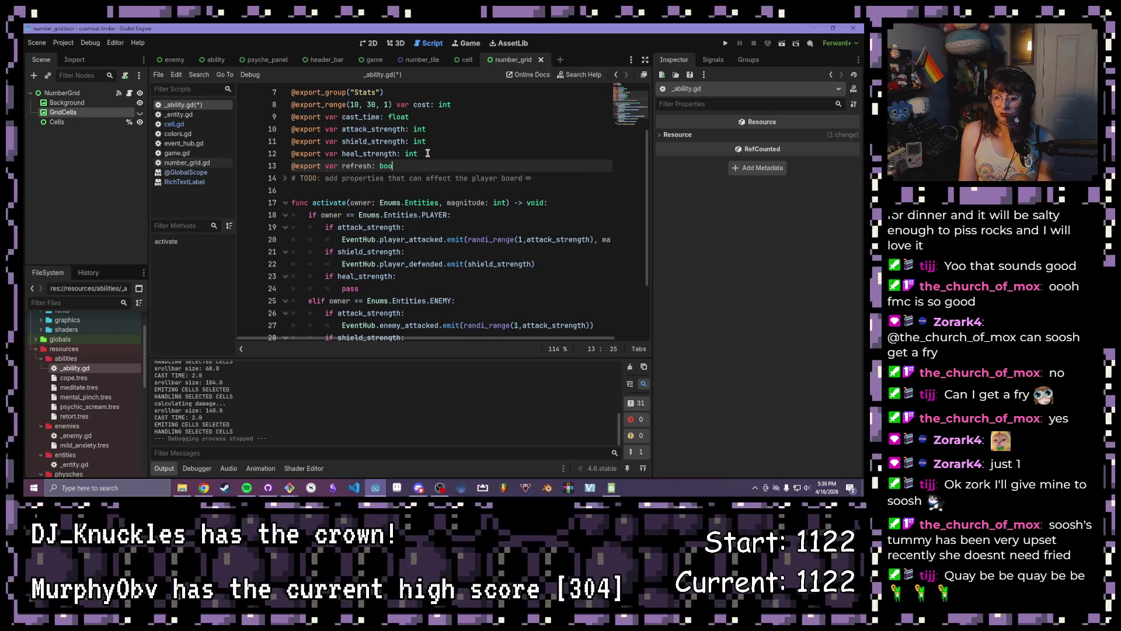
{"action": "type", "text": "l"}
{"action": "key", "text": "ctrl+s"}
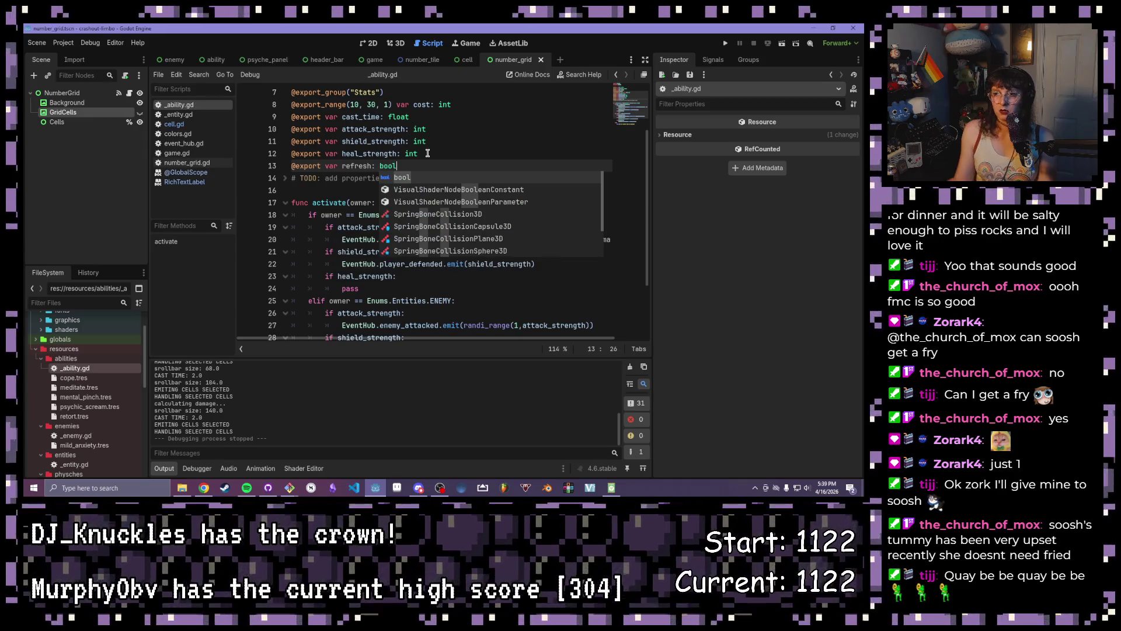
{"action": "left_click", "coordinate": [358, 166]}
{"action": "left_click_drag", "start_coordinate": [371, 166], "coordinate": [341, 166]}
{"action": "scroll", "coordinate": [391, 181], "scroll_direction": "up", "scroll_amount": 1}
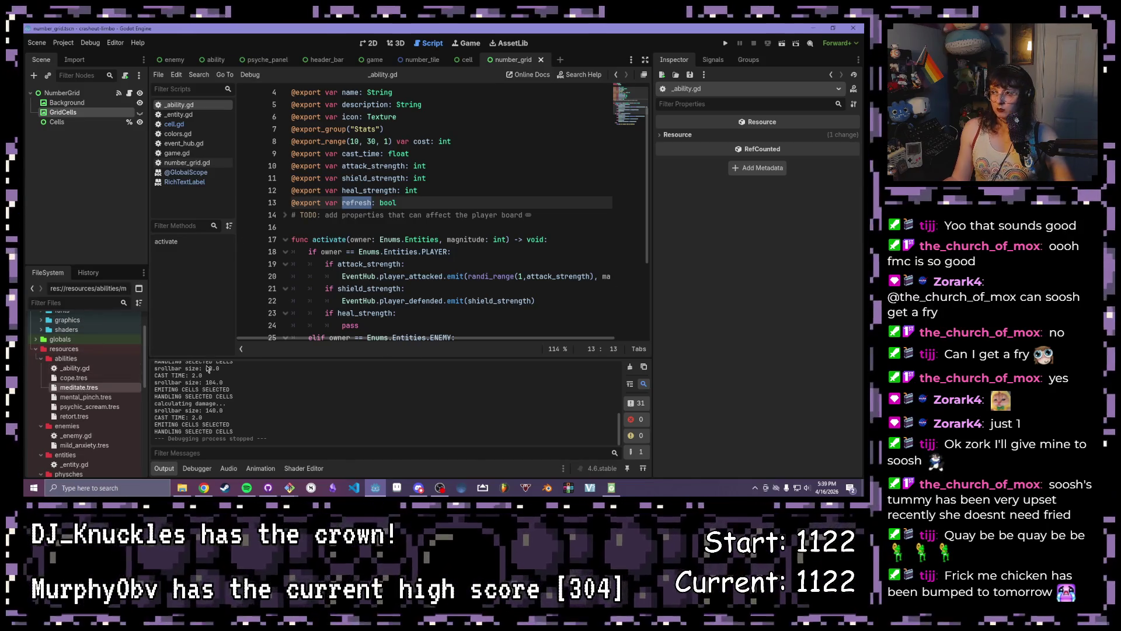
{"action": "left_click", "coordinate": [104, 388]}
Name the ability 'Meditate' with description 'Clear your mind.', leaving the icon unset
{"action": "left_click", "coordinate": [774, 135]}
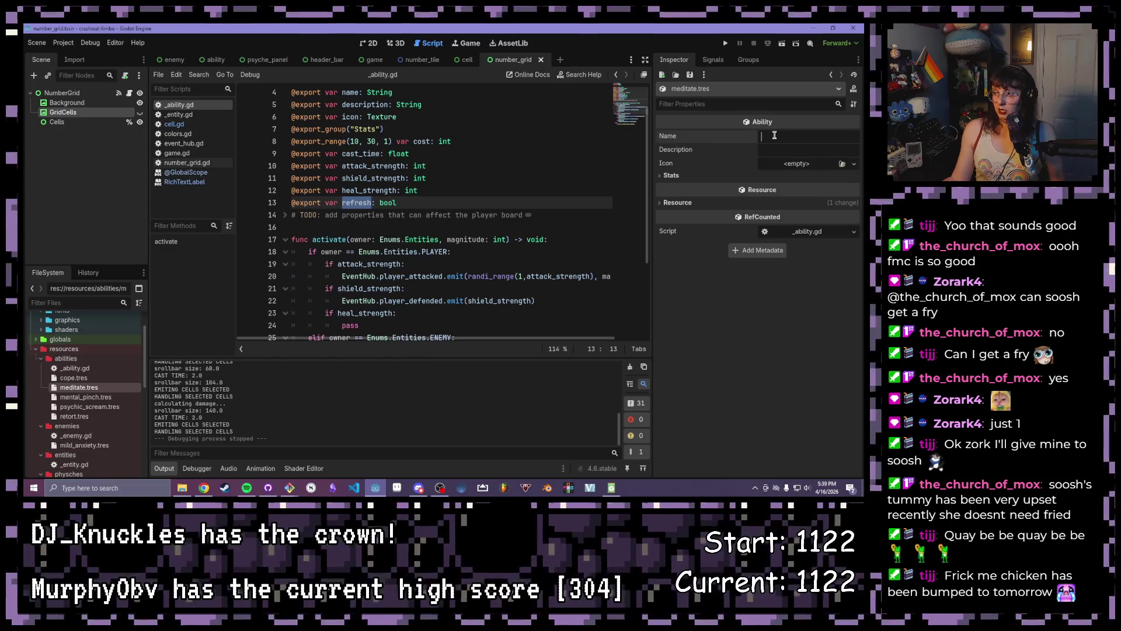
{"action": "type", "text": "Meditate"}
{"action": "key", "text": "Tab"}
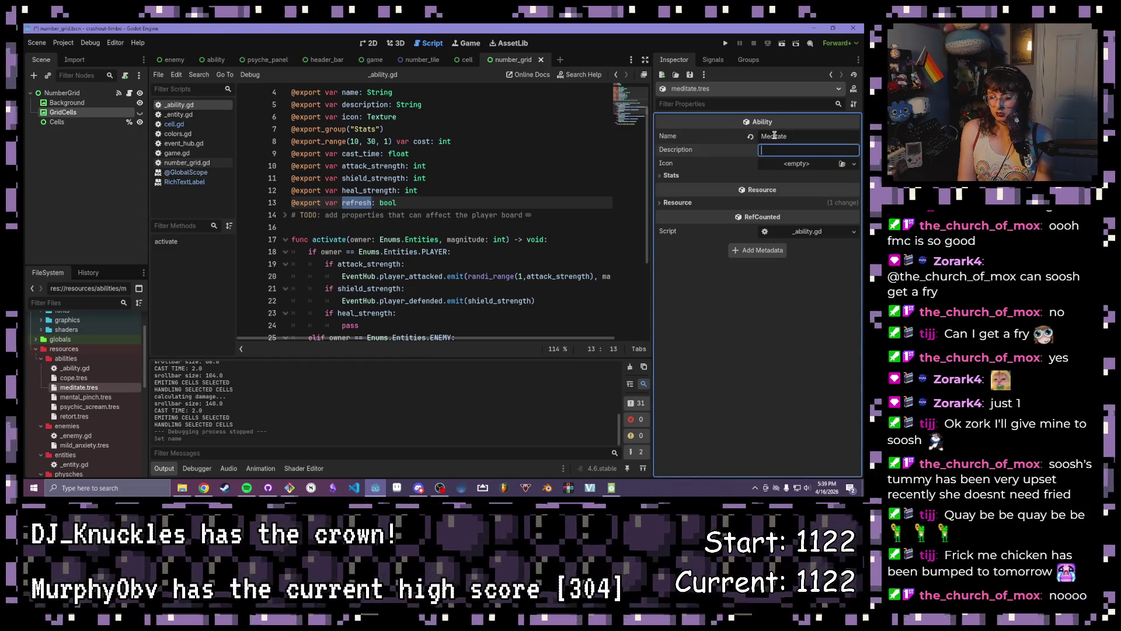
{"action": "type", "text": "Clearyour"}
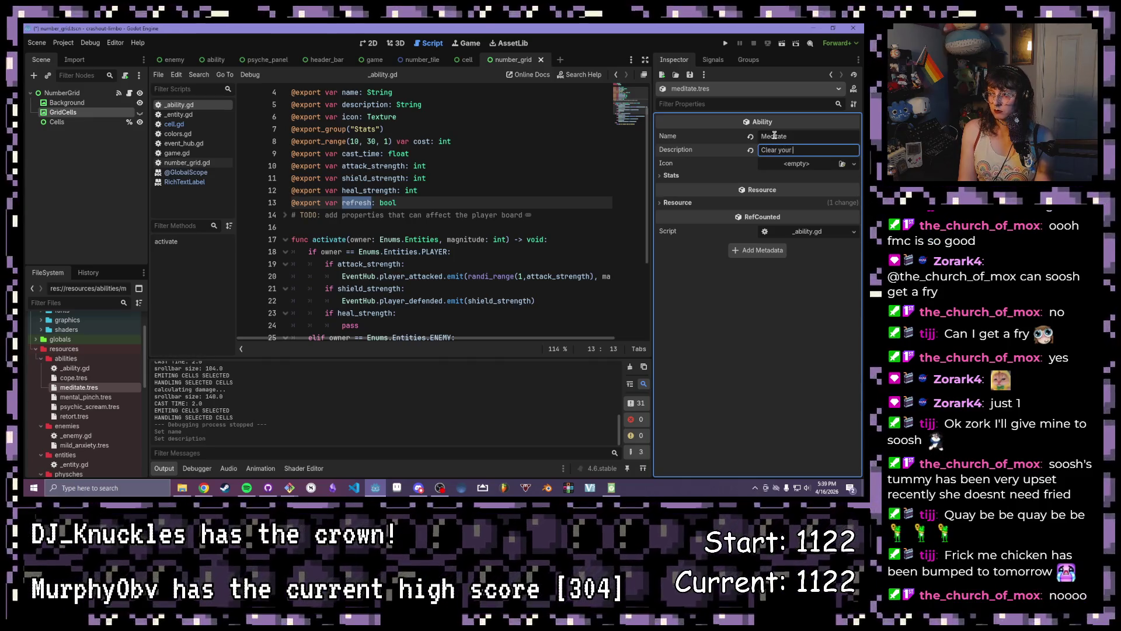
{"action": "type", "text": "..."}
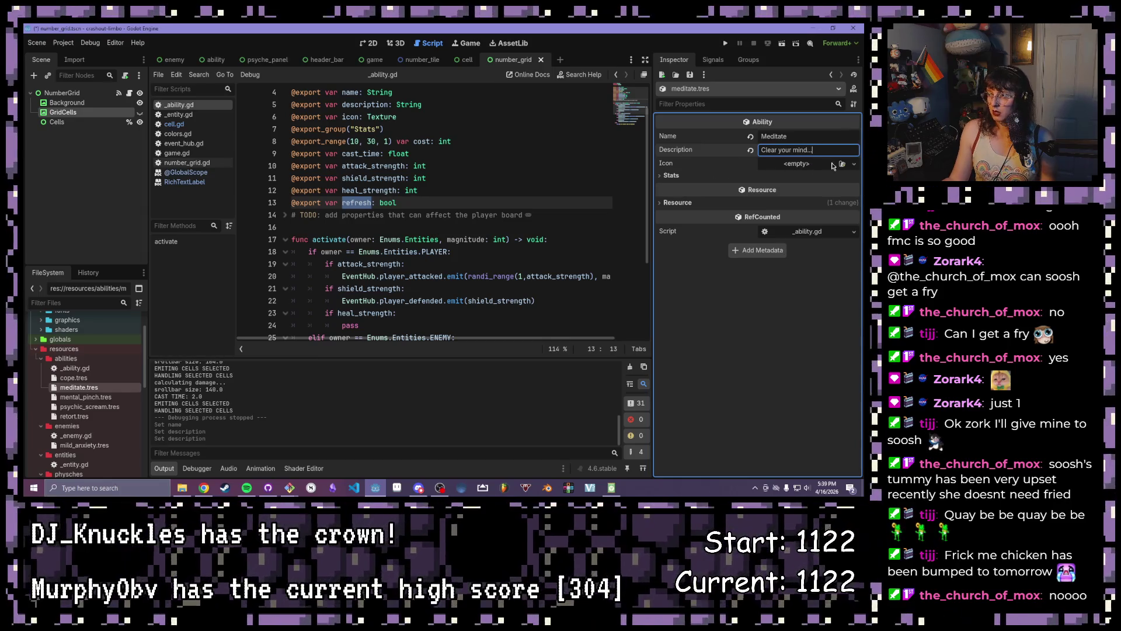
{"action": "left_click", "coordinate": [842, 164]}
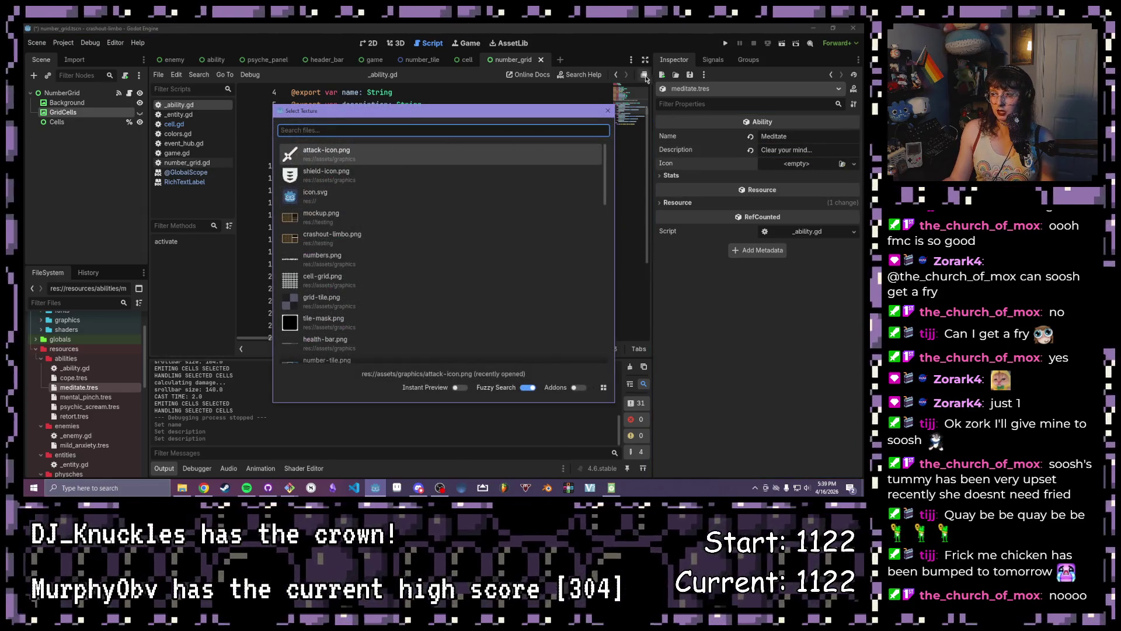
{"action": "left_click", "coordinate": [609, 112]}
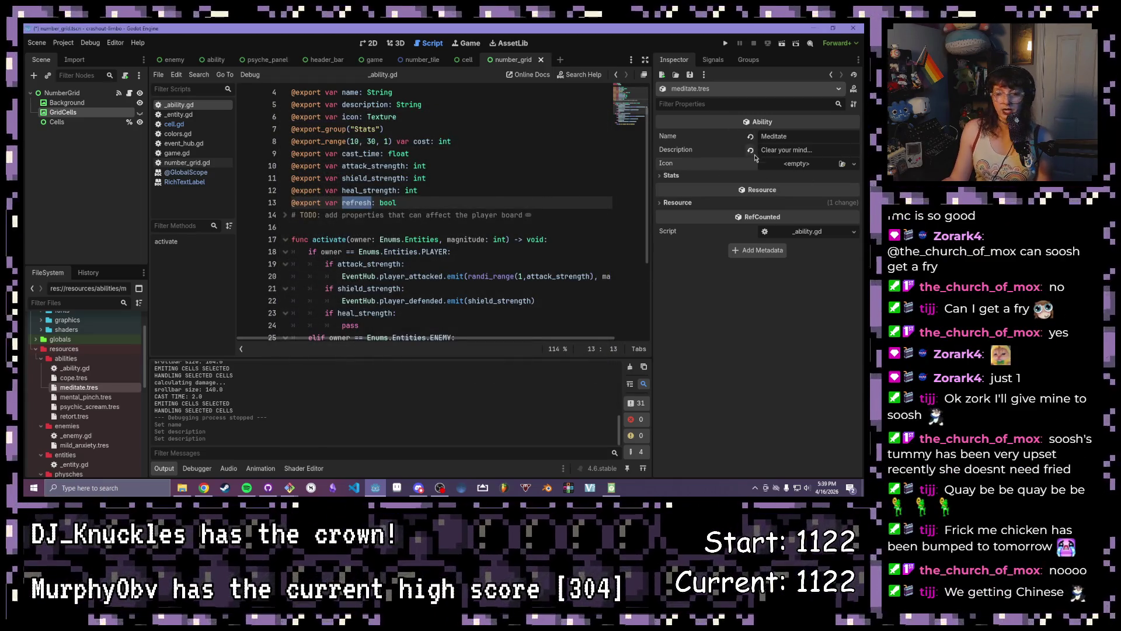
{"action": "left_click", "coordinate": [671, 175]}
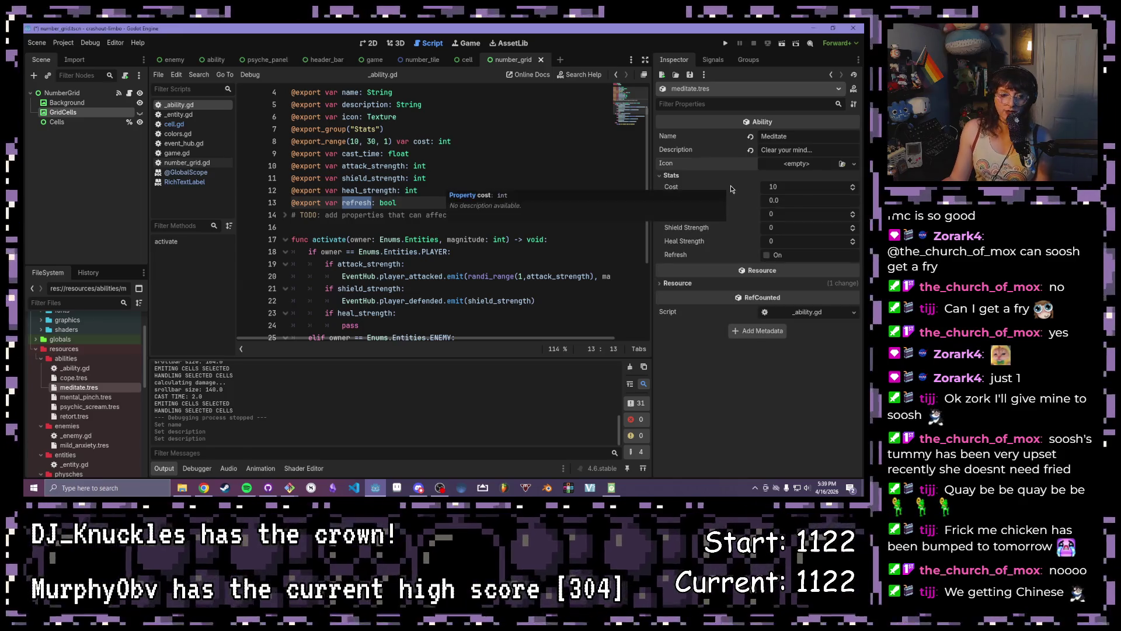
Raise Meditate's Cost from 10 to 20 and tick Refresh
{"action": "left_click", "coordinate": [852, 186]}
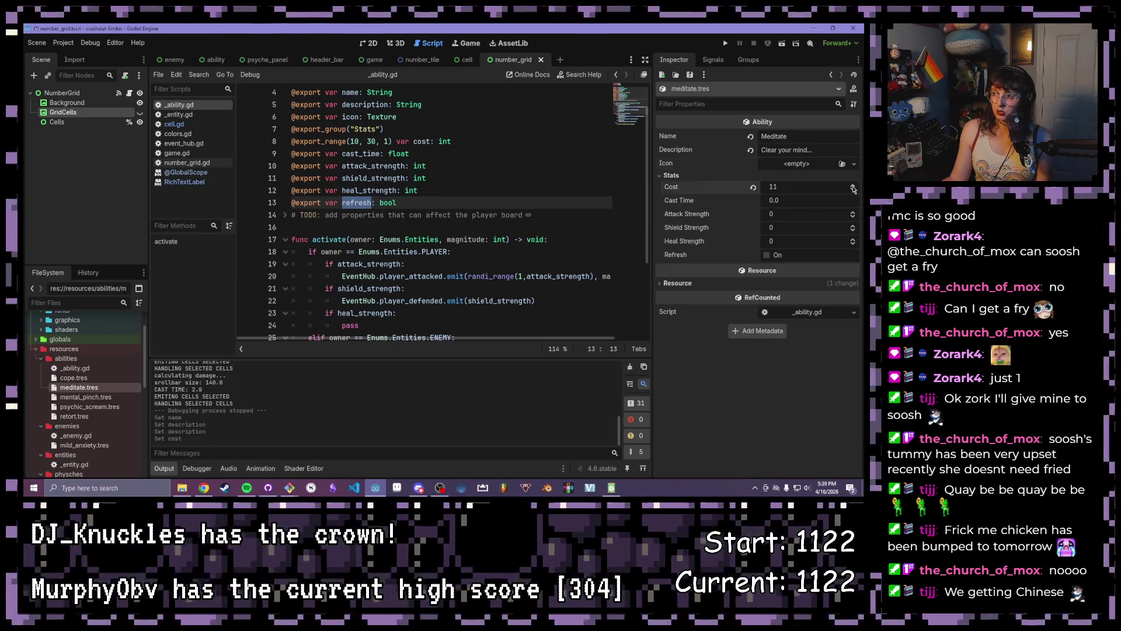
{"action": "left_click", "coordinate": [852, 185]}
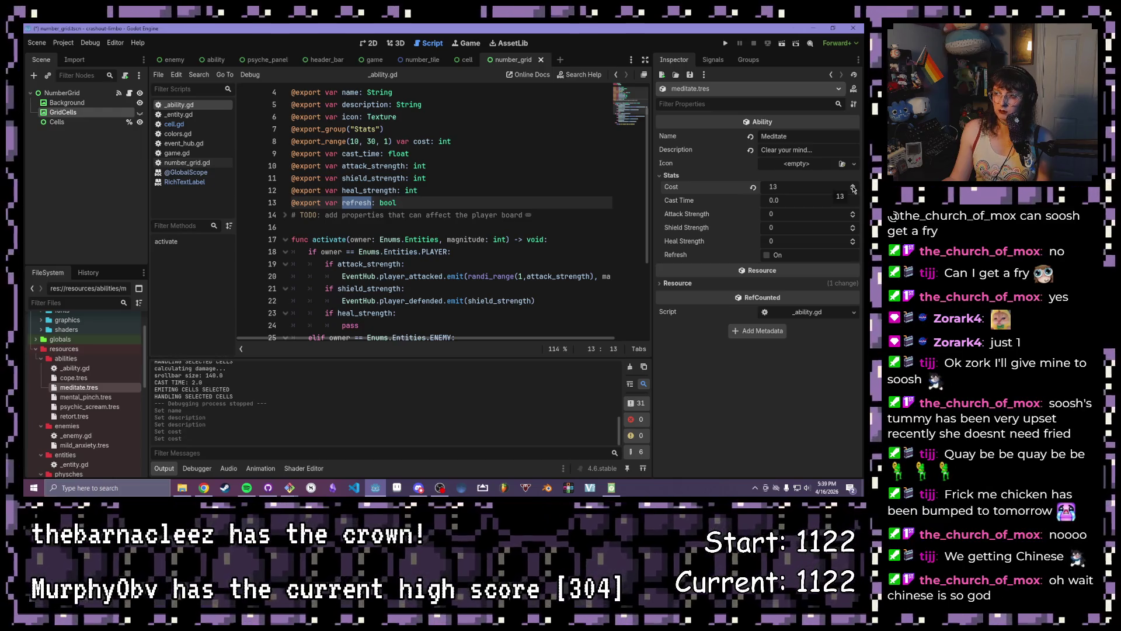
{"action": "left_click", "coordinate": [853, 185]}
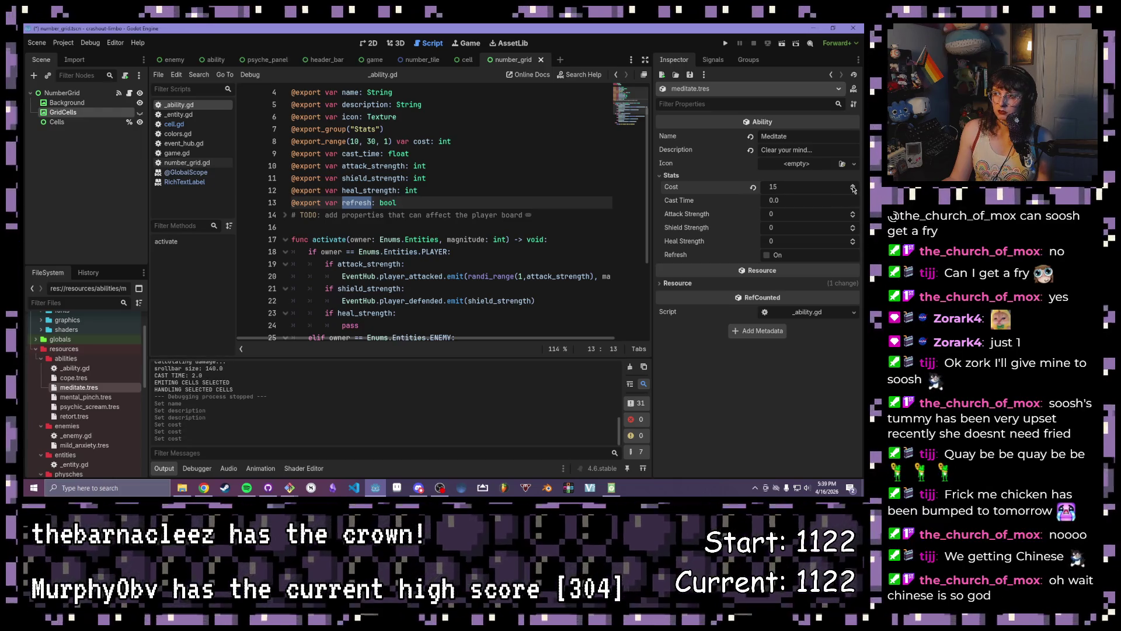
{"action": "left_click", "coordinate": [852, 187]}
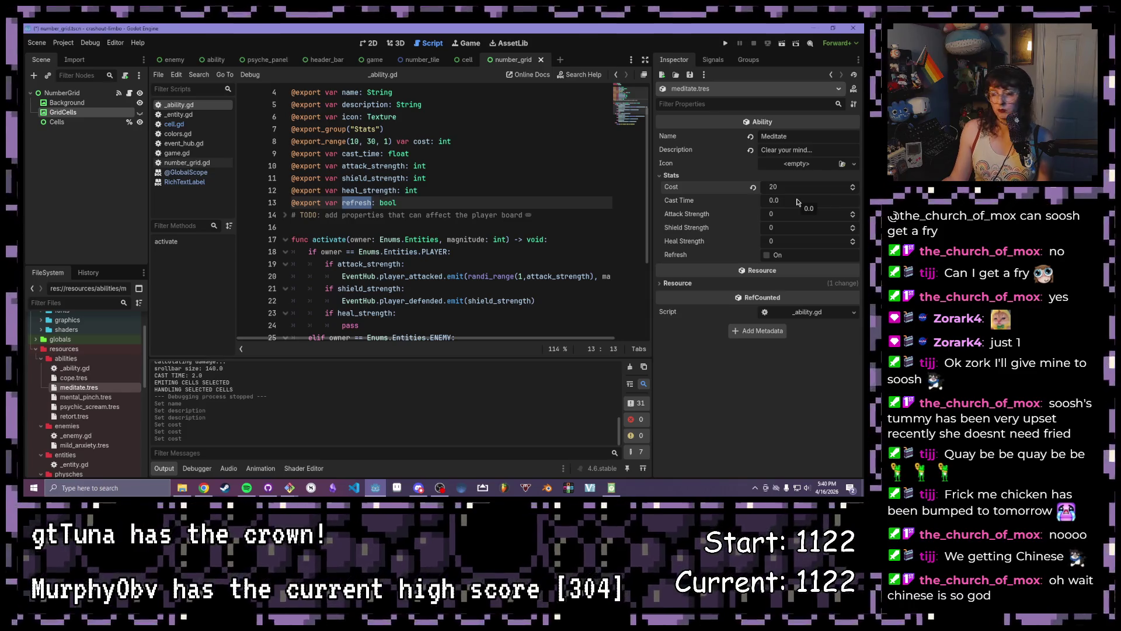
{"action": "left_click", "coordinate": [767, 255]}
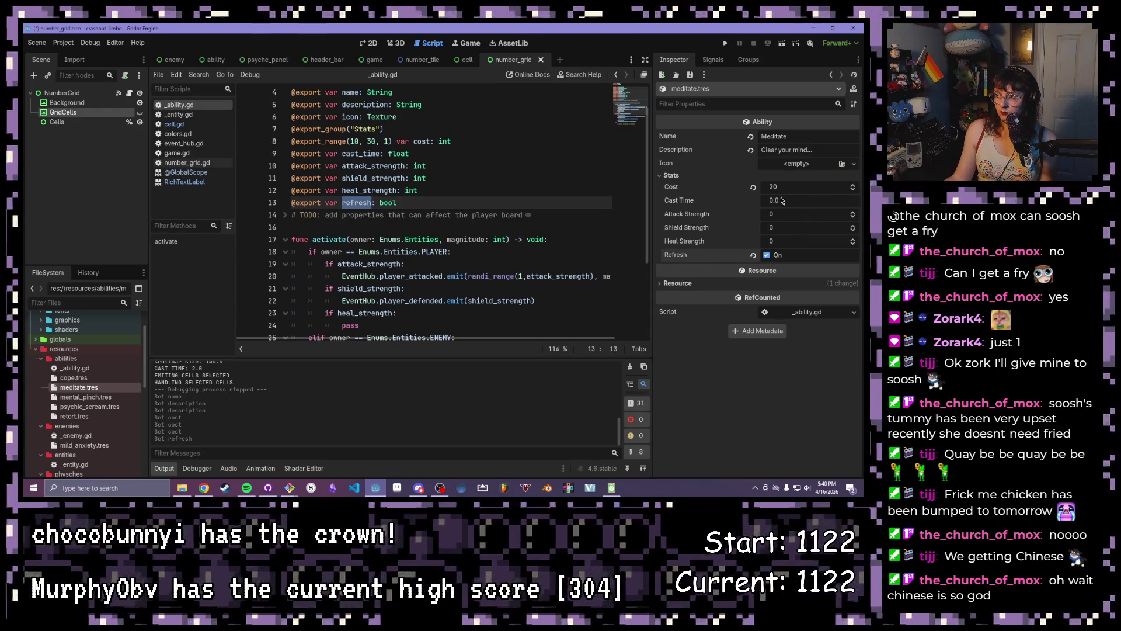
Select the activate function name in the ability script
{"action": "left_click", "coordinate": [512, 234]}
{"action": "scroll", "coordinate": [512, 235], "scroll_direction": "down", "scroll_amount": 1}
{"action": "scroll", "coordinate": [511, 234], "scroll_direction": "down", "scroll_amount": 3}
{"action": "double_click", "coordinate": [329, 129]}
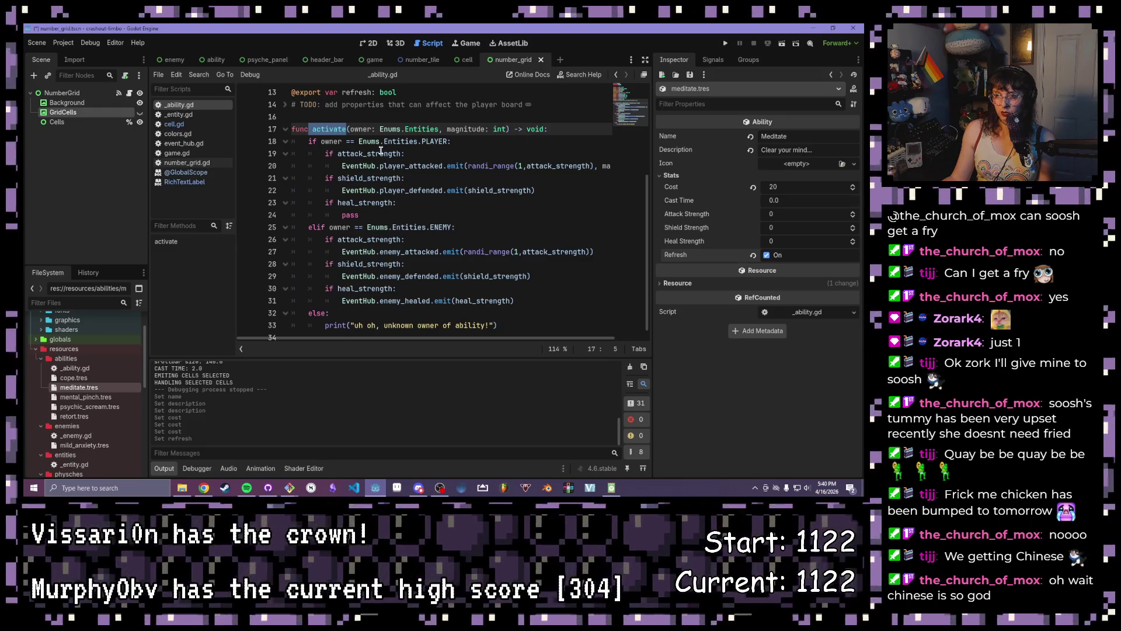
Add an 'if refresh:' branch after the heal branch's pass in activate
{"action": "mouse_move", "coordinate": [381, 151]}
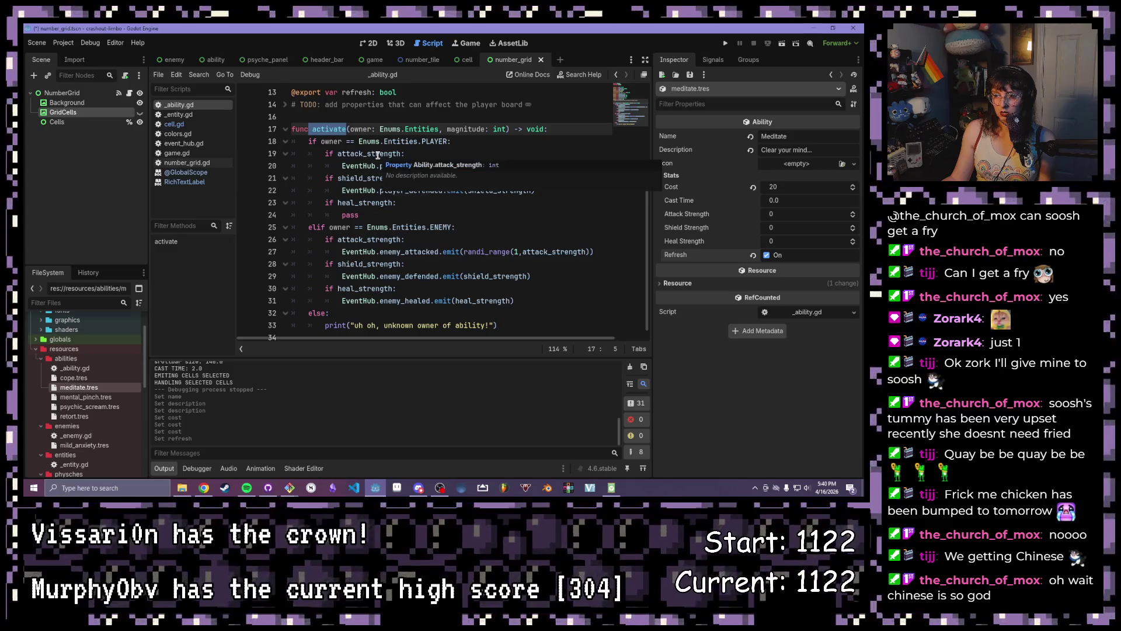
{"action": "scroll", "coordinate": [391, 155], "scroll_direction": "up", "scroll_amount": 2}
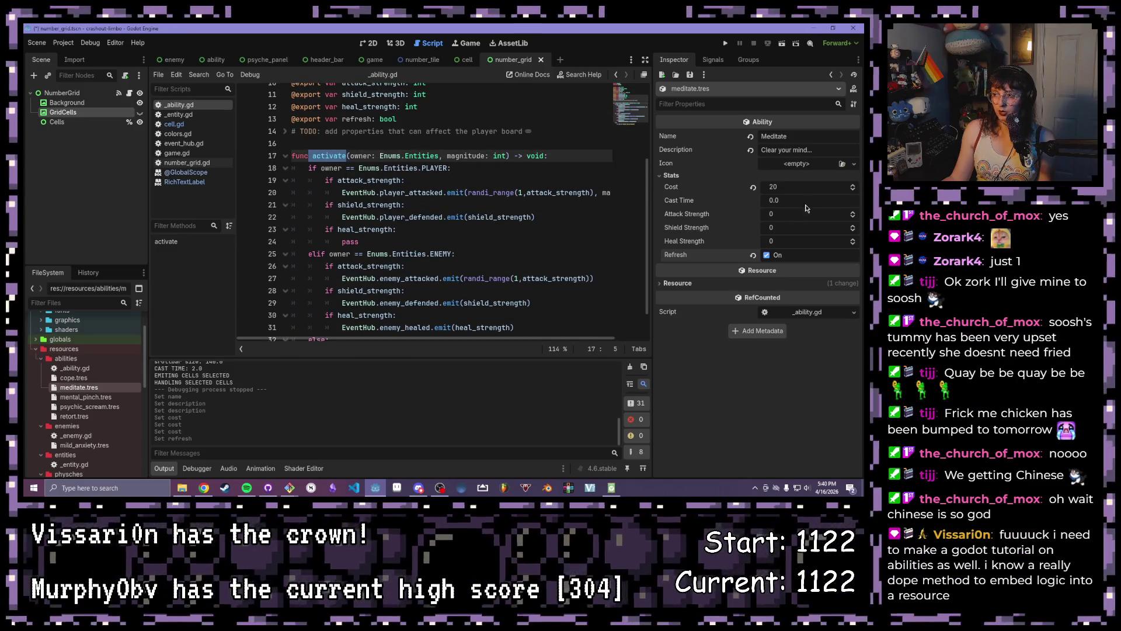
{"action": "left_click", "coordinate": [435, 166]}
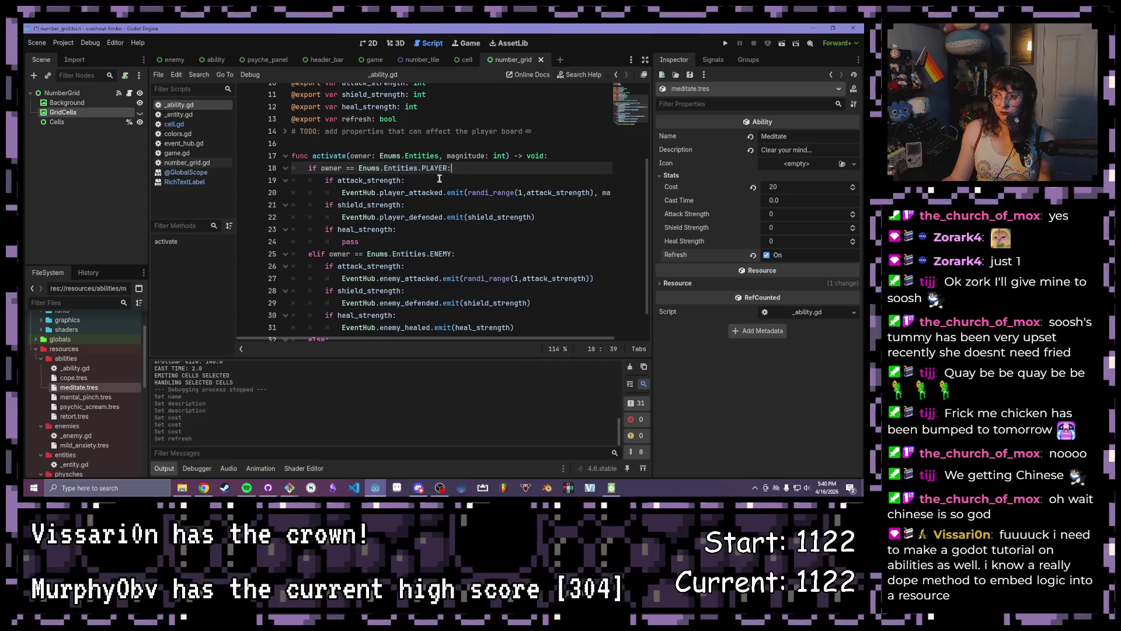
{"action": "left_click", "coordinate": [411, 229]}
{"action": "left_click", "coordinate": [410, 242]}
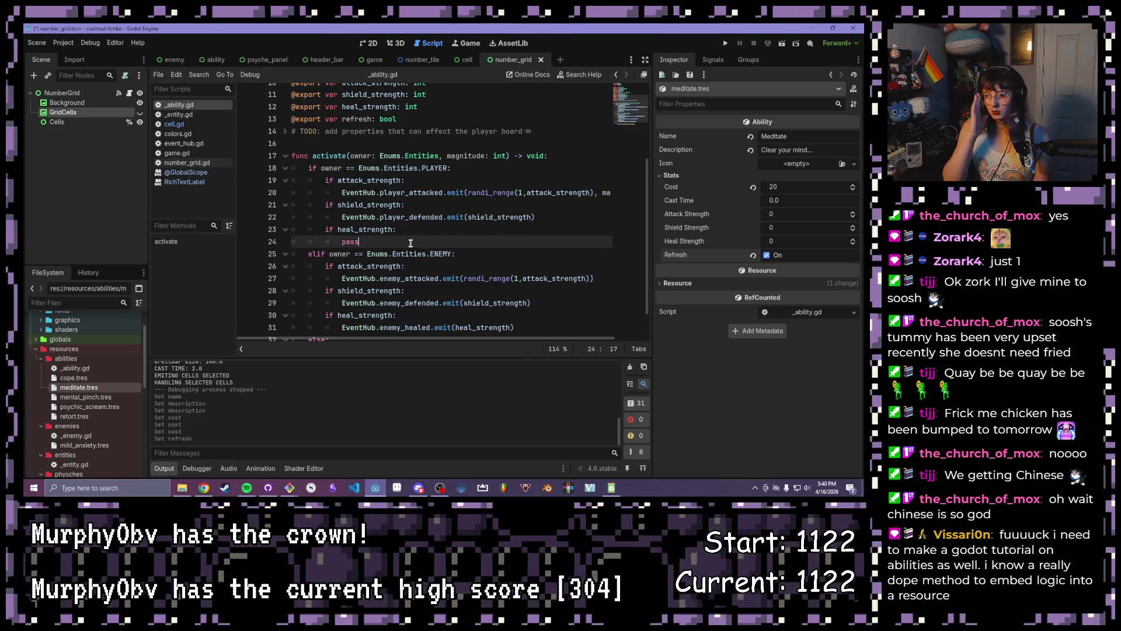
{"action": "key", "text": "Return"}
{"action": "key", "text": "BackSpace"}
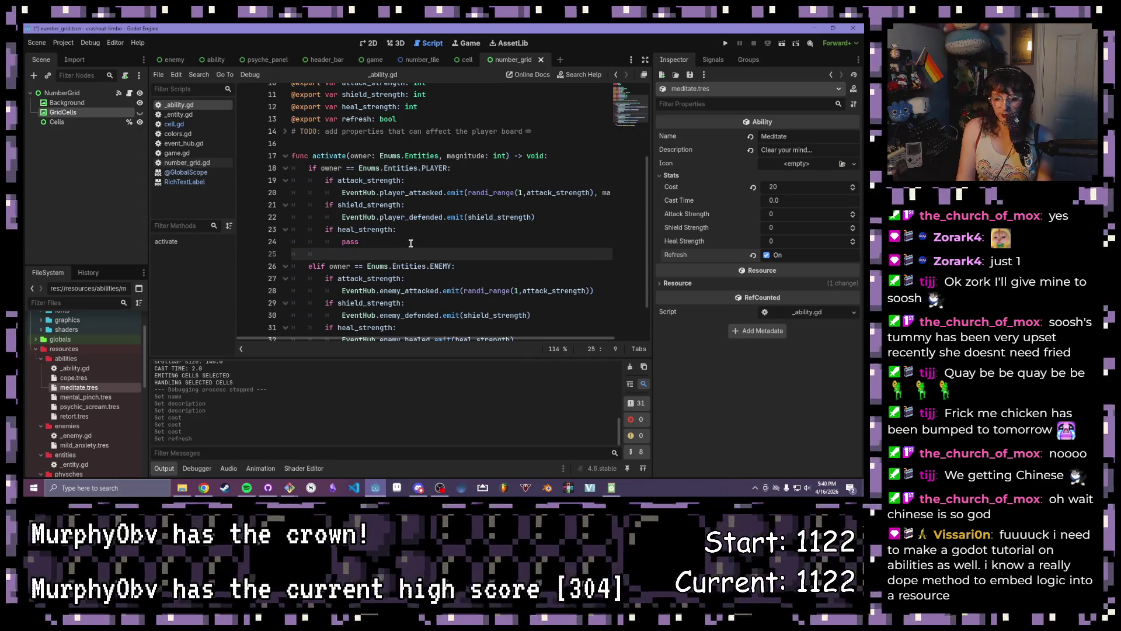
{"action": "type", "text": "if "}
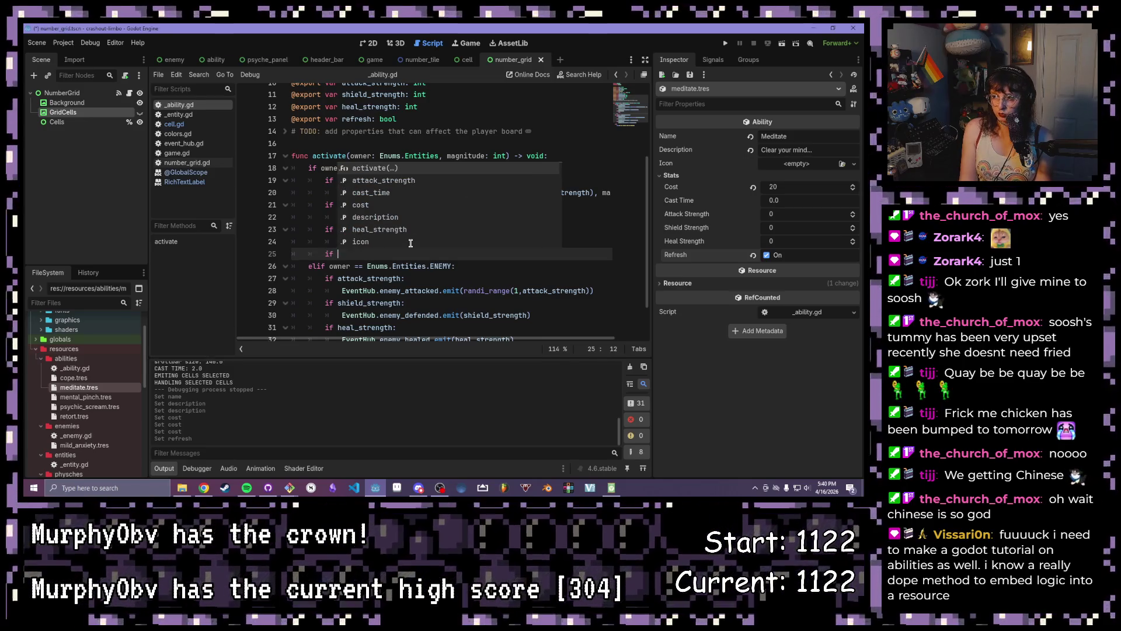
{"action": "type", "text": "pass"}
{"action": "key", "text": "BackSpace"}
{"action": "key", "text": "BackSpace"}
{"action": "key", "text": "BackSpace"}
{"action": "type", "text": "refres"}
{"action": "key", "text": "Return"}
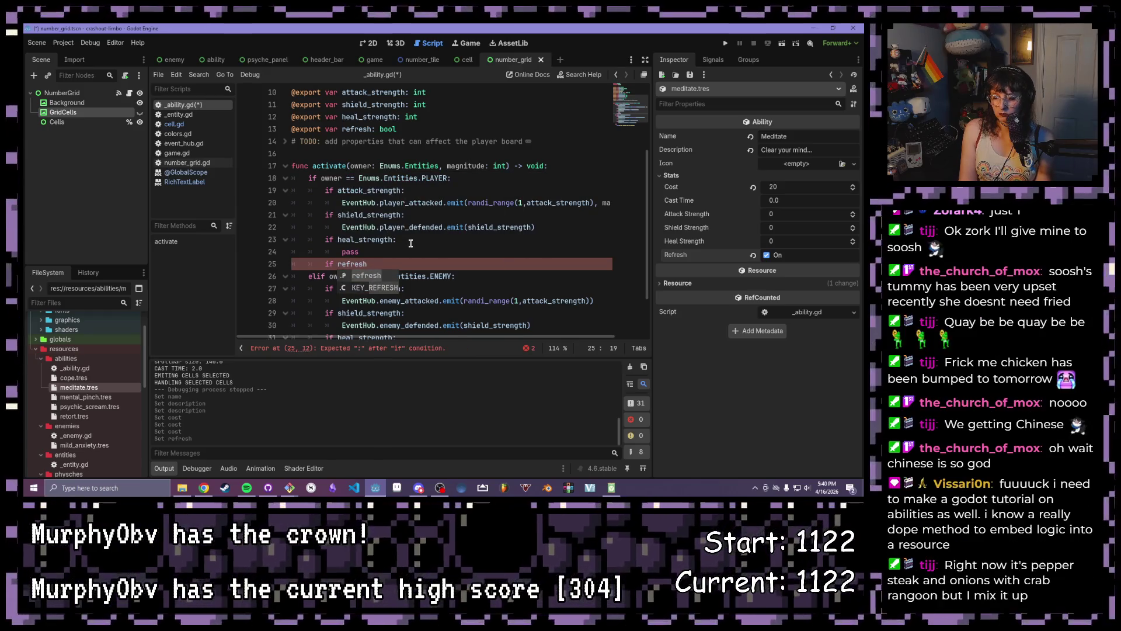
{"action": "type", "text": ":"}
{"action": "key", "text": "Return"}
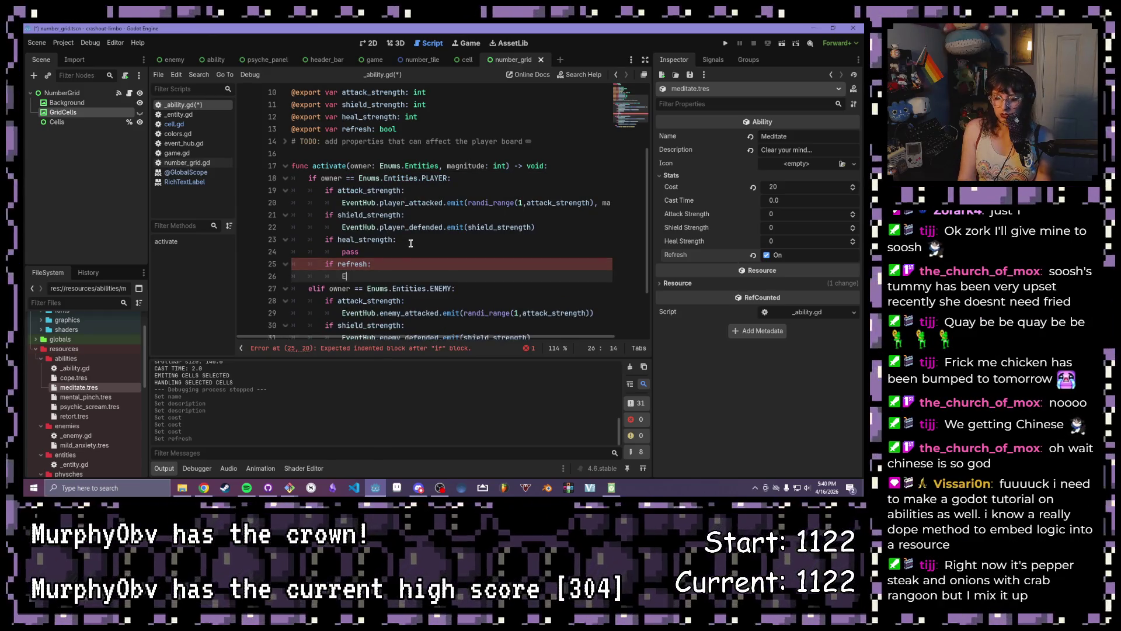
Make the branch call EventHub.refresh_board.emit(magnitude) and save the script
{"action": "key", "text": "Return"}
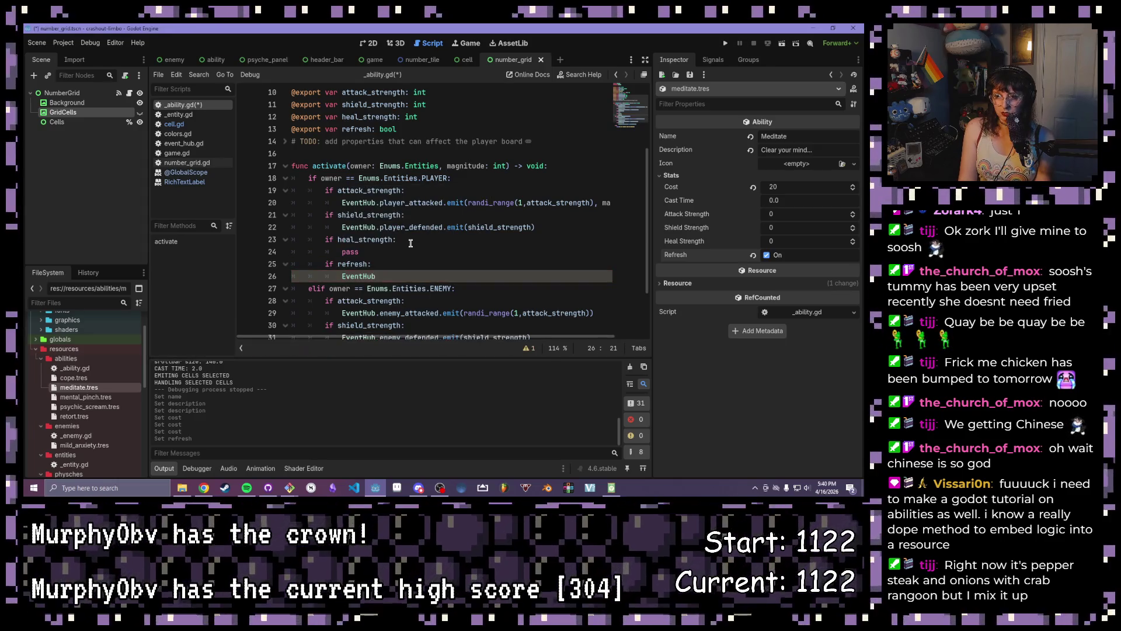
{"action": "type", "text": "."}
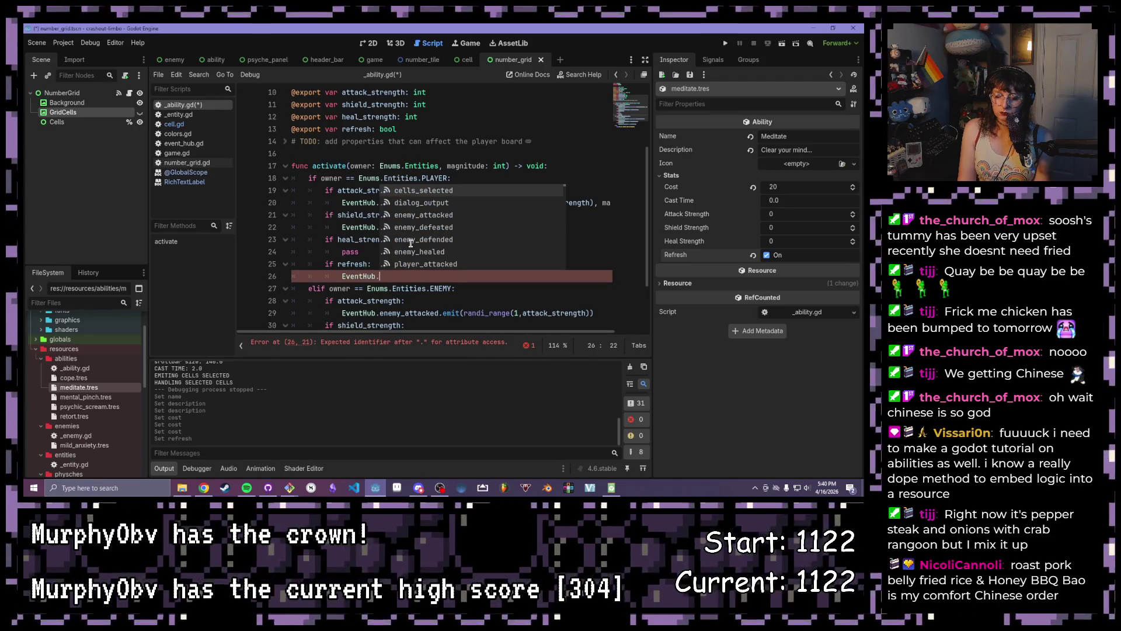
{"action": "type", "text": "refresh_"}
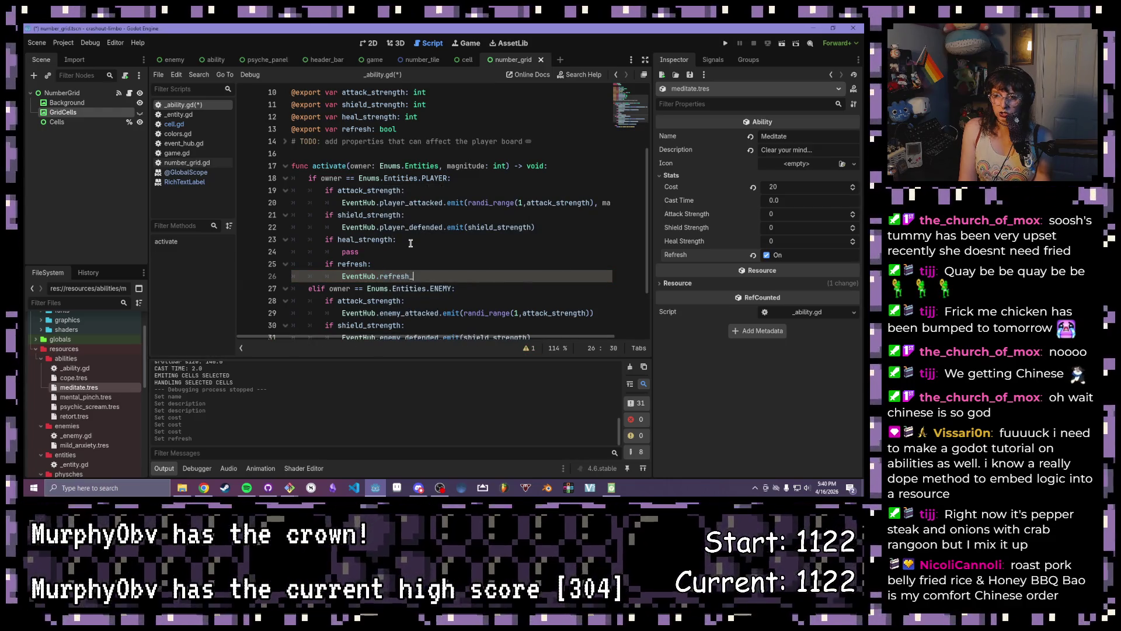
{"action": "type", "text": "board("}
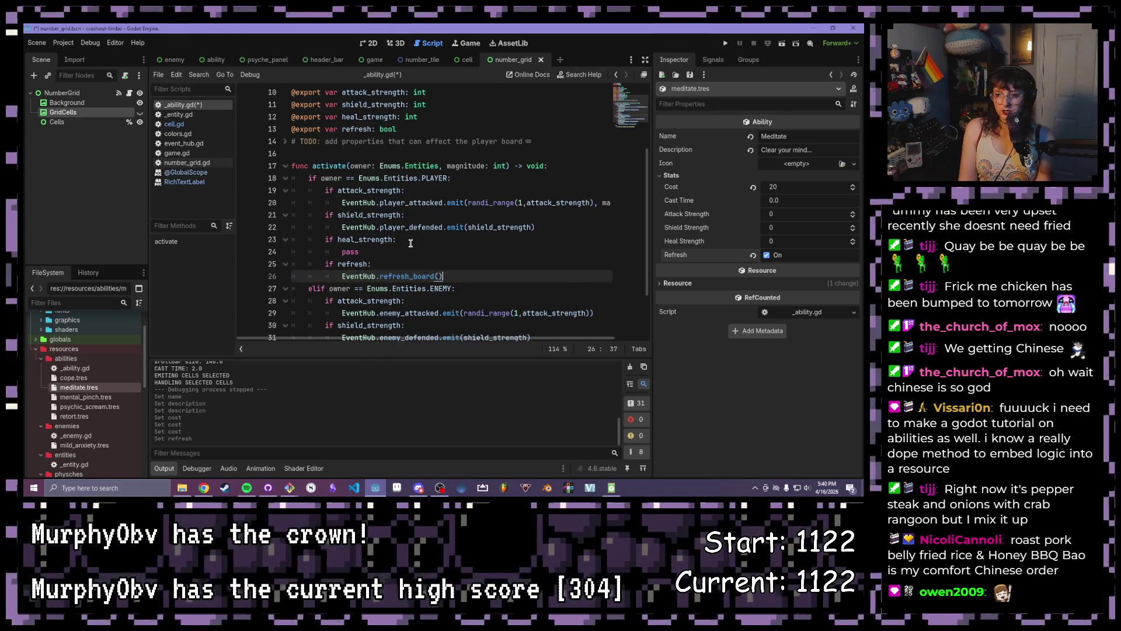
{"action": "key", "text": "BackSpace"}
{"action": "type", "text": "mit("}
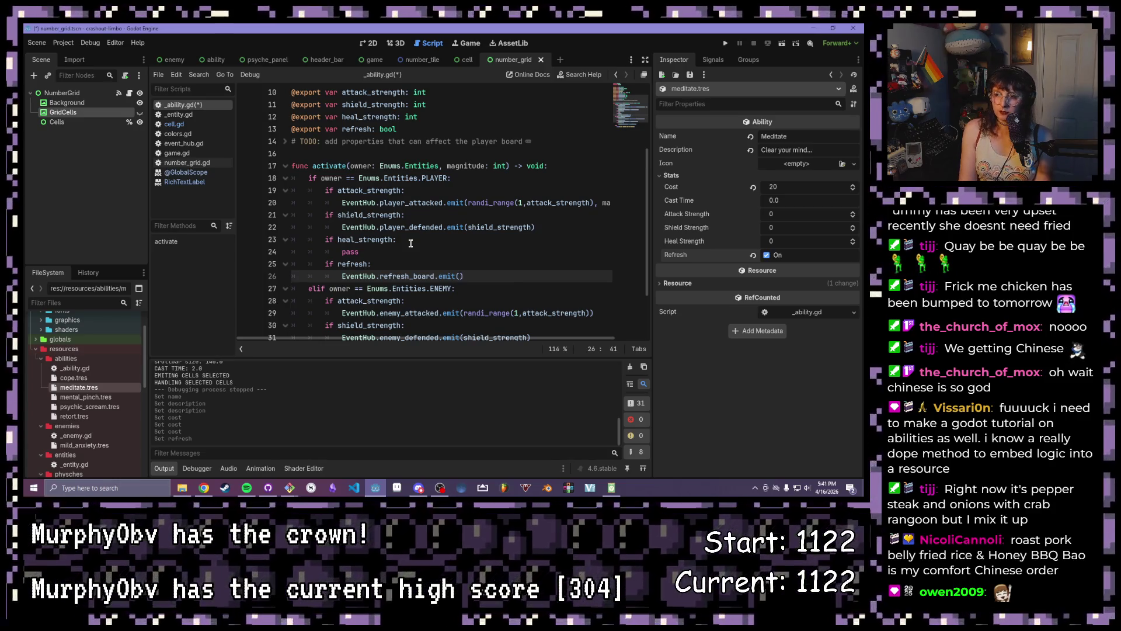
{"action": "type", "text": "maitude"}
{"action": "scroll", "coordinate": [431, 229], "scroll_direction": "up", "scroll_amount": 3}
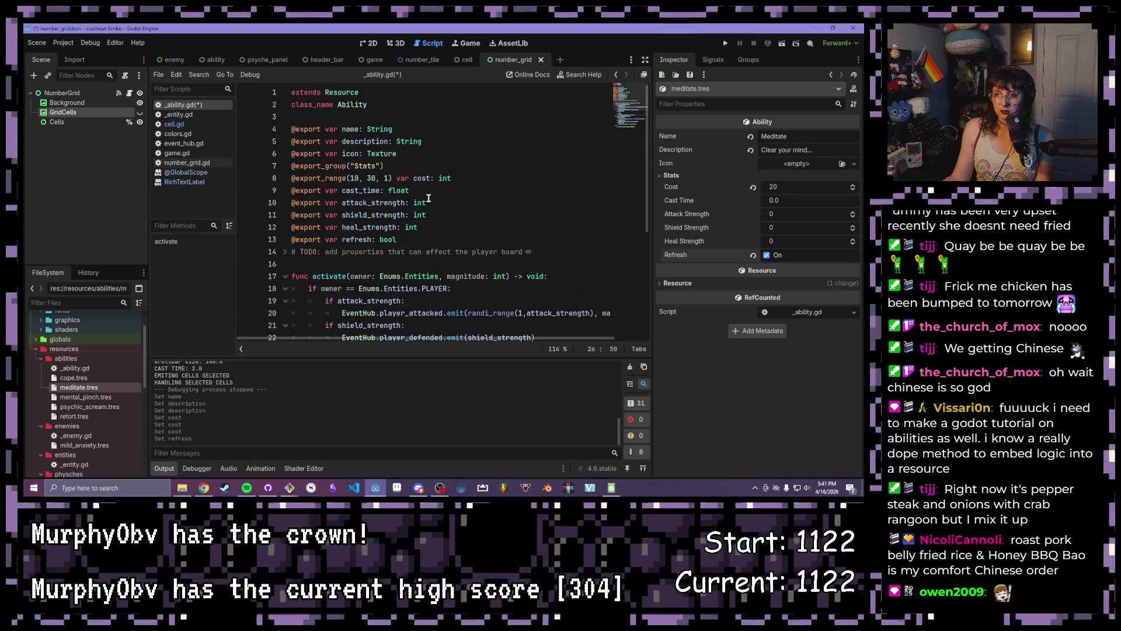
{"action": "scroll", "coordinate": [429, 199], "scroll_direction": "down", "scroll_amount": 4}
{"action": "type", "text": ")"}
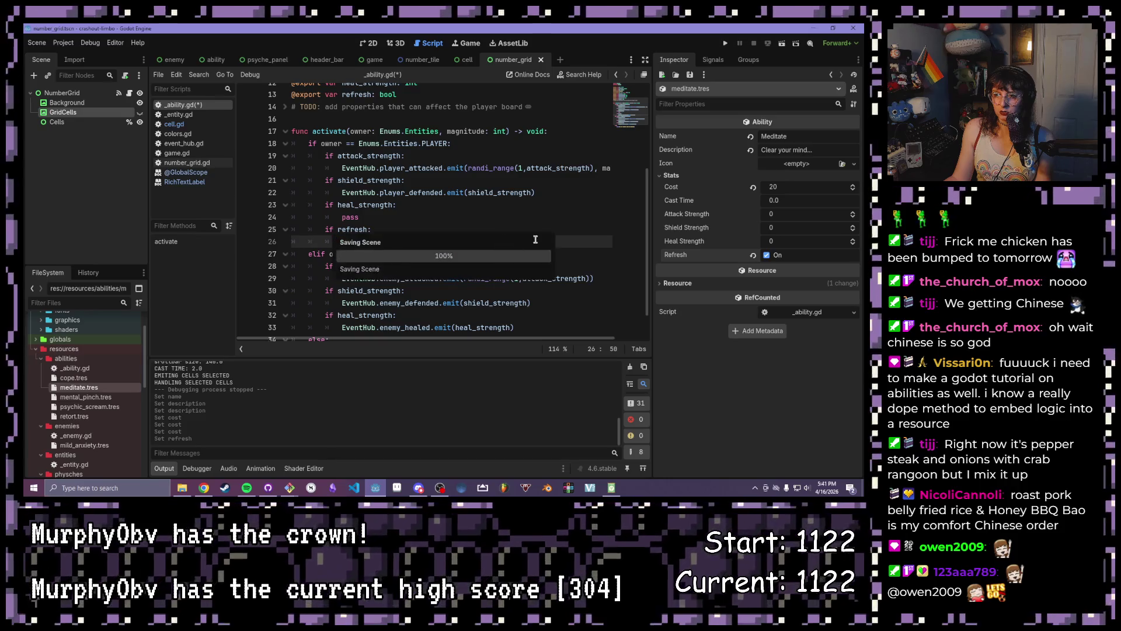
{"action": "key", "text": "ctrl+s"}
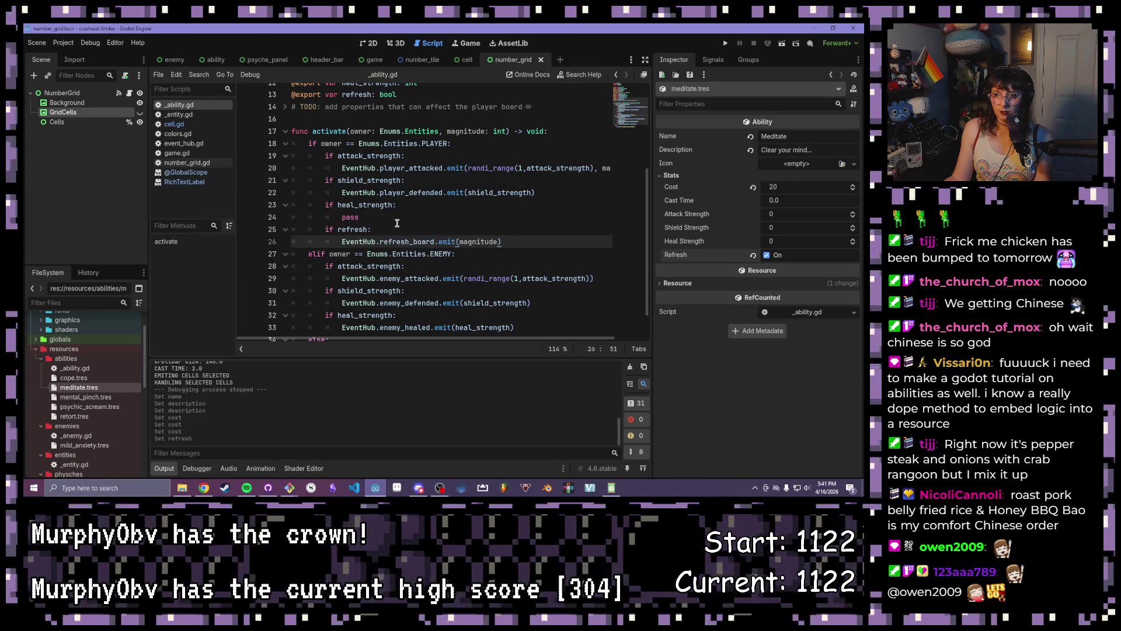
{"action": "scroll", "coordinate": [72, 373], "scroll_direction": "up", "scroll_amount": 2}
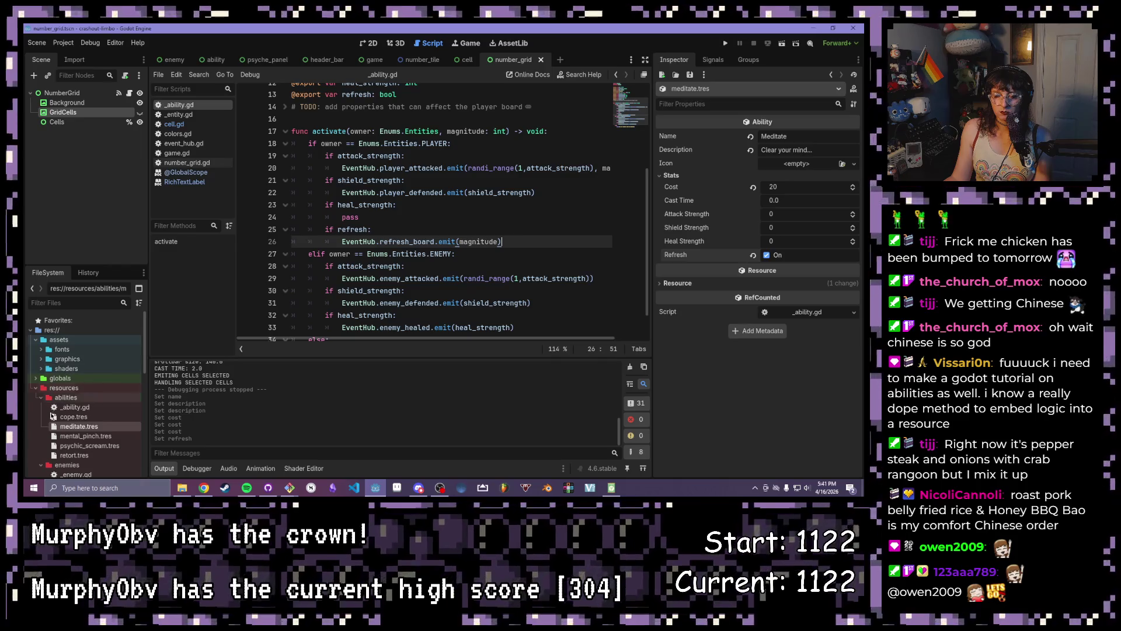
{"action": "left_click", "coordinate": [35, 378]}
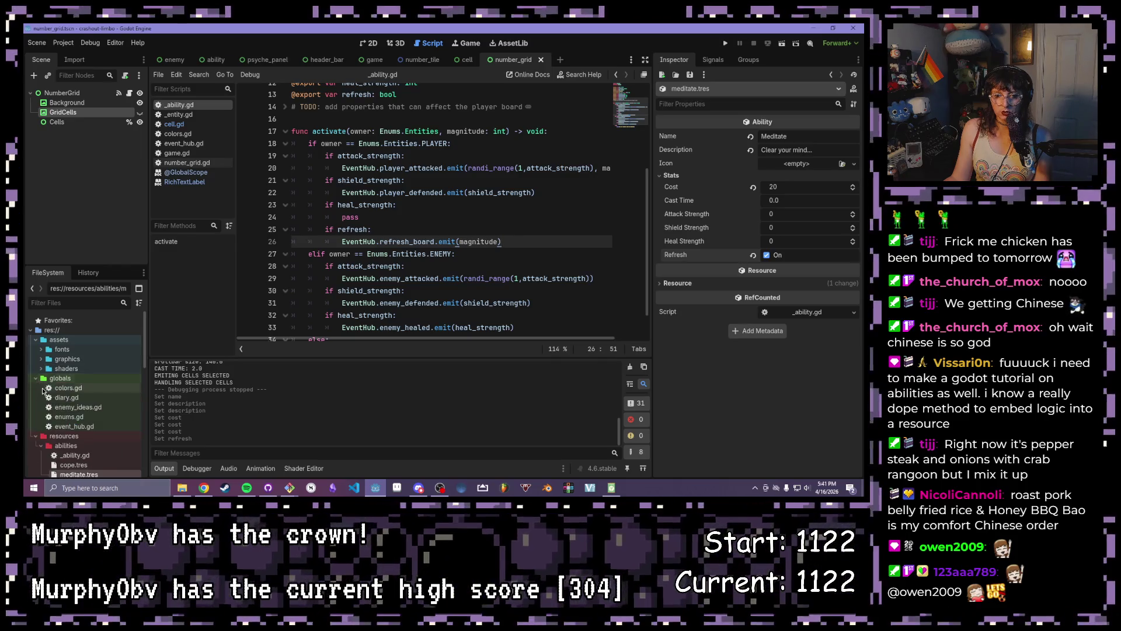
Open event_hub.gd and duplicate the cells_selected signal declaration
{"action": "double_click", "coordinate": [74, 427]}
{"action": "left_click", "coordinate": [36, 378]}
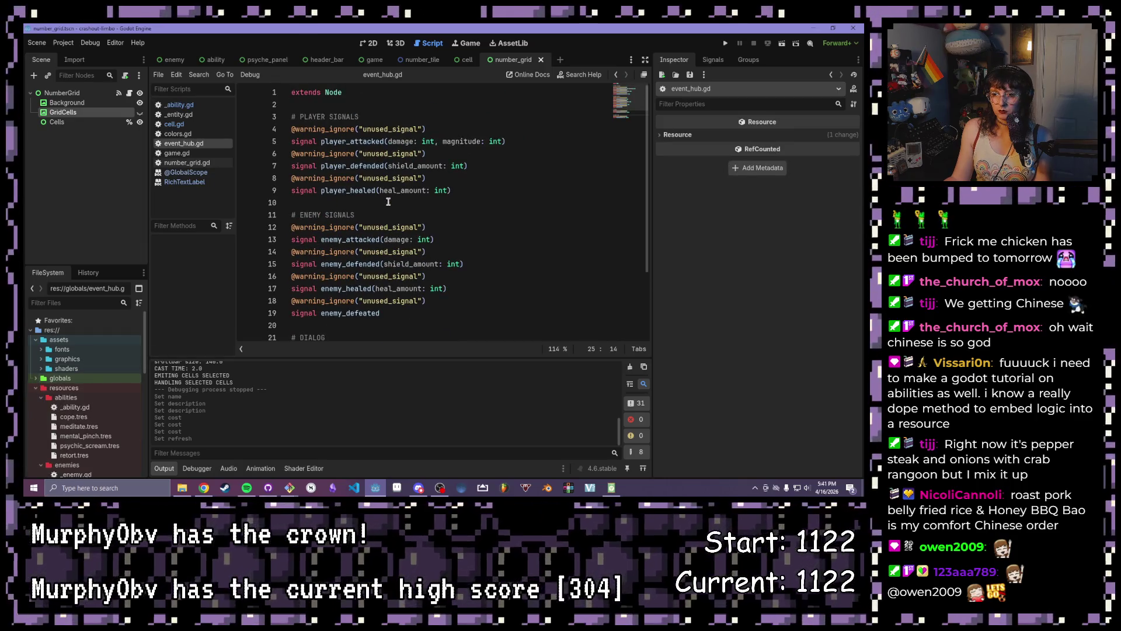
{"action": "scroll", "coordinate": [438, 195], "scroll_direction": "down", "scroll_amount": 3}
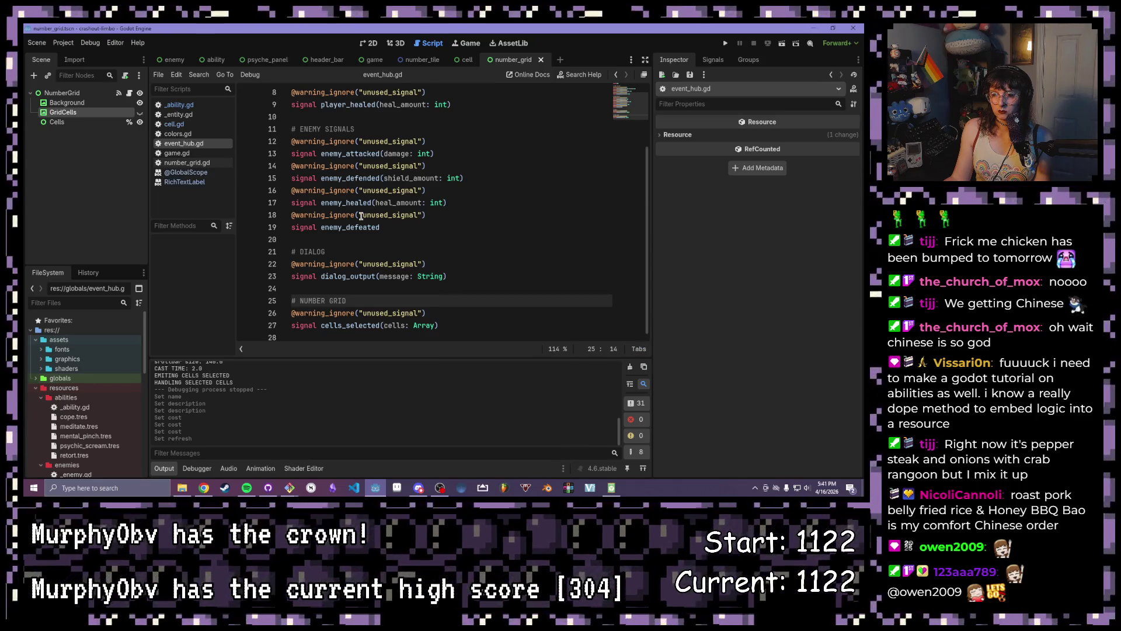
{"action": "left_click_drag", "start_coordinate": [444, 325], "coordinate": [259, 314]}
{"action": "key", "text": "ctrl+c"}
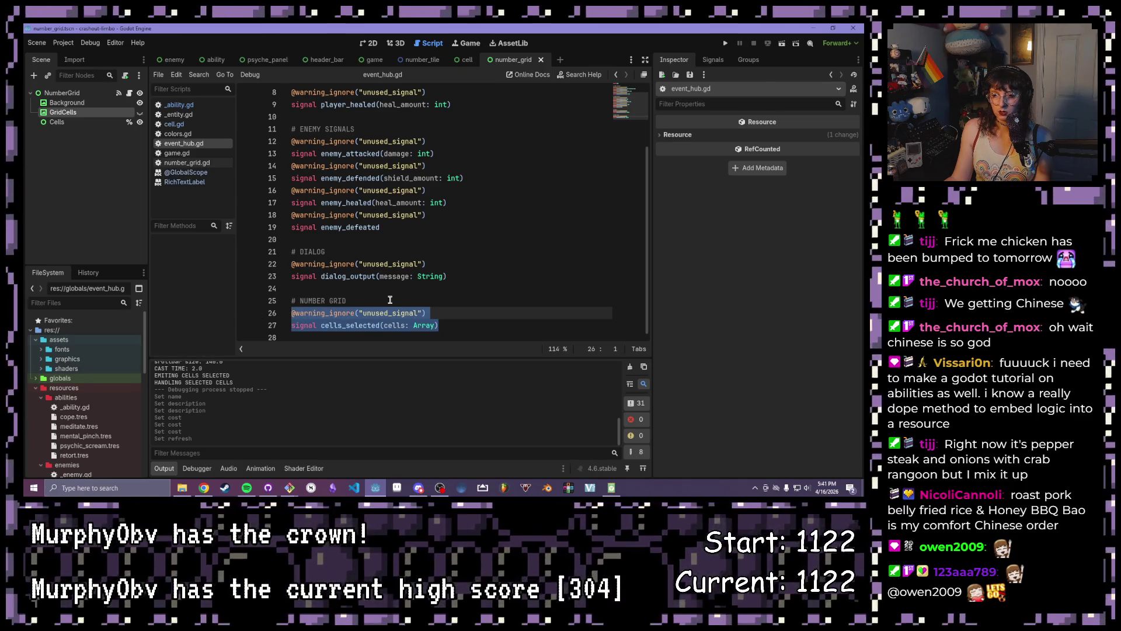
{"action": "left_click", "coordinate": [359, 299]}
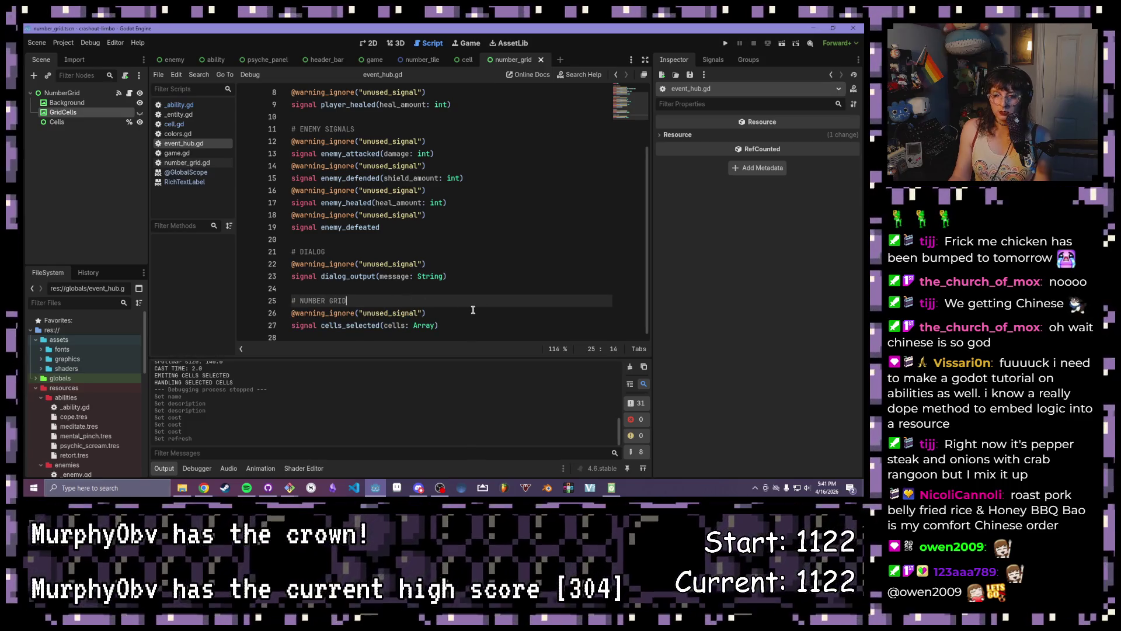
{"action": "left_click", "coordinate": [460, 324]}
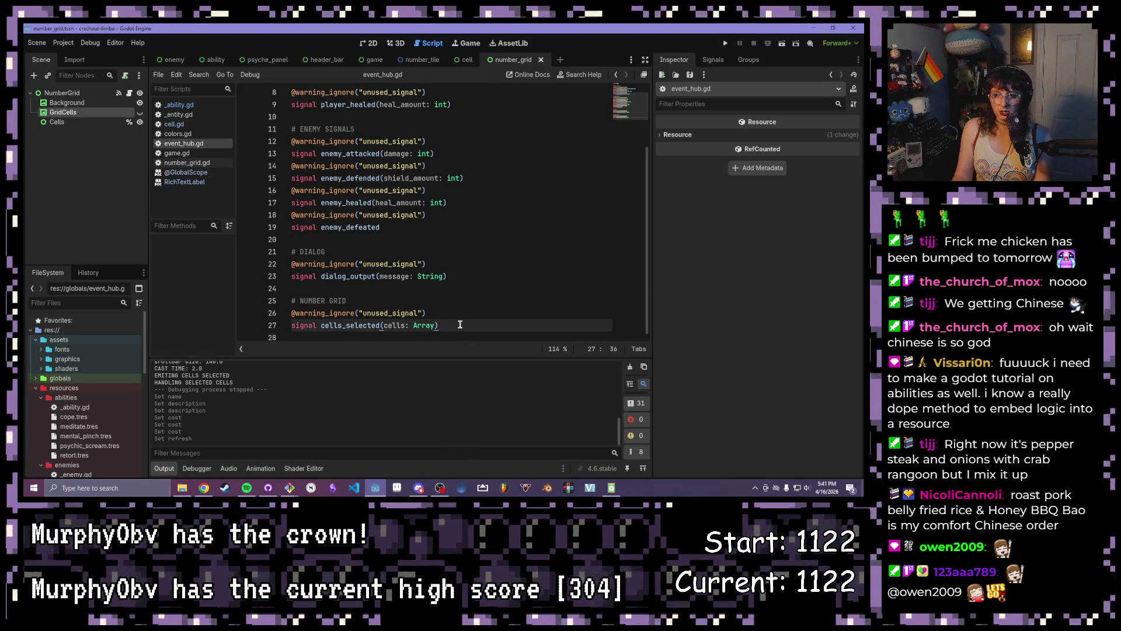
{"action": "key", "text": "Return"}
{"action": "key", "text": "ctrl+v"}
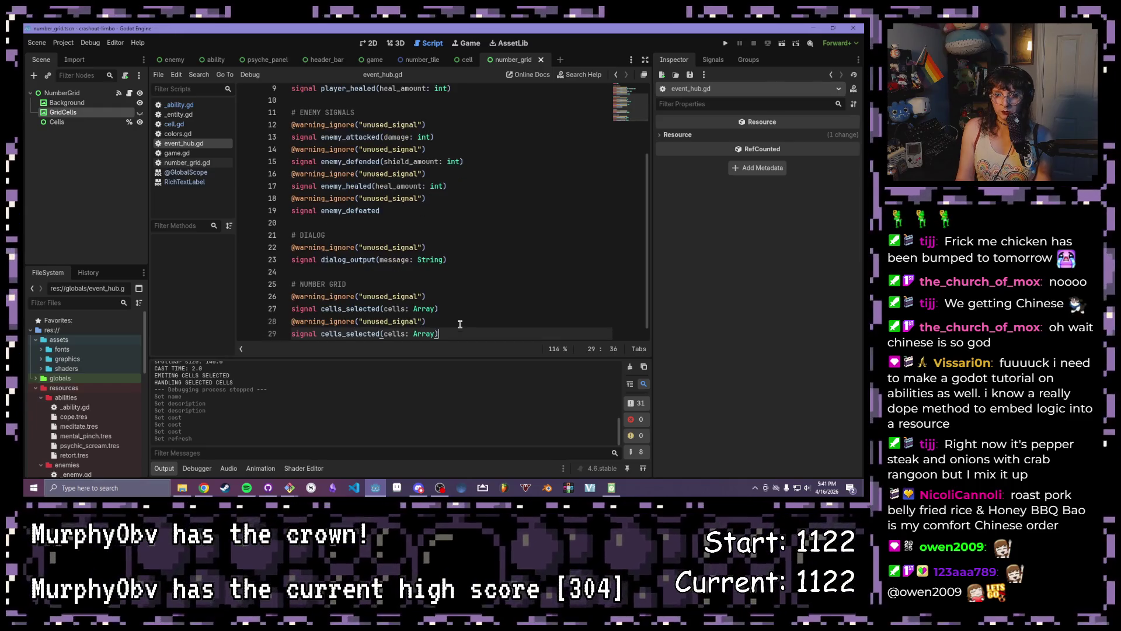
Rename the copy to refresh_board(magnitude: int) and save event_hub.gd
{"action": "double_click", "coordinate": [340, 325]}
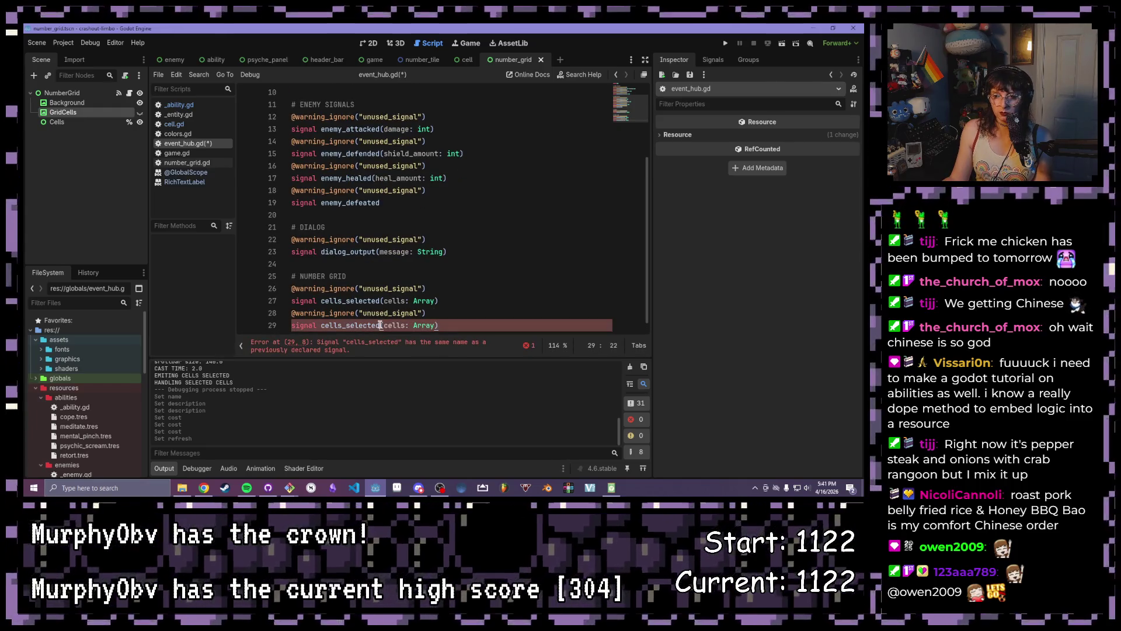
{"action": "left_click", "coordinate": [329, 325]}
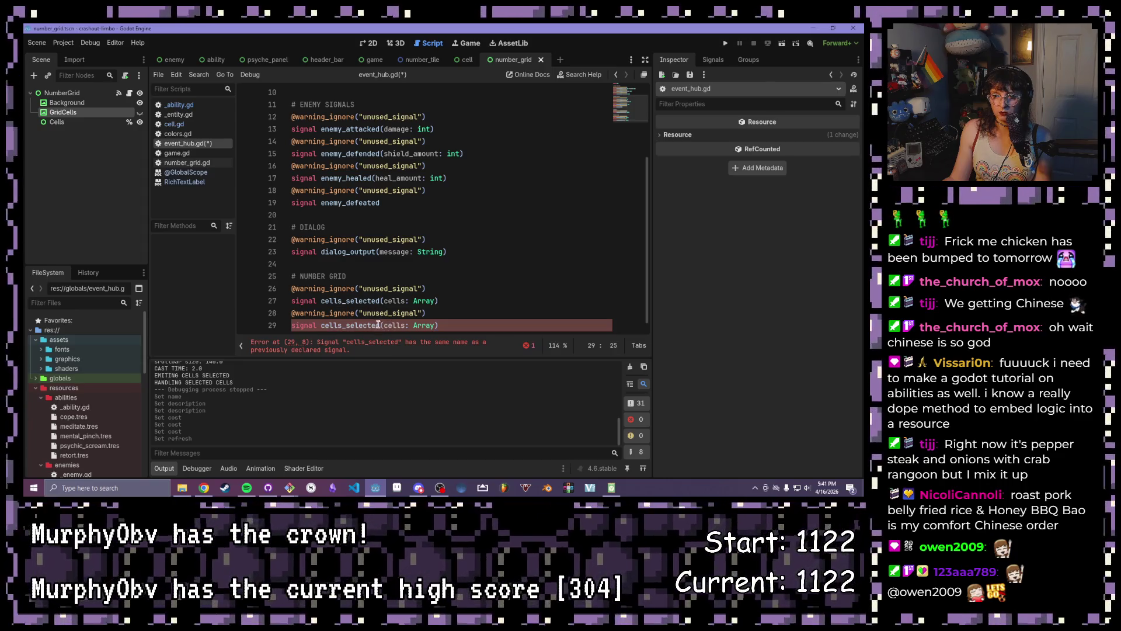
{"action": "left_click_drag", "start_coordinate": [328, 325], "coordinate": [320, 324]}
{"action": "type", "text": "refresh_"}
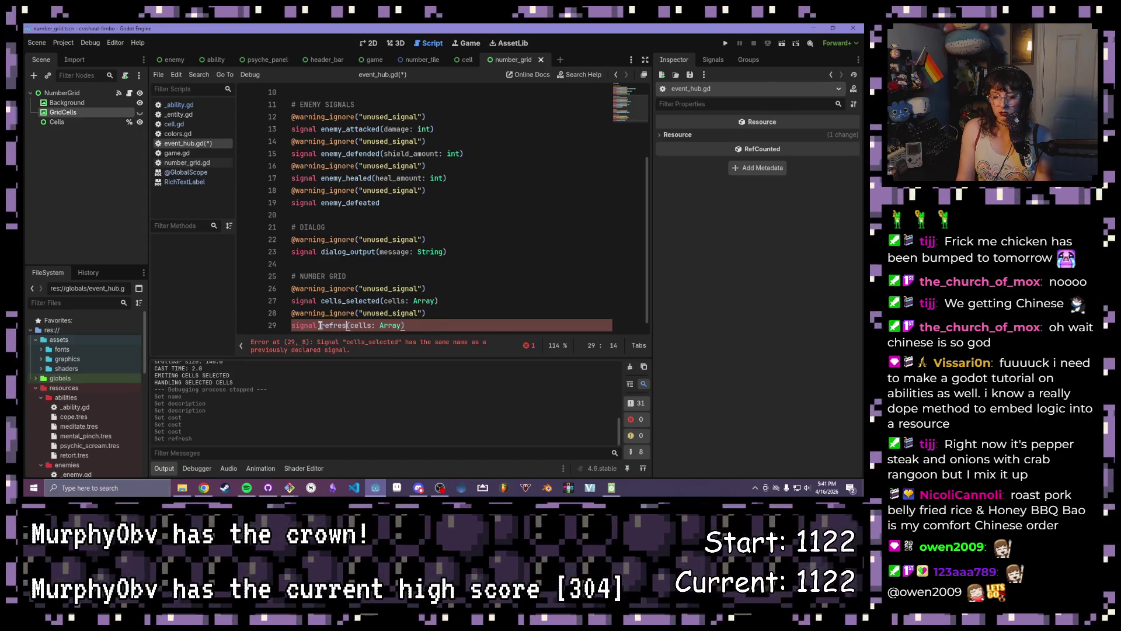
{"action": "type", "text": "board"}
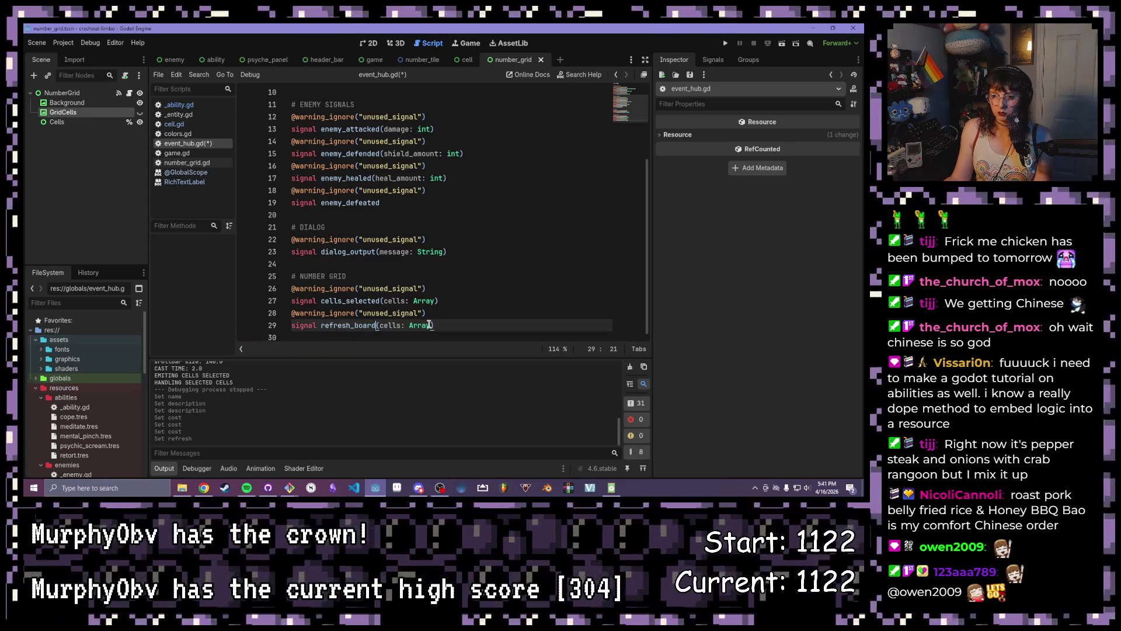
{"action": "left_click_drag", "start_coordinate": [433, 325], "coordinate": [382, 326]}
{"action": "key", "text": "BackSpace"}
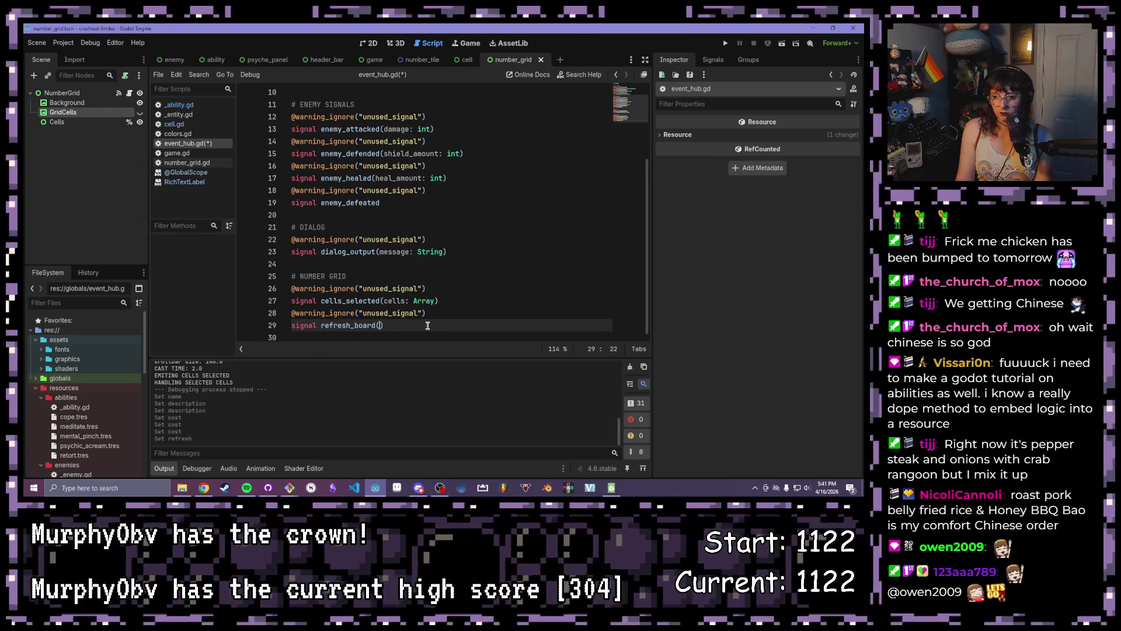
{"action": "type", "text": "magnitude:"}
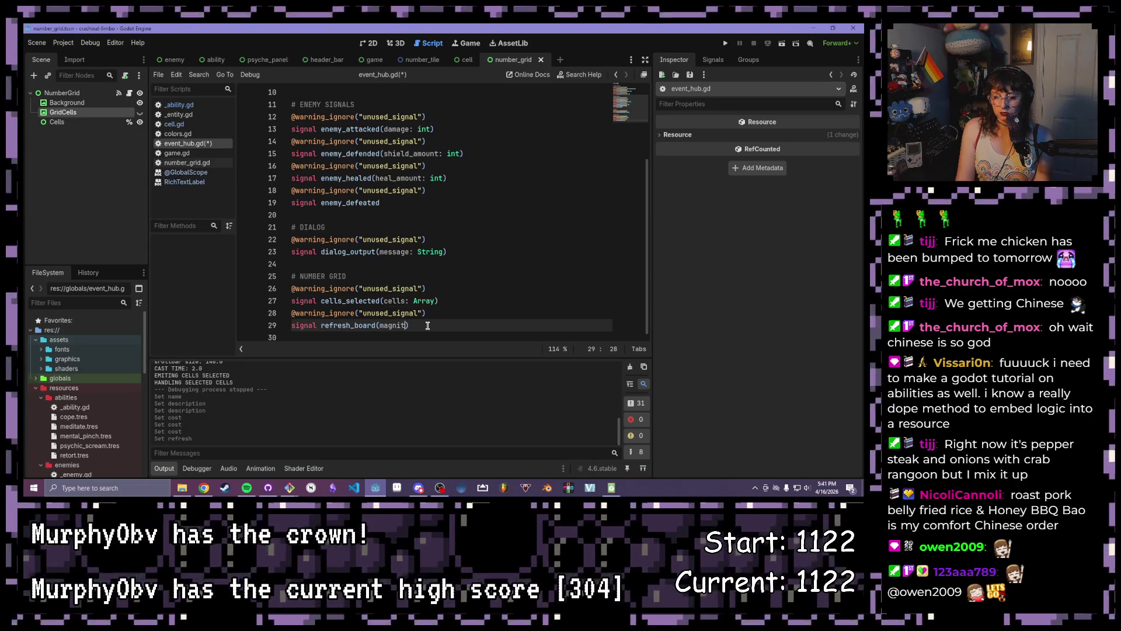
{"action": "type", "text": " int"}
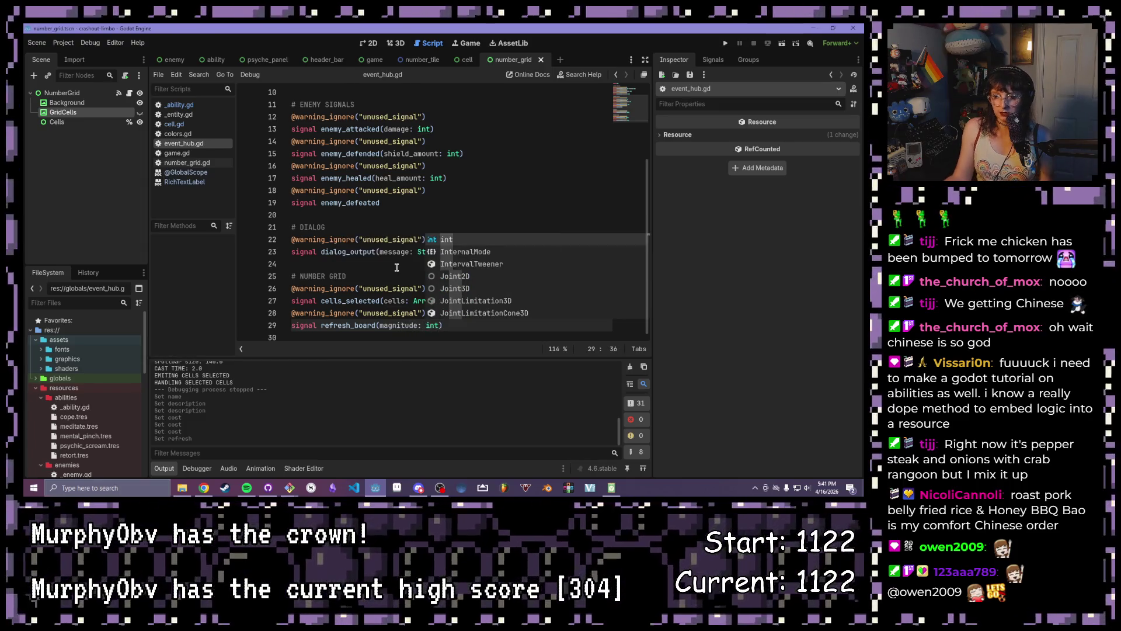
{"action": "key", "text": "ctrl+s"}
{"action": "left_click_drag", "start_coordinate": [447, 325], "coordinate": [291, 324]}
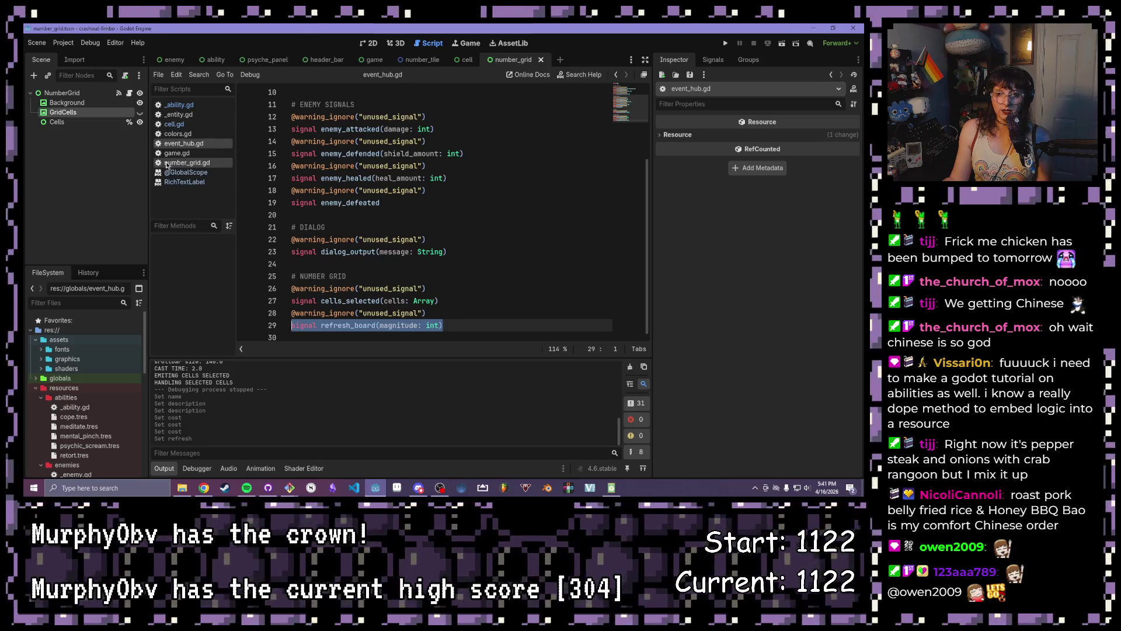
{"action": "left_click", "coordinate": [176, 104]}
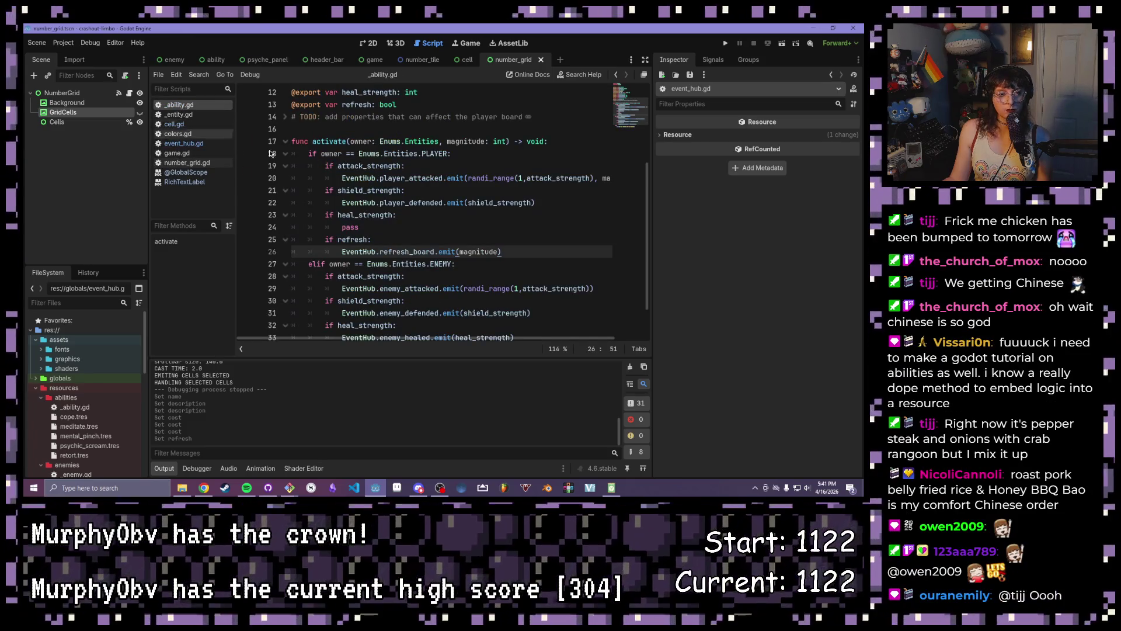
{"action": "mouse_move", "coordinate": [370, 178]}
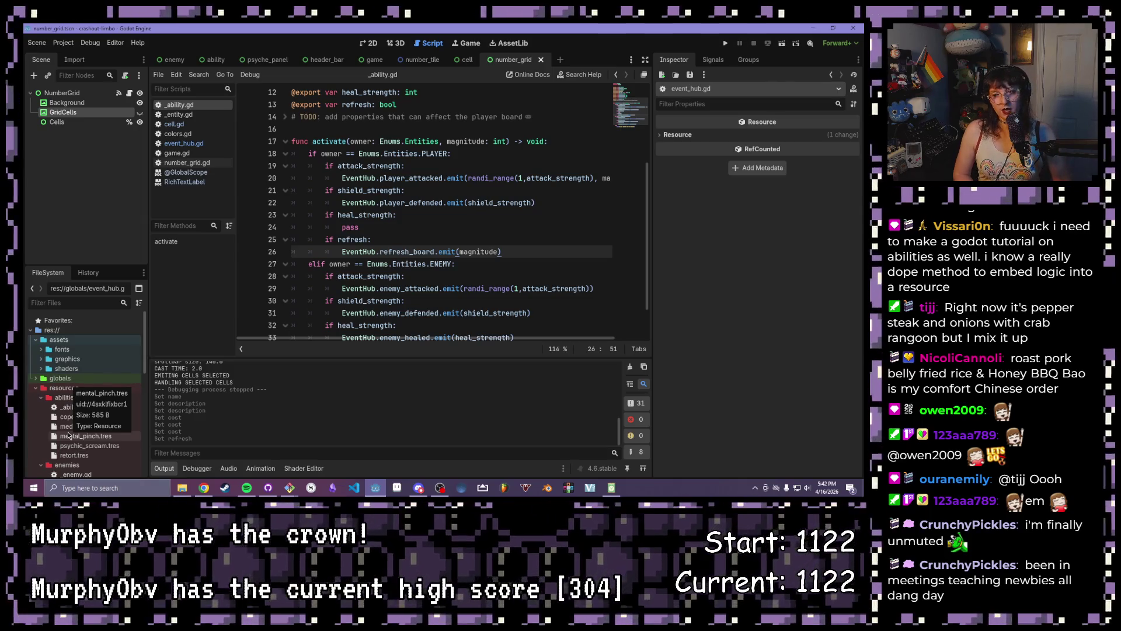
{"action": "left_click", "coordinate": [428, 263]}
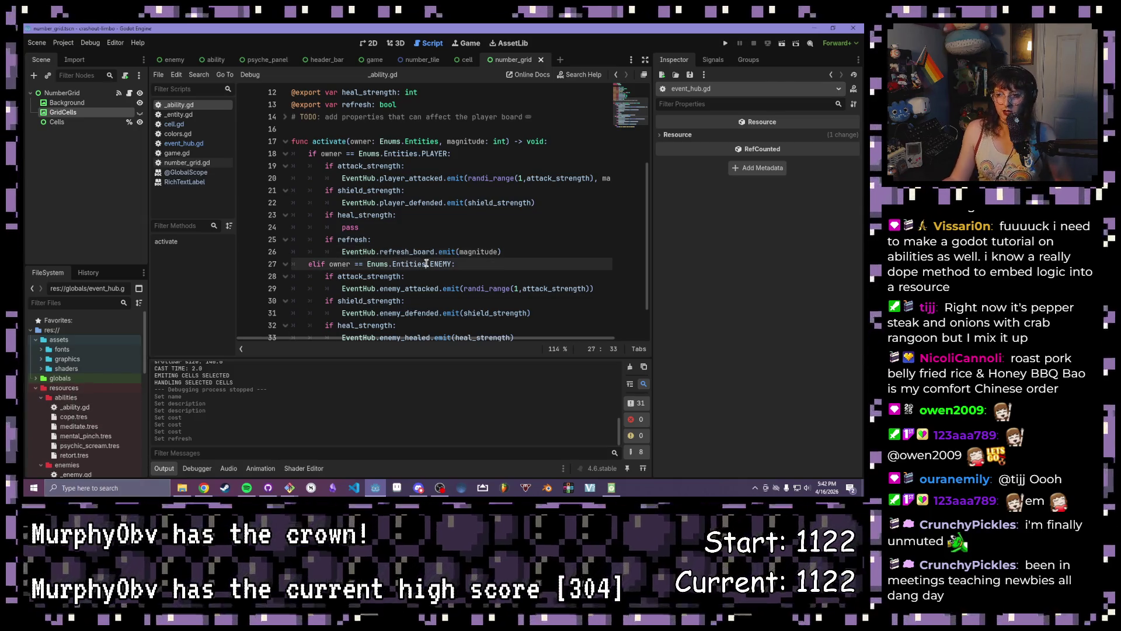
{"action": "scroll", "coordinate": [408, 256], "scroll_direction": "down", "scroll_amount": 2}
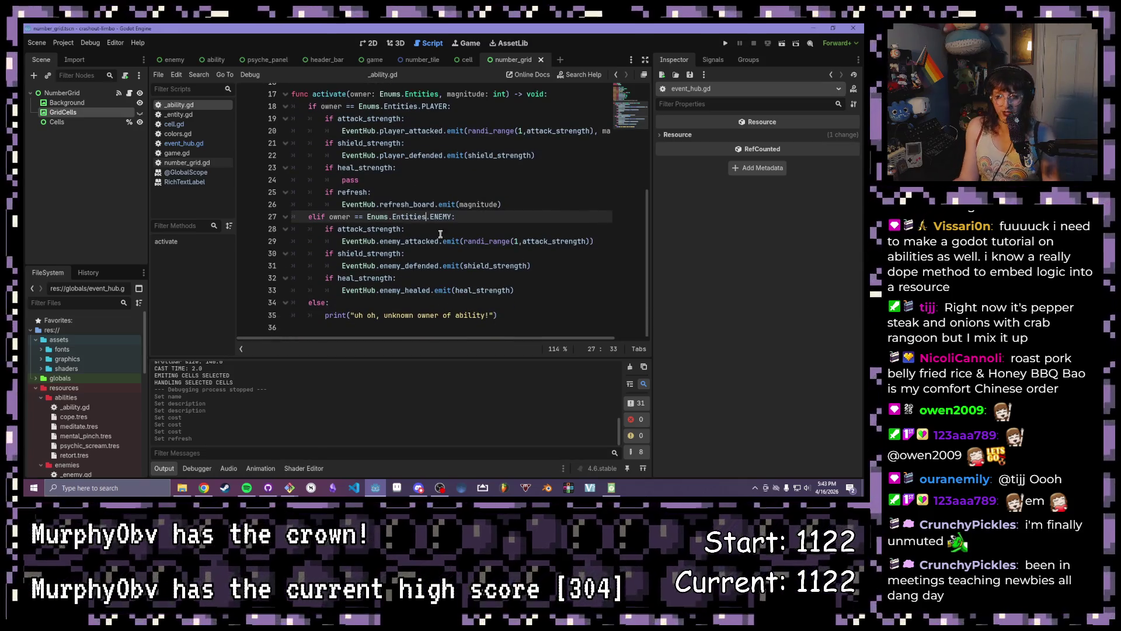
{"action": "scroll", "coordinate": [383, 247], "scroll_direction": "up", "scroll_amount": 5}
{"action": "left_click", "coordinate": [416, 238]}
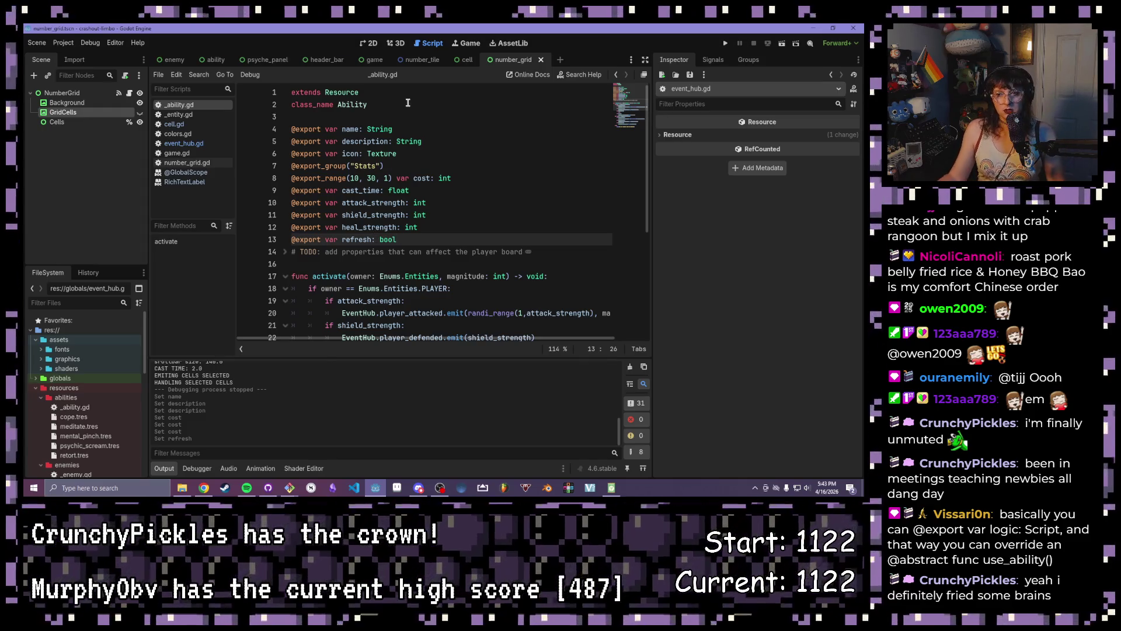
{"action": "left_click", "coordinate": [394, 118]}
{"action": "type", "text": "@abstract"}
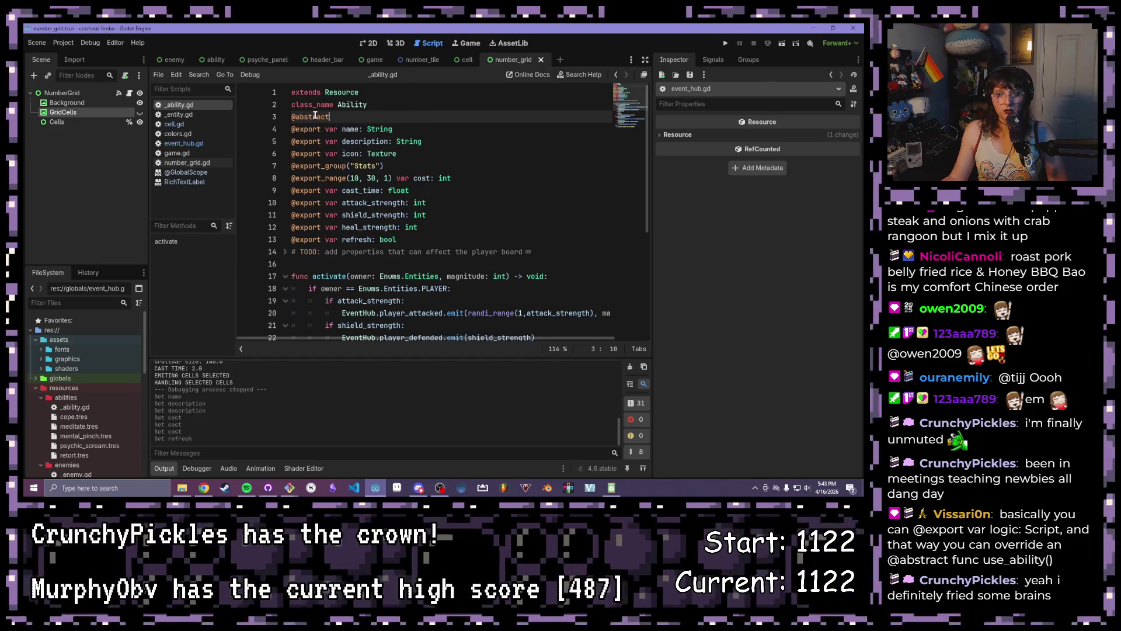
{"action": "mouse_move", "coordinate": [314, 115]}
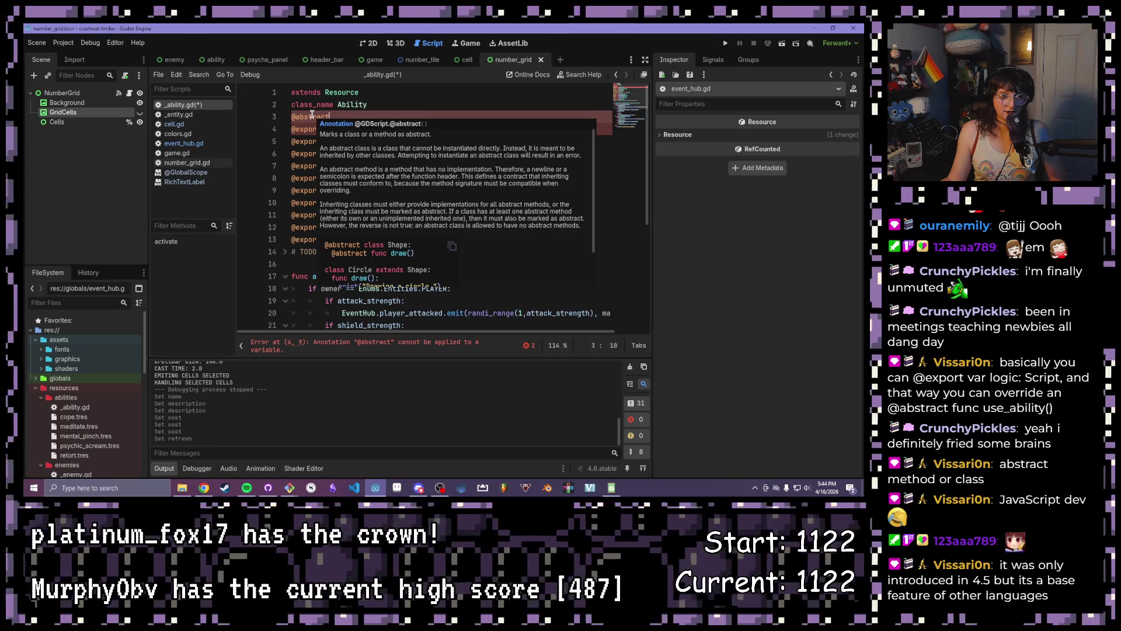
{"action": "left_click_drag", "start_coordinate": [330, 117], "coordinate": [270, 117]}
{"action": "key", "text": "BackSpace"}
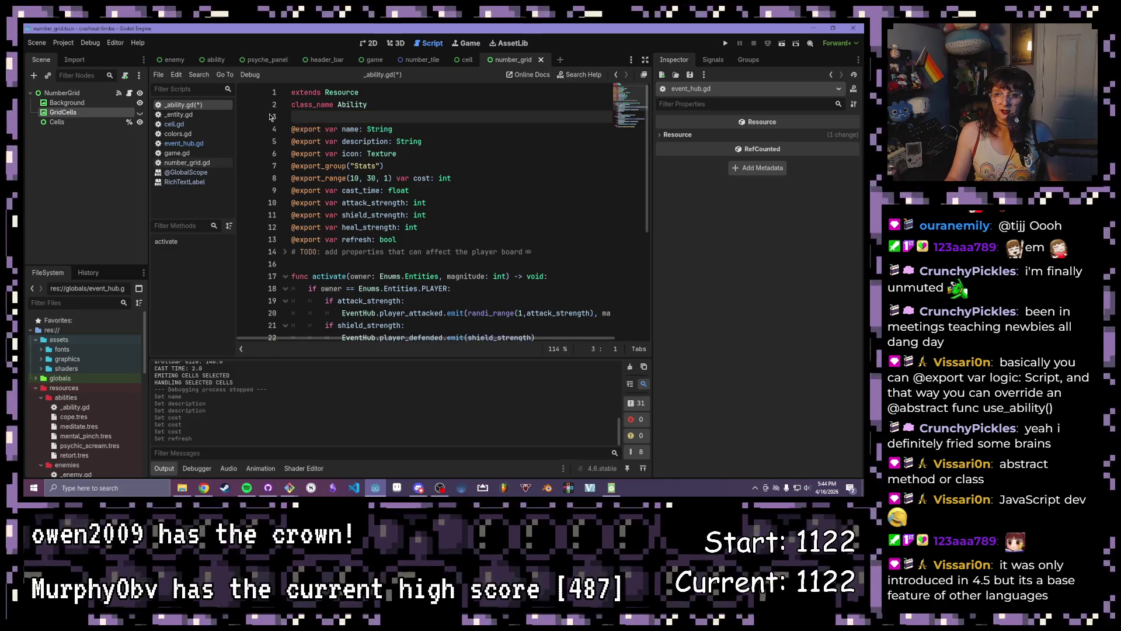
{"action": "left_click", "coordinate": [499, 165]}
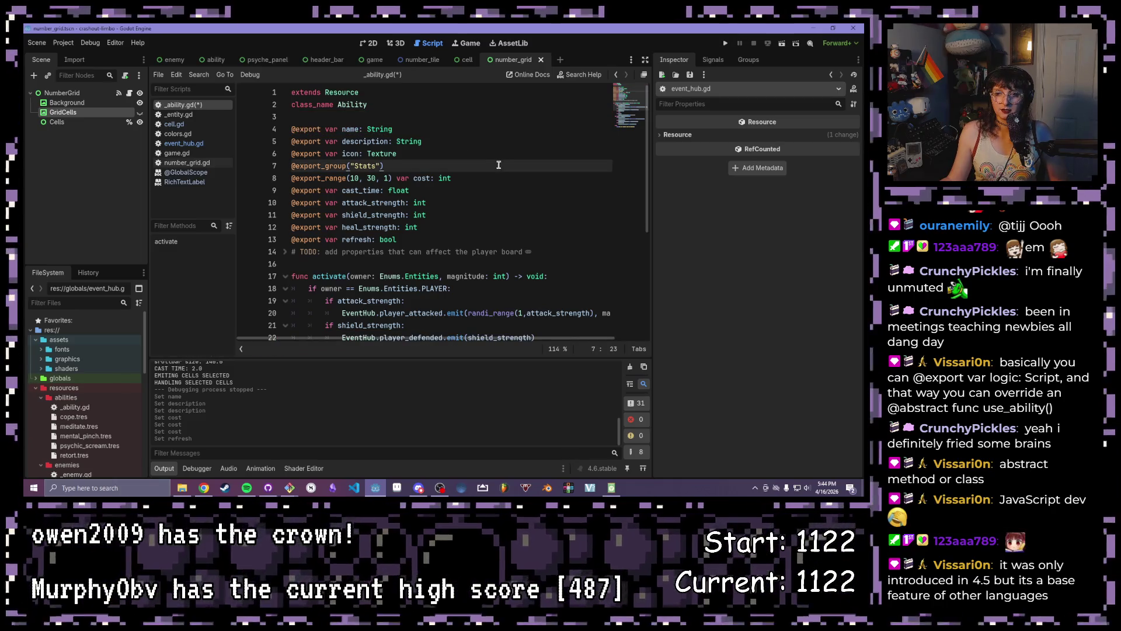
Review the activate function in _ability.gd and save the script
{"action": "scroll", "coordinate": [497, 164], "scroll_direction": "down", "scroll_amount": 5}
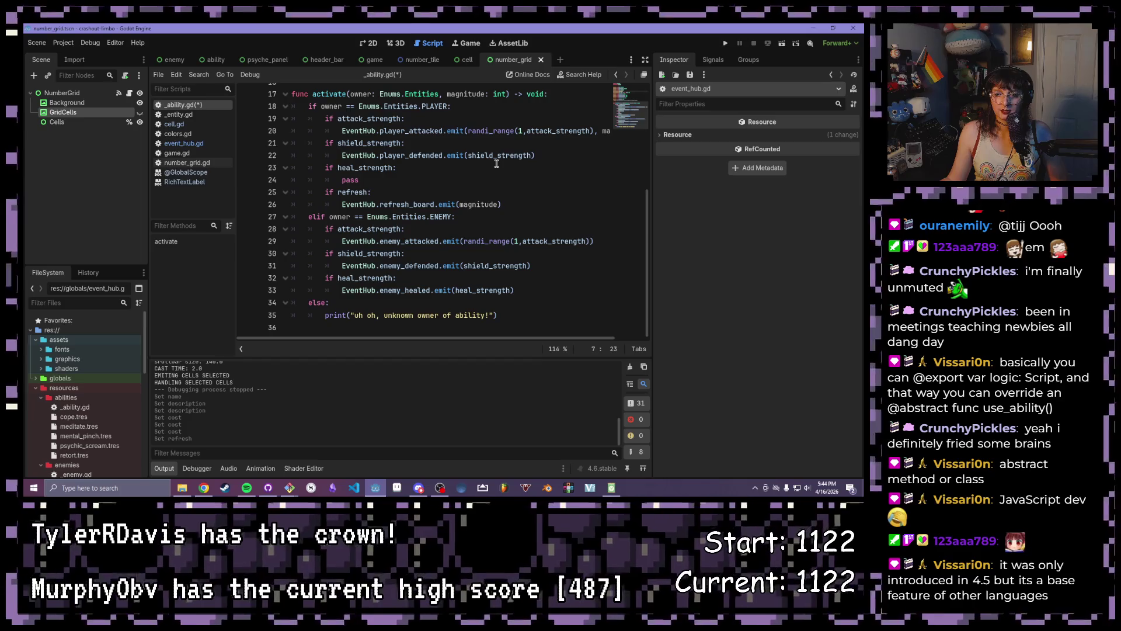
{"action": "scroll", "coordinate": [425, 249], "scroll_direction": "up", "scroll_amount": 1}
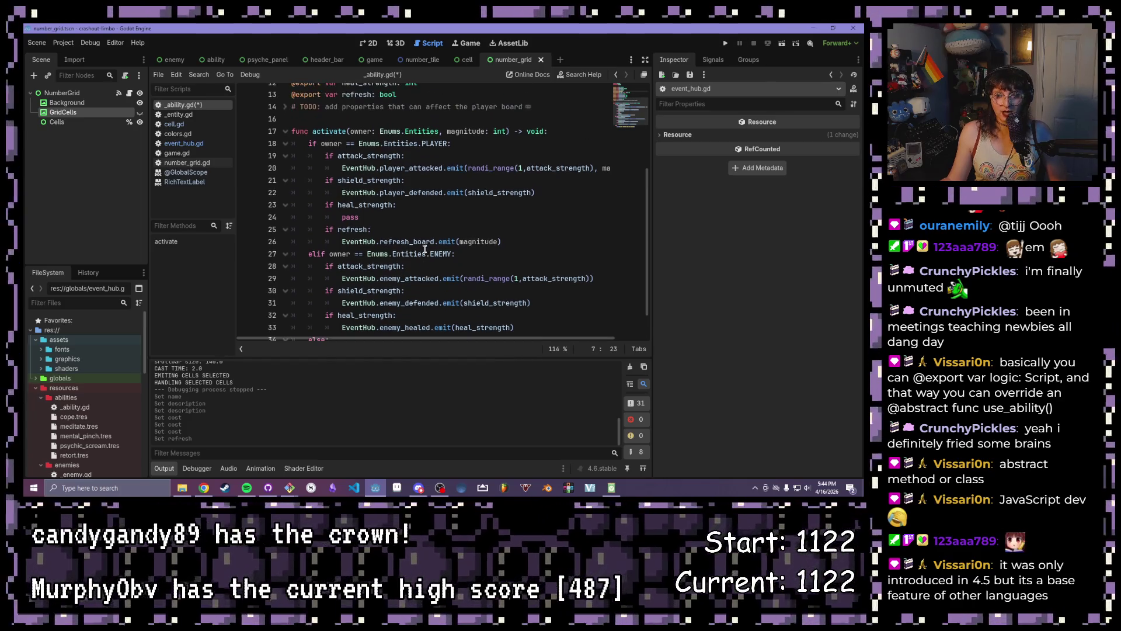
{"action": "mouse_move", "coordinate": [312, 130]}
{"action": "left_mouse_down"}
{"action": "mouse_move", "coordinate": [348, 132]}
{"action": "mouse_move", "coordinate": [461, 267]}
{"action": "left_mouse_up"}
{"action": "left_click", "coordinate": [461, 267]}
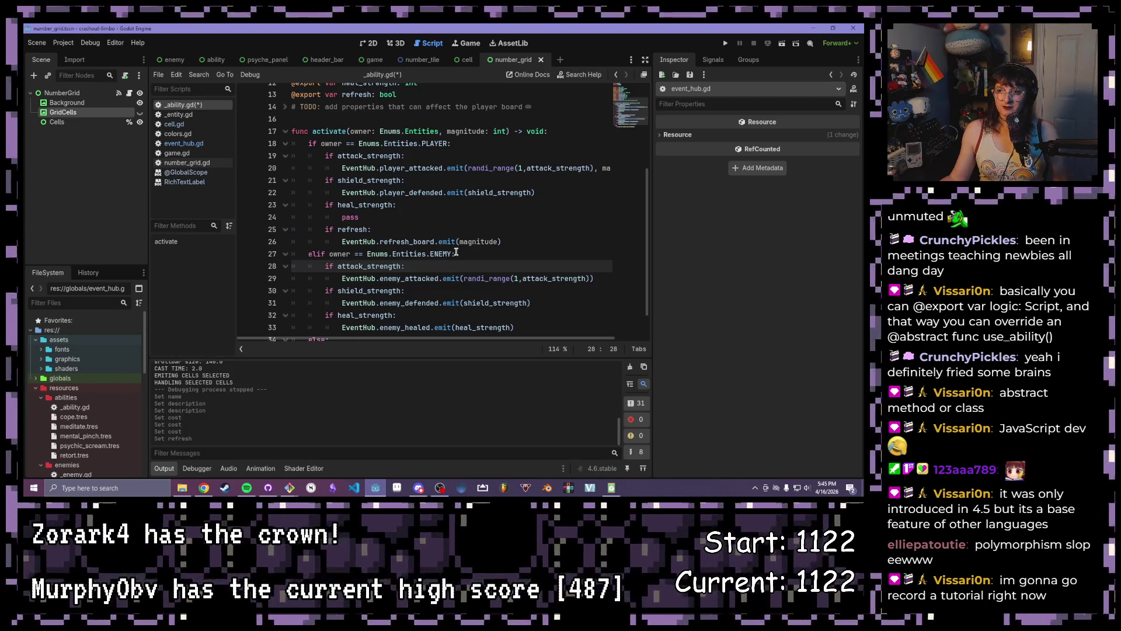
{"action": "scroll", "coordinate": [440, 258], "scroll_direction": "down", "scroll_amount": 1}
{"action": "scroll", "coordinate": [440, 258], "scroll_direction": "up", "scroll_amount": 4}
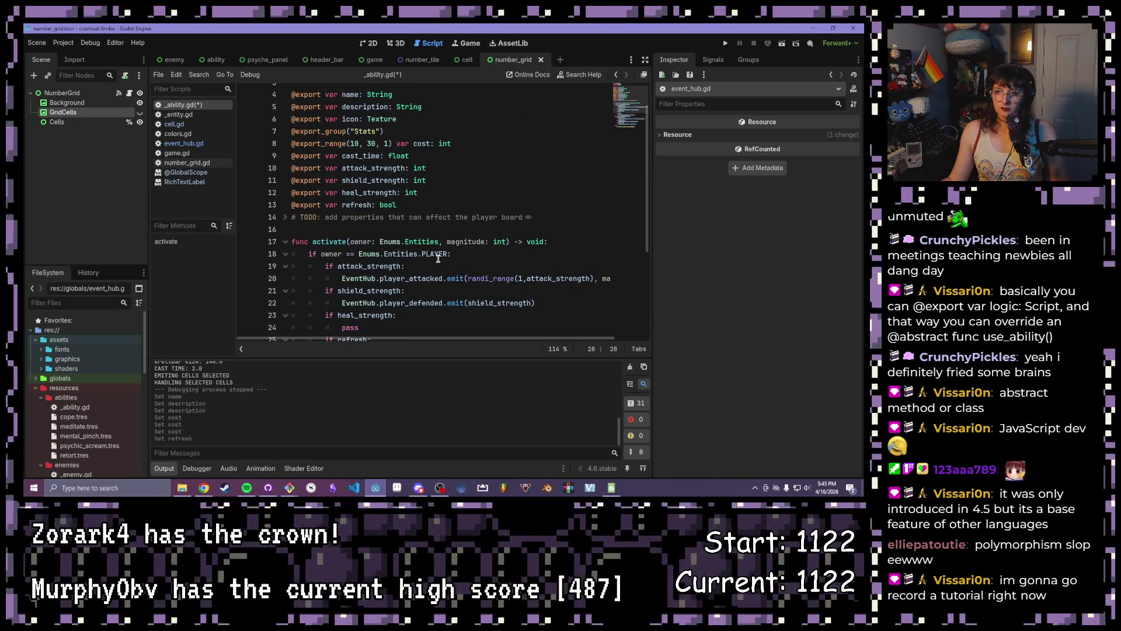
{"action": "key", "text": "ctrl+s"}
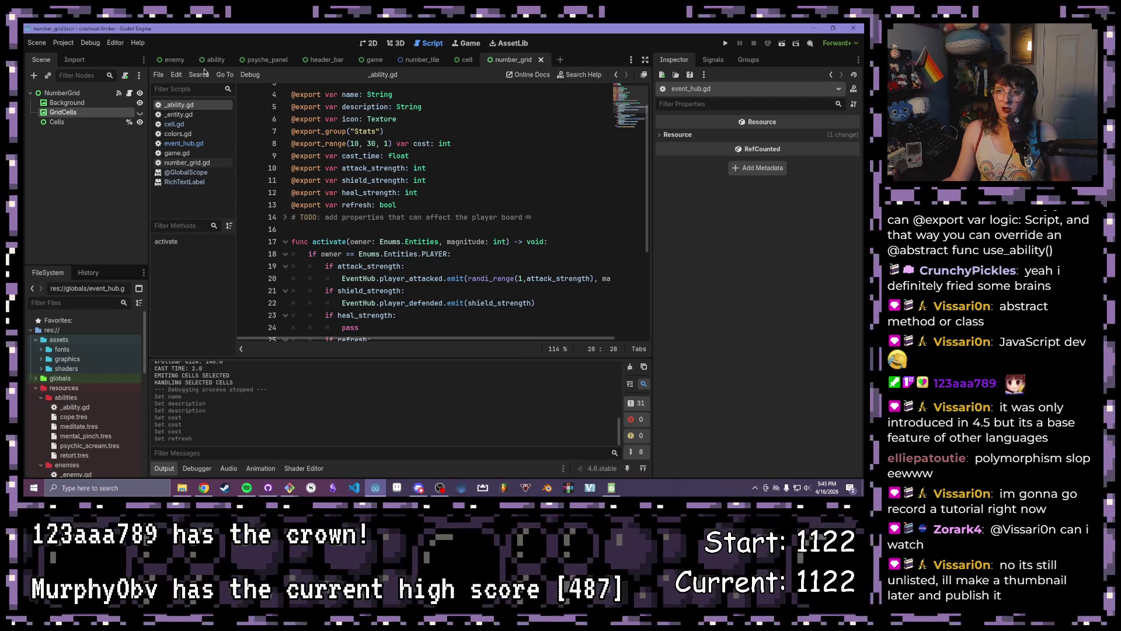
Check the refresh_board emit line, then switch to number_grid.gd
{"action": "scroll", "coordinate": [388, 227], "scroll_direction": "down", "scroll_amount": 5}
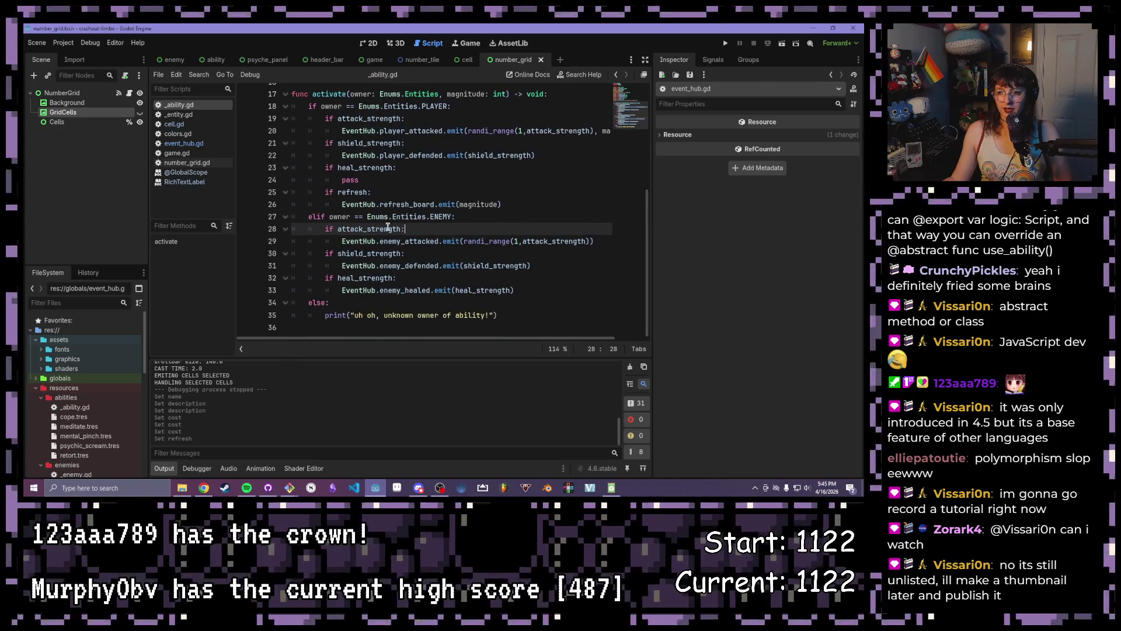
{"action": "mouse_move", "coordinate": [530, 204]}
{"action": "left_mouse_down"}
{"action": "mouse_move", "coordinate": [313, 215]}
{"action": "mouse_move", "coordinate": [345, 208]}
{"action": "left_mouse_up"}
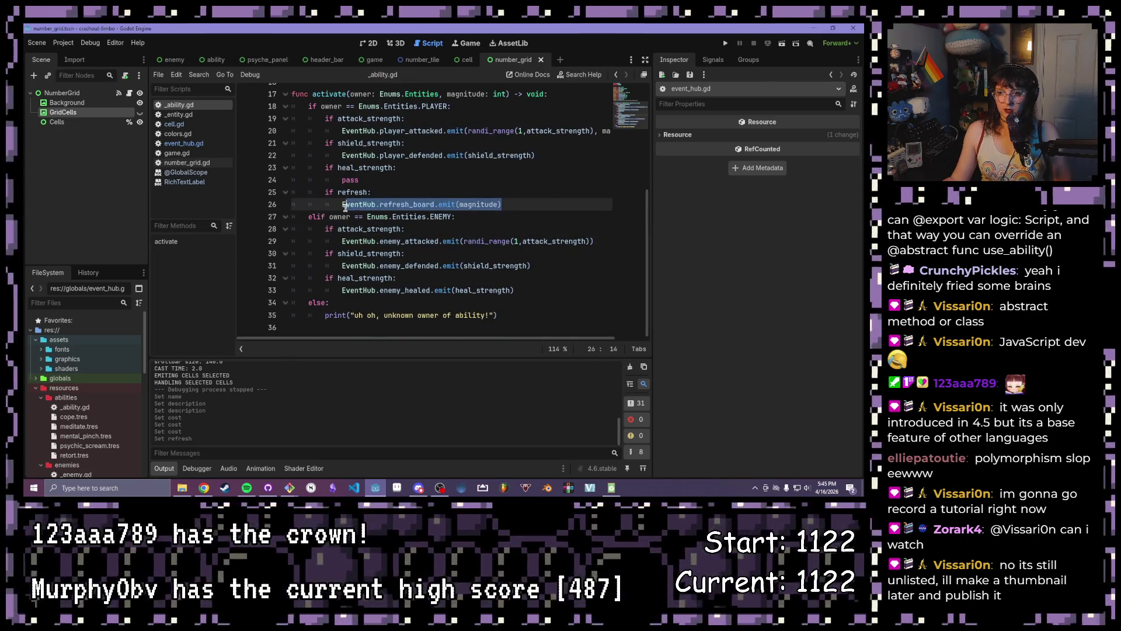
{"action": "left_click", "coordinate": [374, 192]}
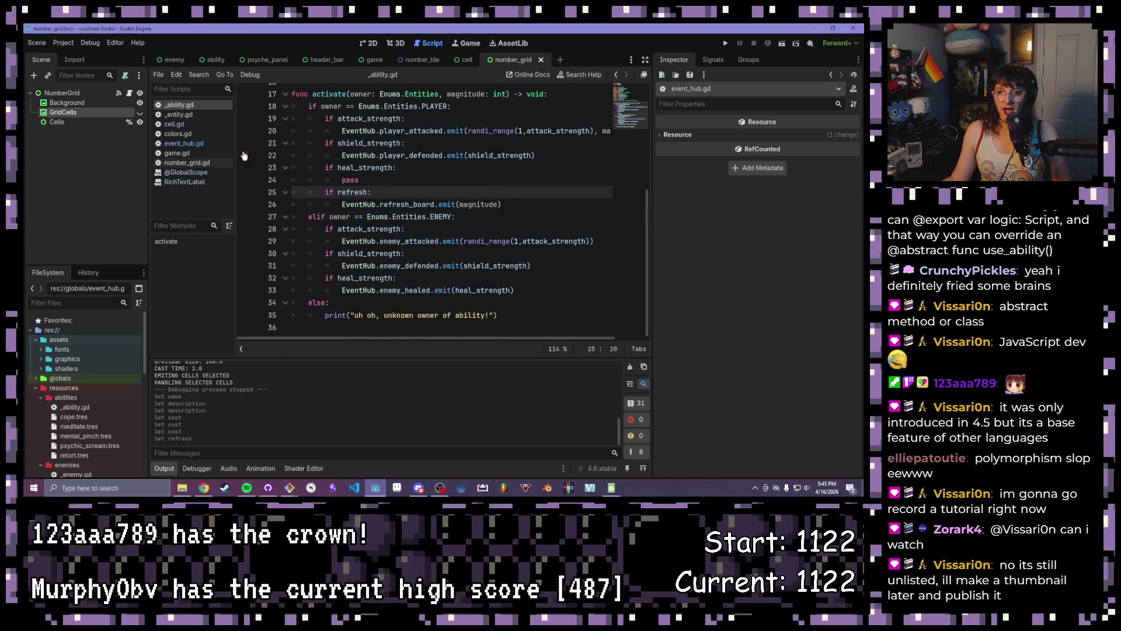
{"action": "scroll", "coordinate": [402, 193], "scroll_direction": "up", "scroll_amount": 2}
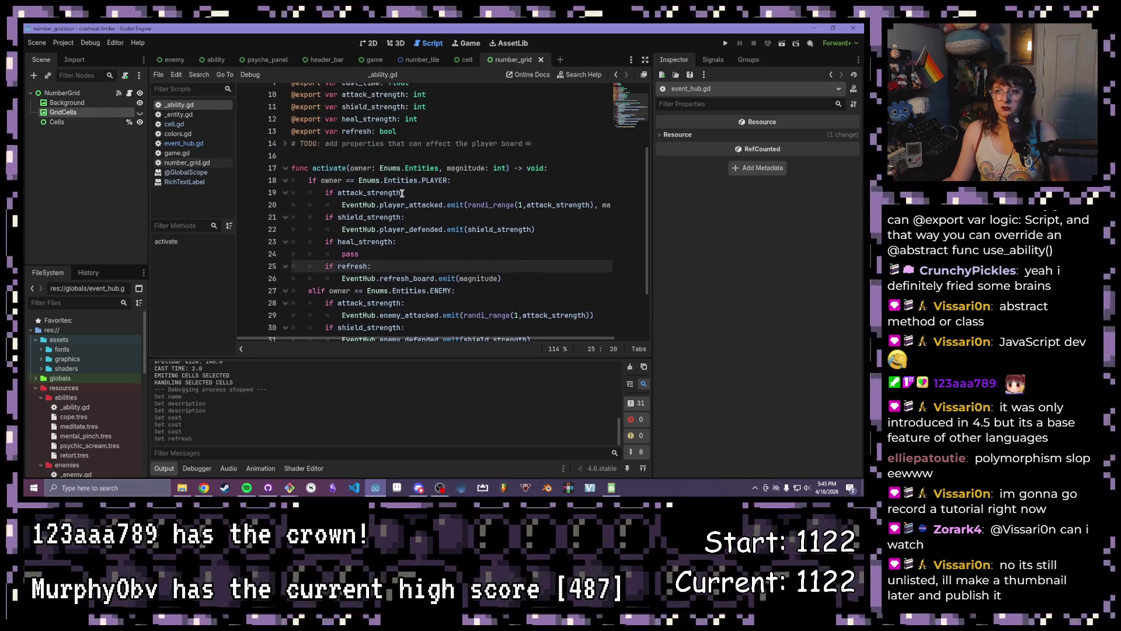
{"action": "scroll", "coordinate": [401, 193], "scroll_direction": "up", "scroll_amount": 3}
{"action": "left_click", "coordinate": [202, 162]}
{"action": "scroll", "coordinate": [393, 201], "scroll_direction": "up", "scroll_amount": 5}
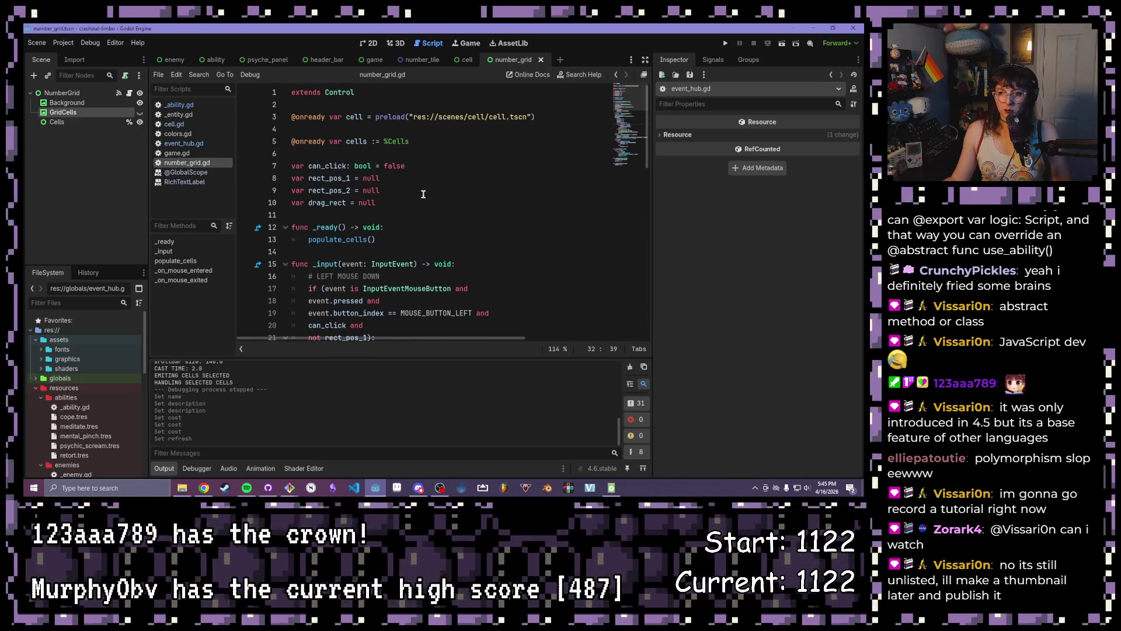
Insert a blank line at the top of _ready, above populate_cells()
{"action": "scroll", "coordinate": [362, 259], "scroll_direction": "down", "scroll_amount": 10}
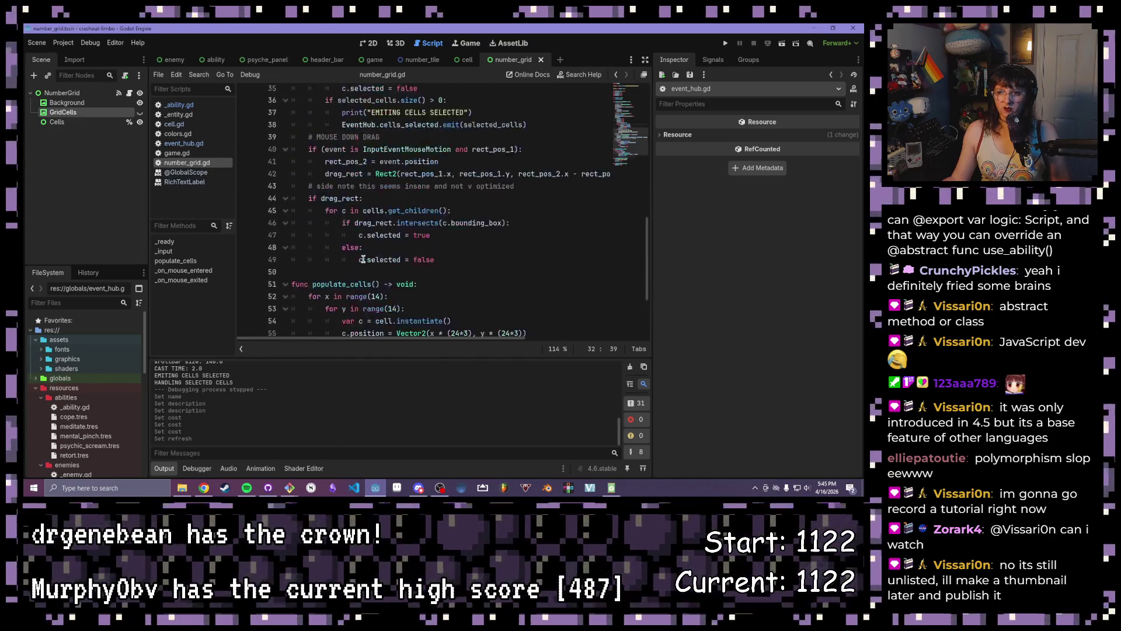
{"action": "scroll", "coordinate": [363, 259], "scroll_direction": "up", "scroll_amount": 10}
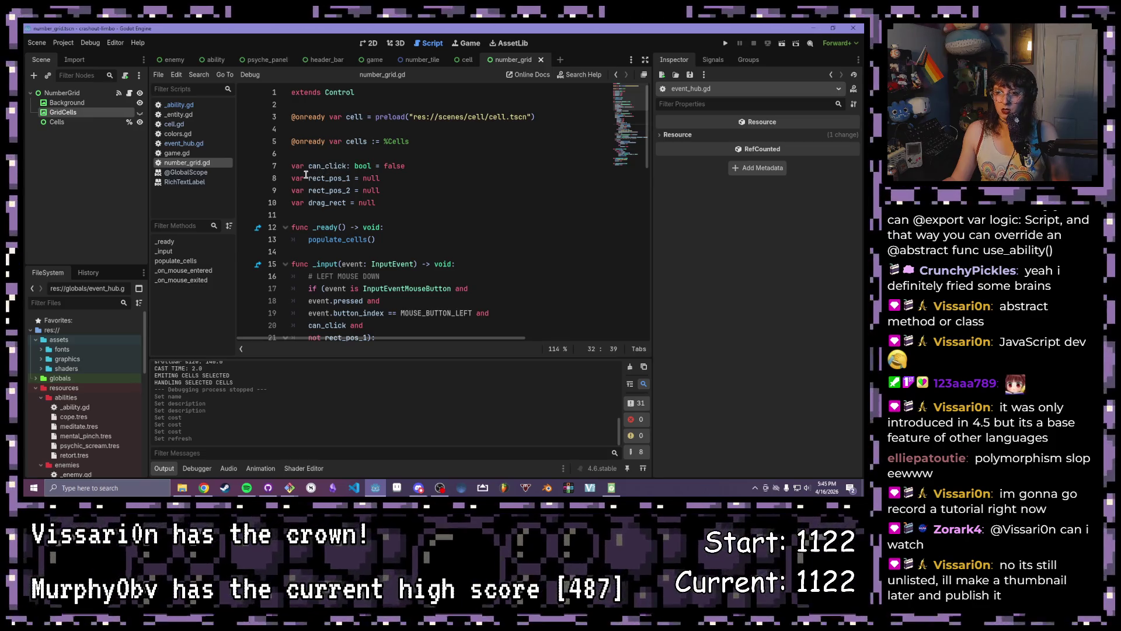
{"action": "scroll", "coordinate": [306, 174], "scroll_direction": "down", "scroll_amount": 1}
{"action": "left_click", "coordinate": [406, 202]}
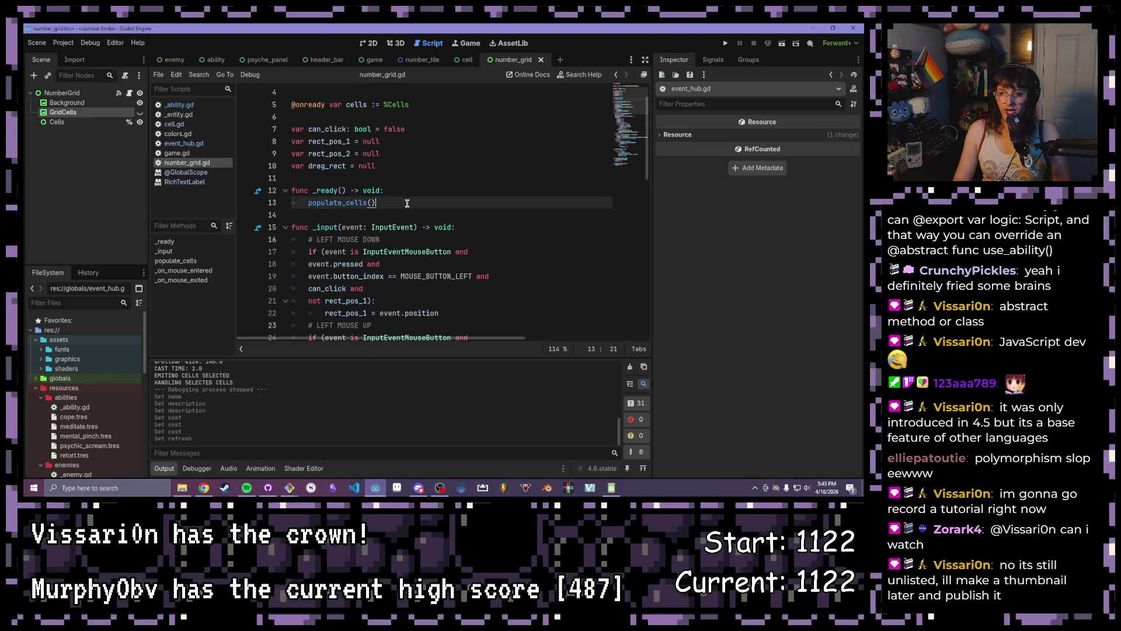
{"action": "key", "text": "Return"}
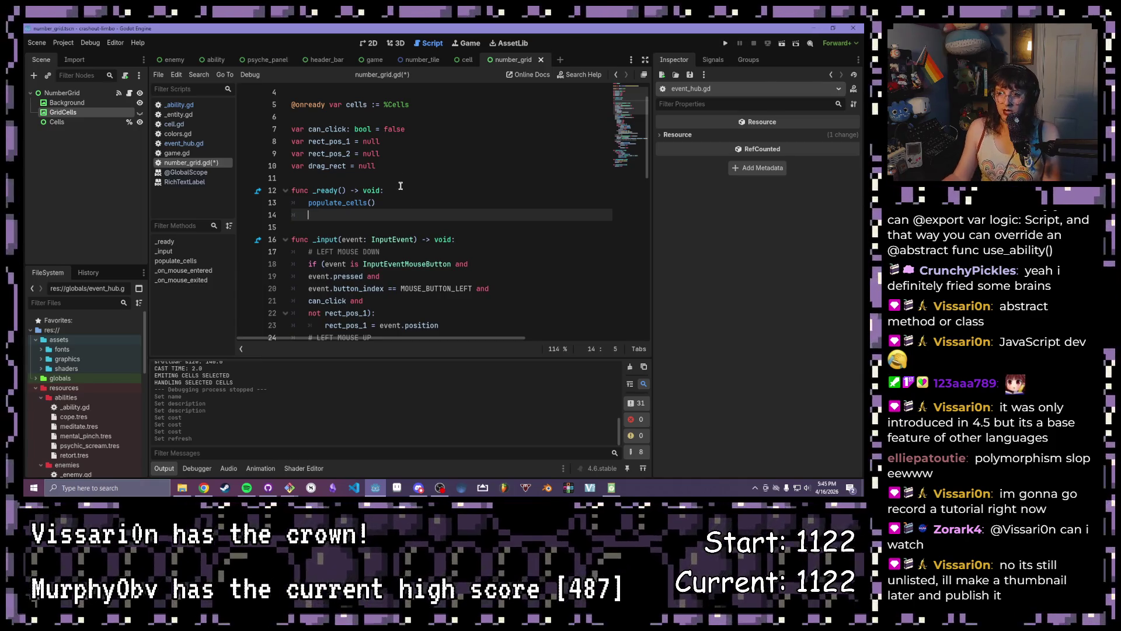
{"action": "left_click", "coordinate": [400, 185]}
{"action": "key", "text": "Return"}
{"action": "key", "text": "Down"}
{"action": "key", "text": "Down"}
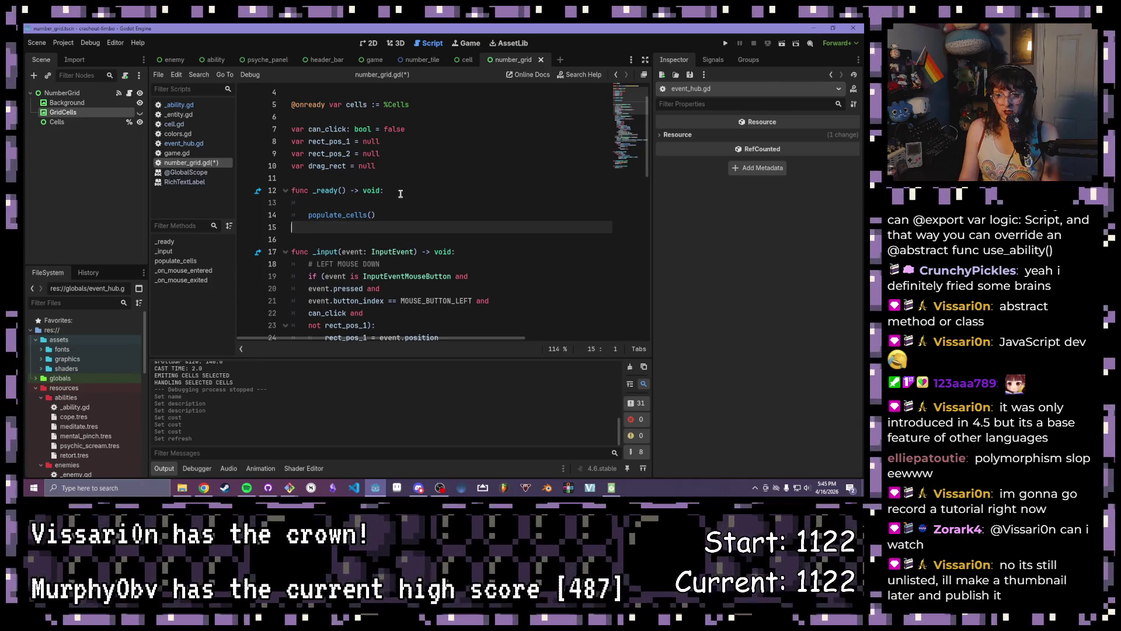
{"action": "key", "text": "BackSpace"}
{"action": "key", "text": "Up"}
Write EventHub.connect("refresh_board", _handle_refresh_board) there and save number_grid.gd
{"action": "type", "text": "EventH"}
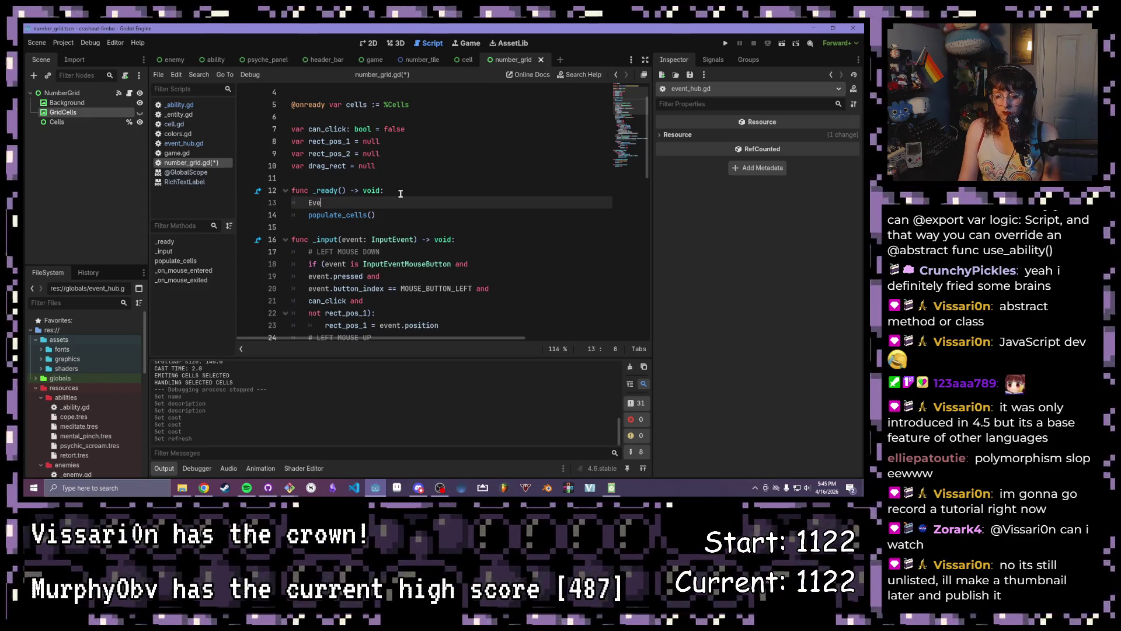
{"action": "key", "text": "BackSpace"}
{"action": "key", "text": "BackSpace"}
{"action": "key", "text": "BackSpace"}
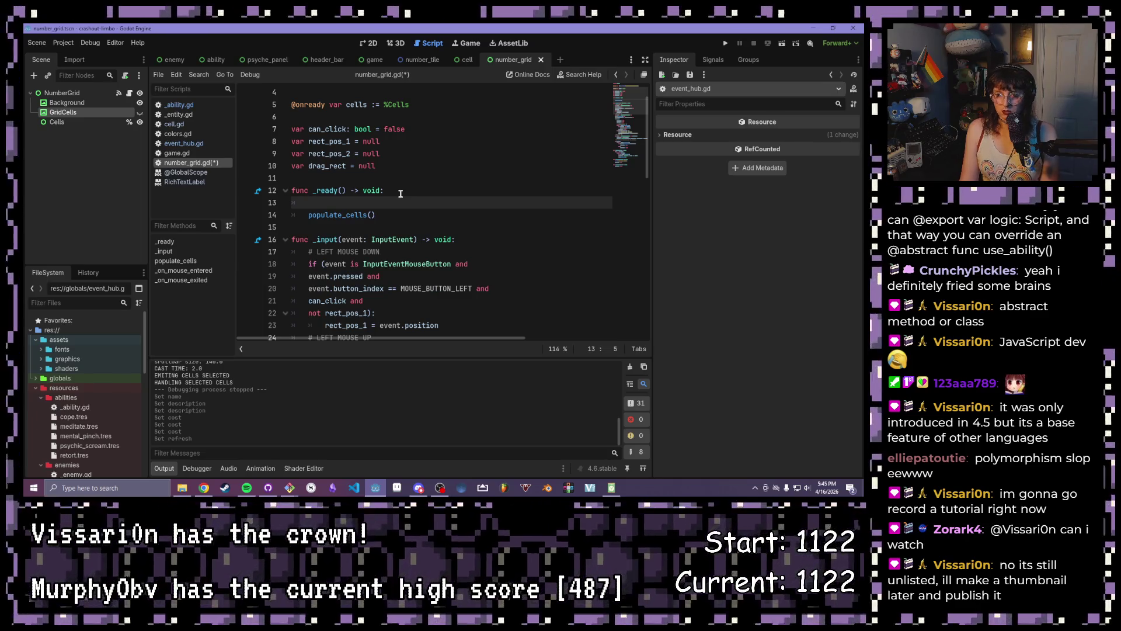
{"action": "type", "text": "EventHub."}
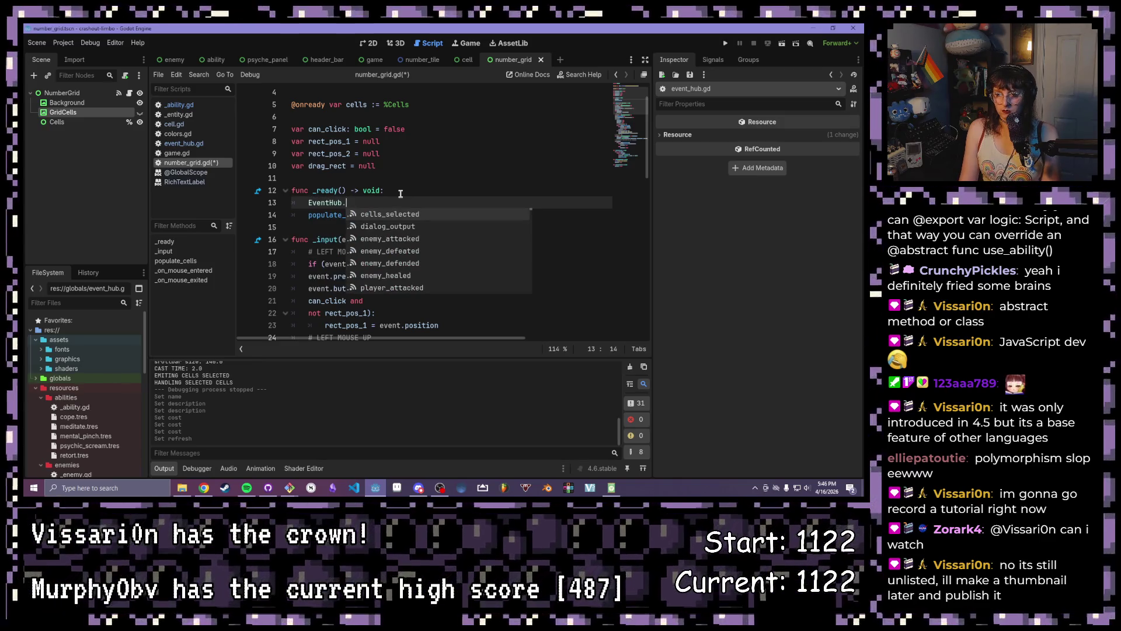
{"action": "type", "text": "co"}
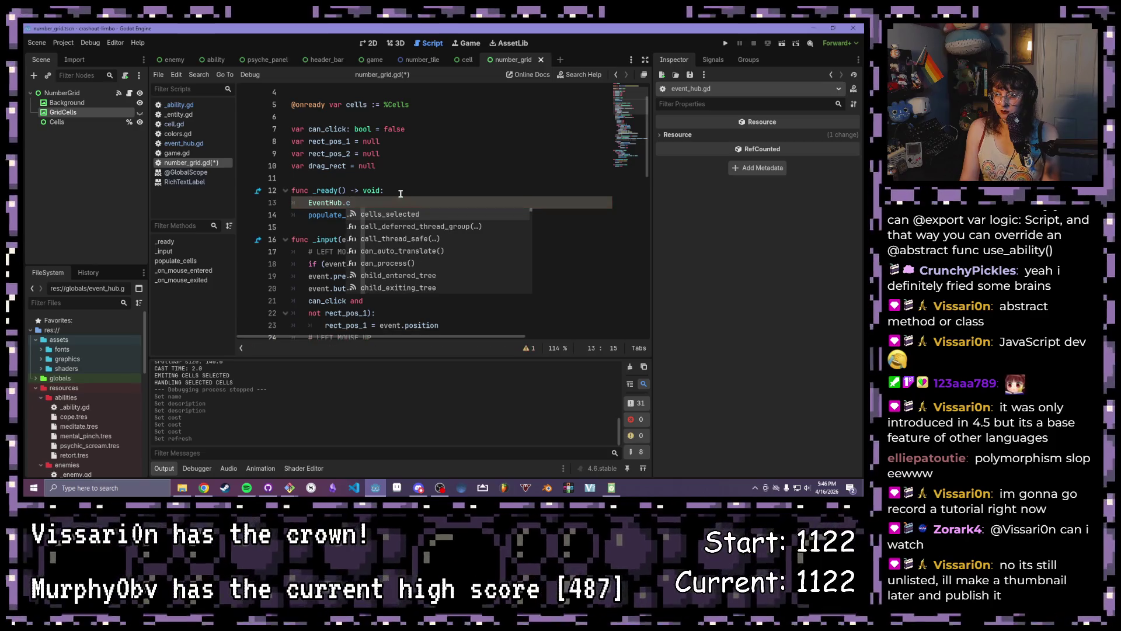
{"action": "key", "text": "Return"}
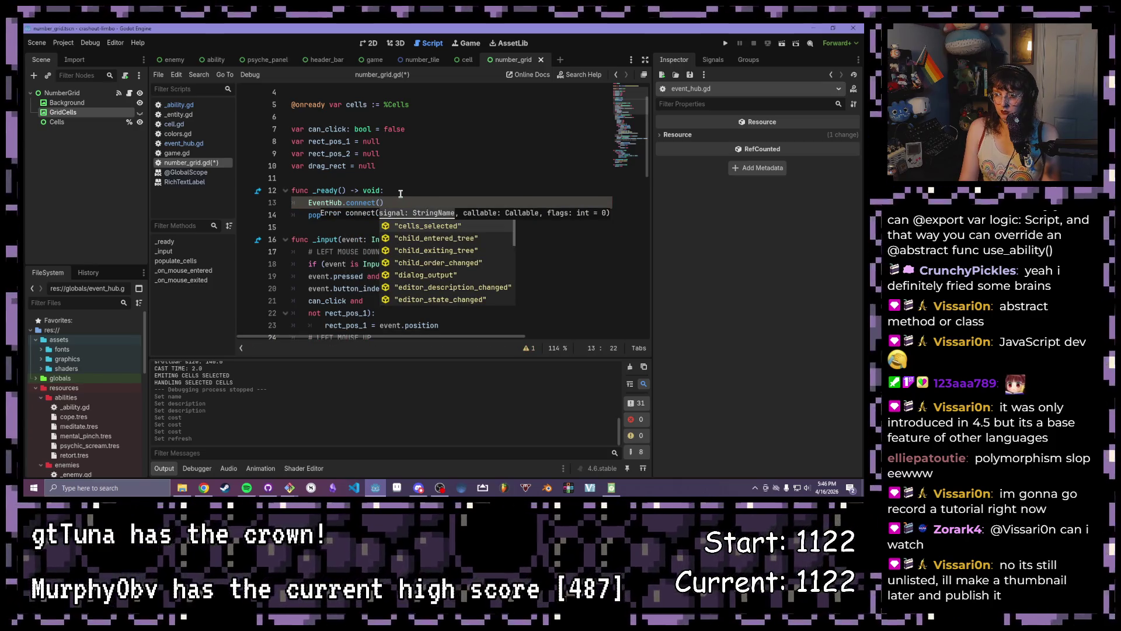
{"action": "key", "text": "Down"}
{"action": "key", "text": "Down"}
{"action": "key", "text": "Down"}
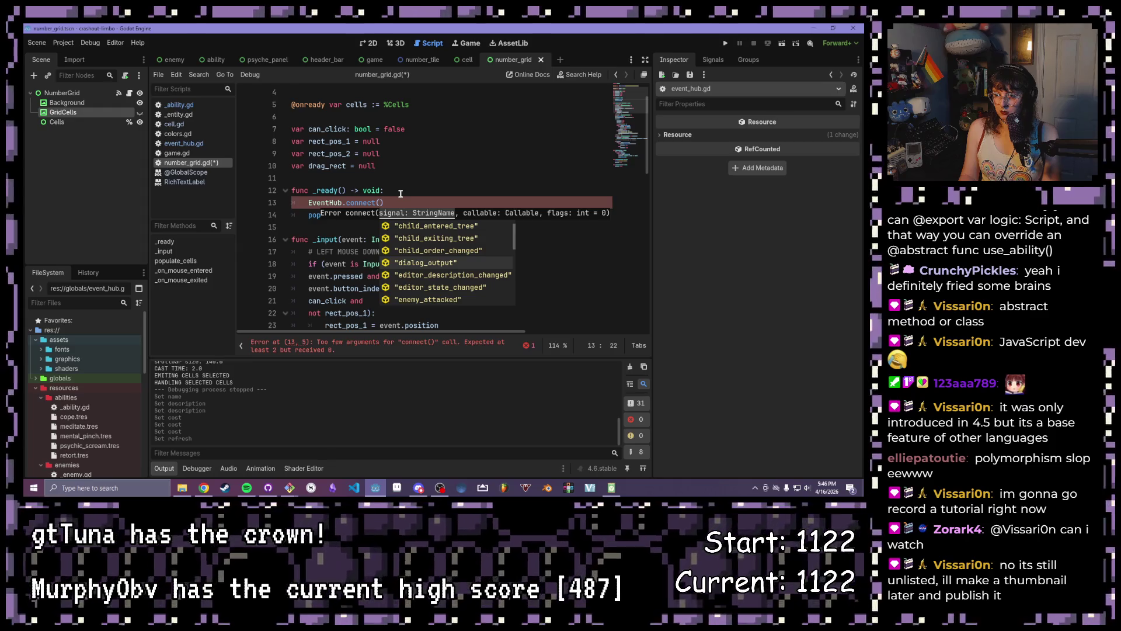
{"action": "key", "text": "Down"}
{"action": "key", "text": "Down"}
{"action": "key", "text": "Down"}
{"action": "key", "text": "Down"}
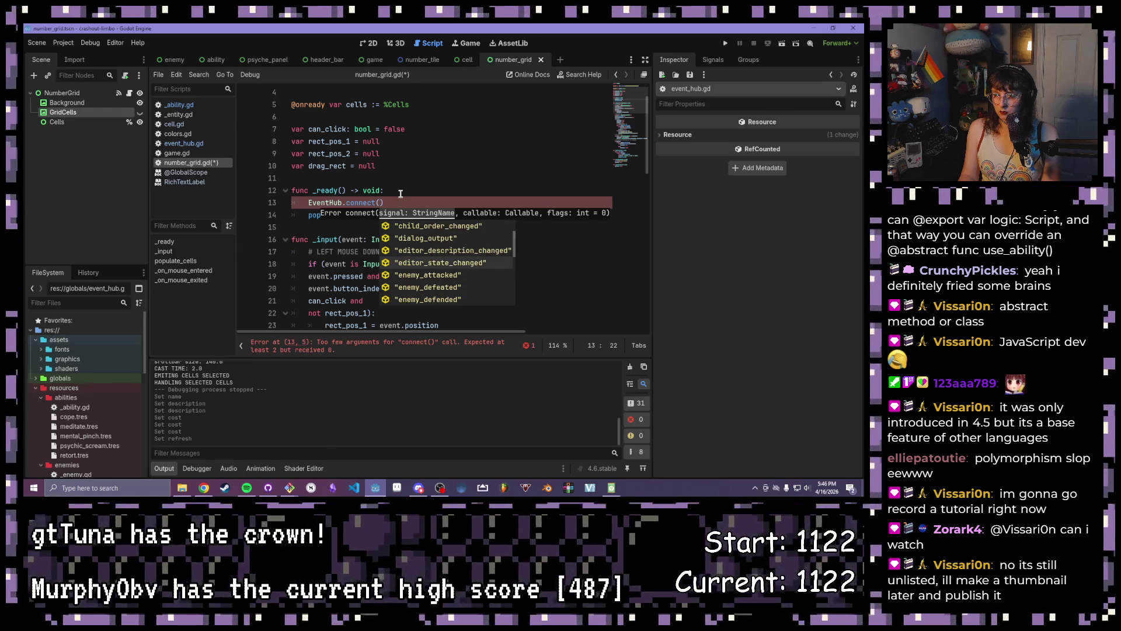
{"action": "key", "text": "Down"}
{"action": "key", "text": "Down"}
{"action": "key", "text": "Down"}
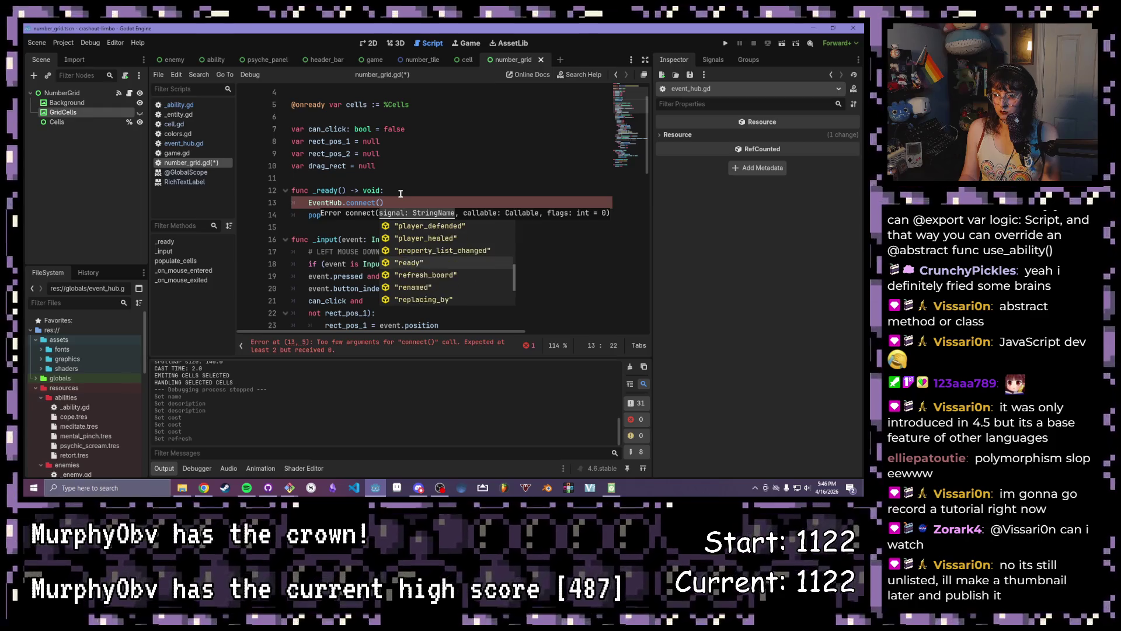
{"action": "key", "text": "Return"}
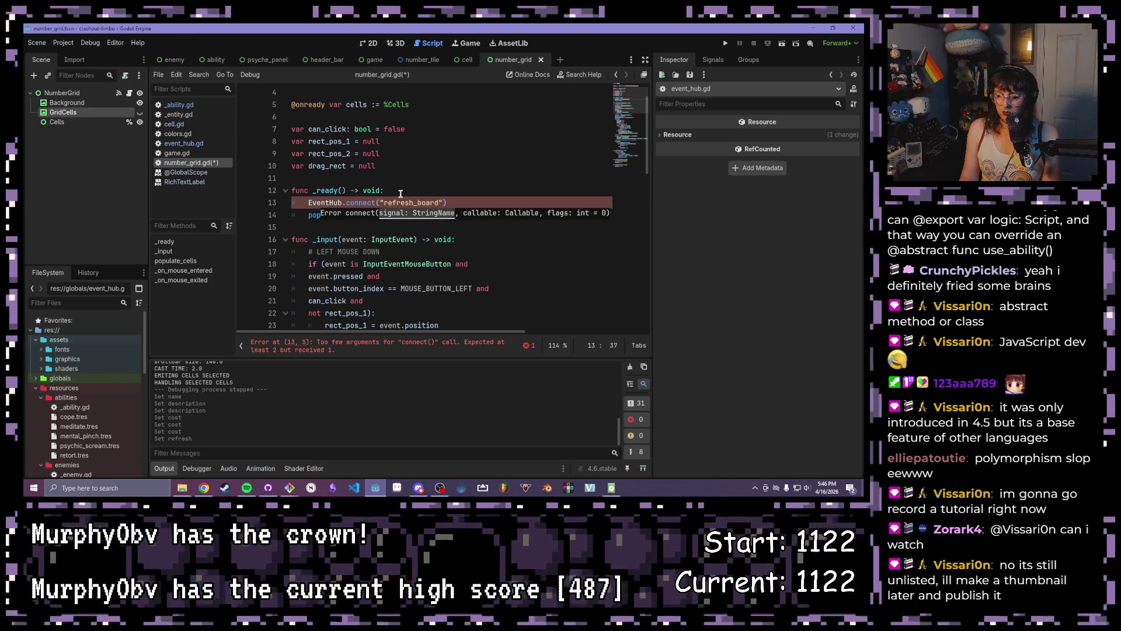
{"action": "type", "text": ", _hand"}
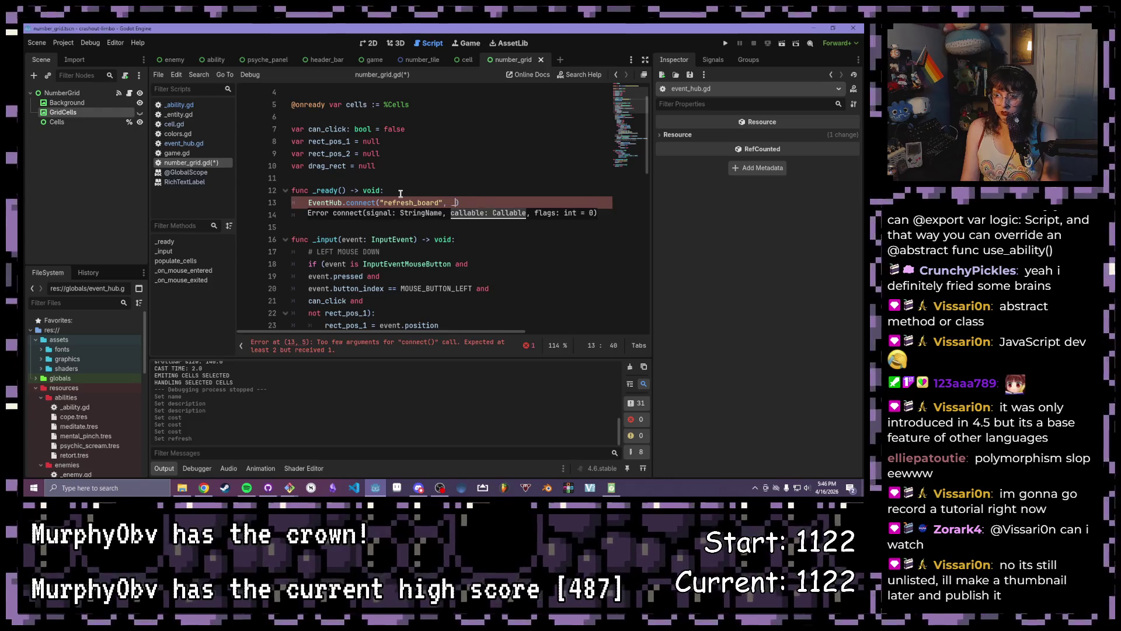
{"action": "type", "text": "le_"}
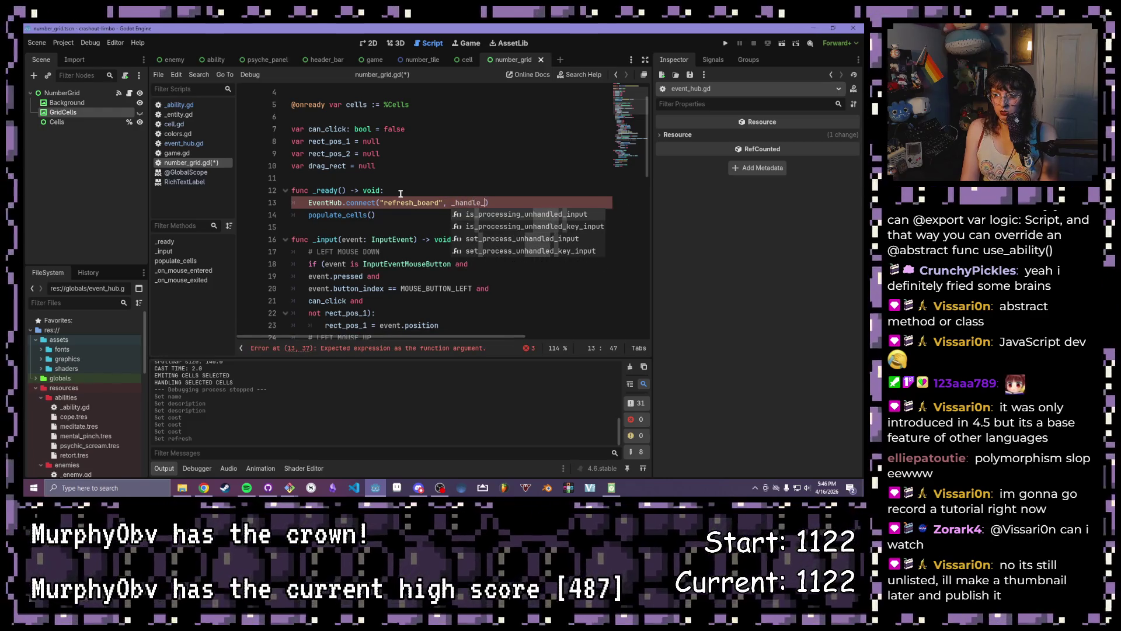
{"action": "type", "text": "refr"}
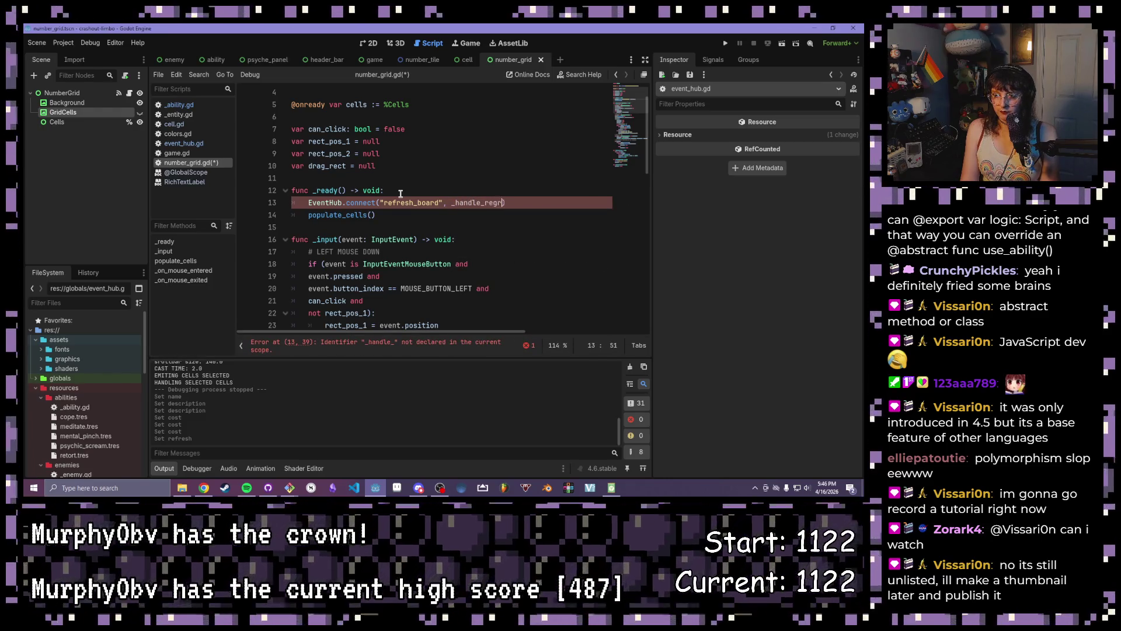
{"action": "type", "text": "esh_board"}
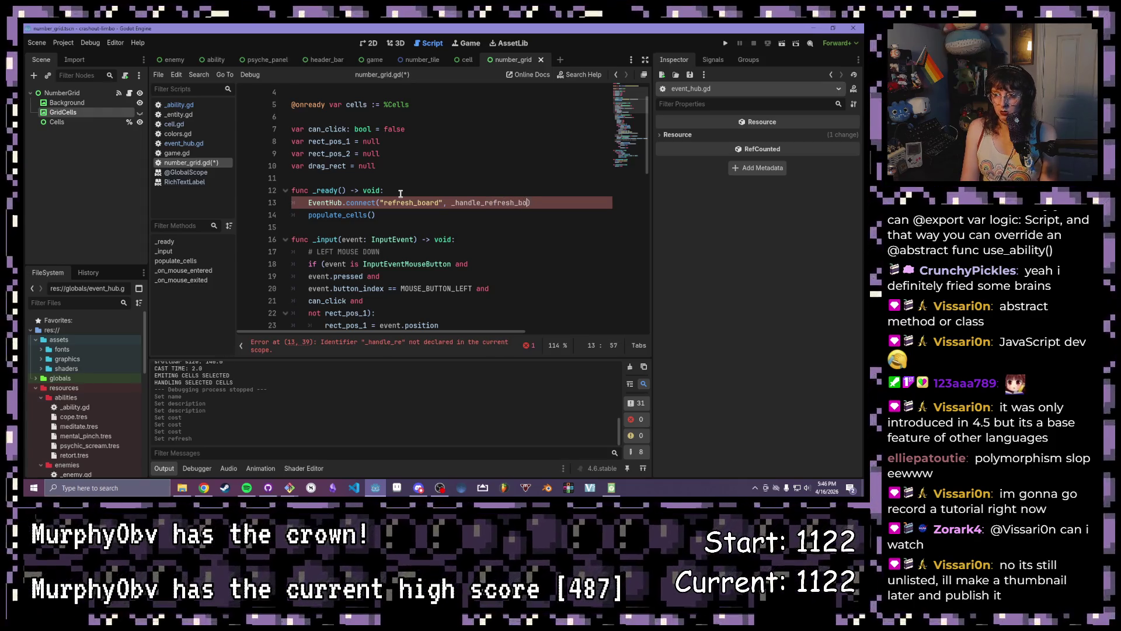
{"action": "key", "text": "ctrl+s"}
{"action": "scroll", "coordinate": [386, 187], "scroll_direction": "down", "scroll_amount": 10}
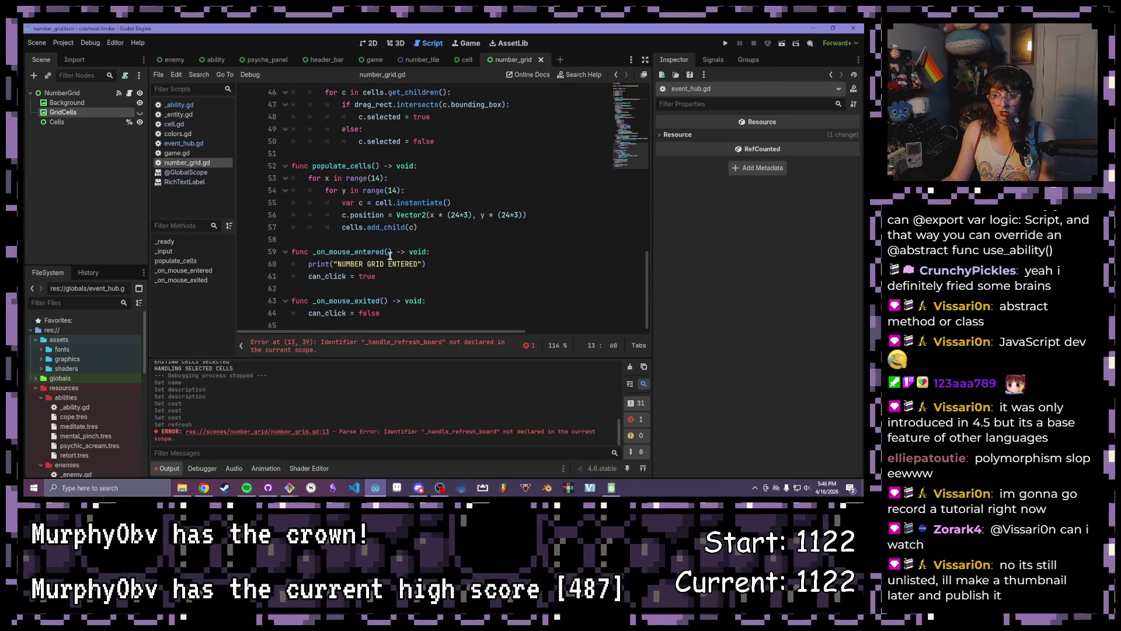
Append a stub 'func _handle_refresh_board(_magnitude: int) -> void:' with a pass body to number_grid.gd
{"action": "left_click", "coordinate": [424, 310]}
{"action": "left_click", "coordinate": [471, 231]}
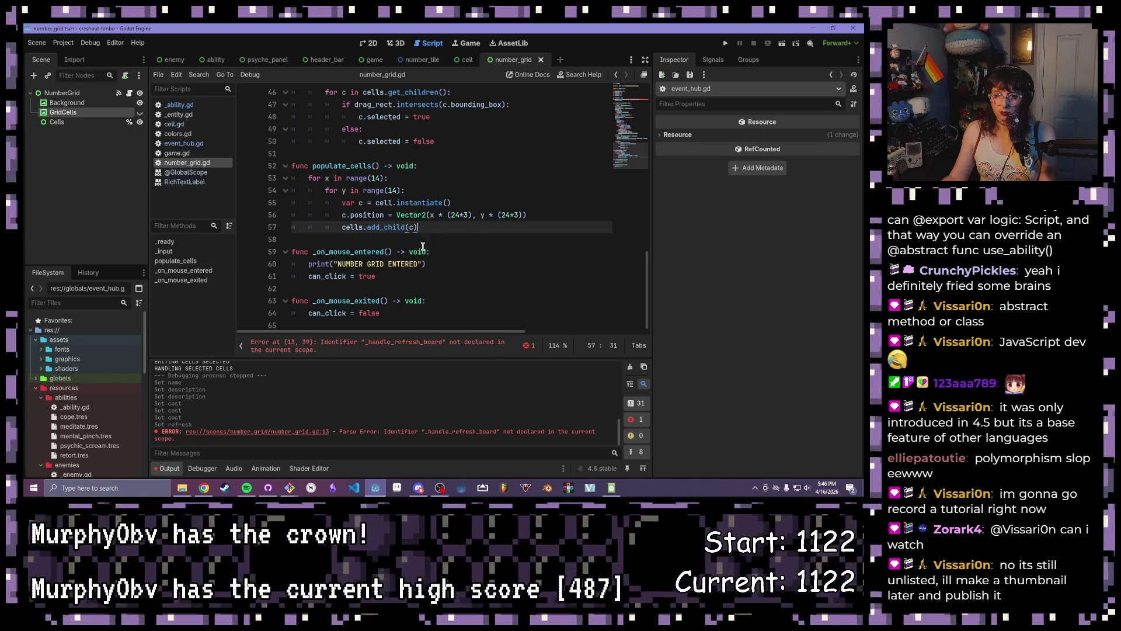
{"action": "left_click", "coordinate": [389, 311]}
{"action": "key", "text": "Return"}
{"action": "key", "text": "Return"}
{"action": "type", "text": "func _handle"}
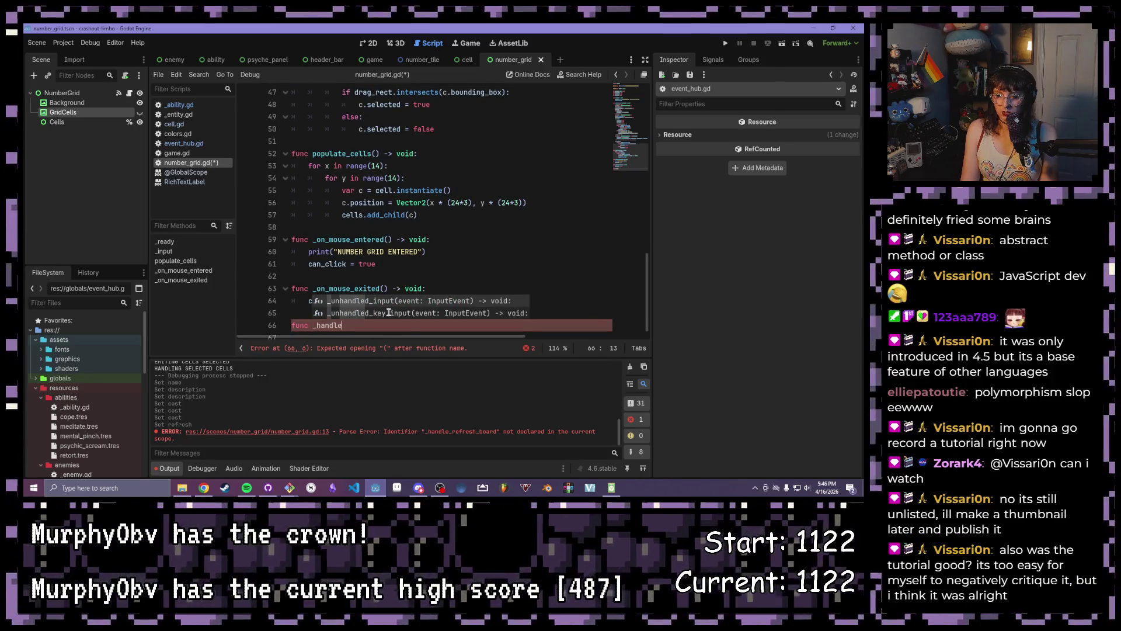
{"action": "type", "text": "_refresh_boar"}
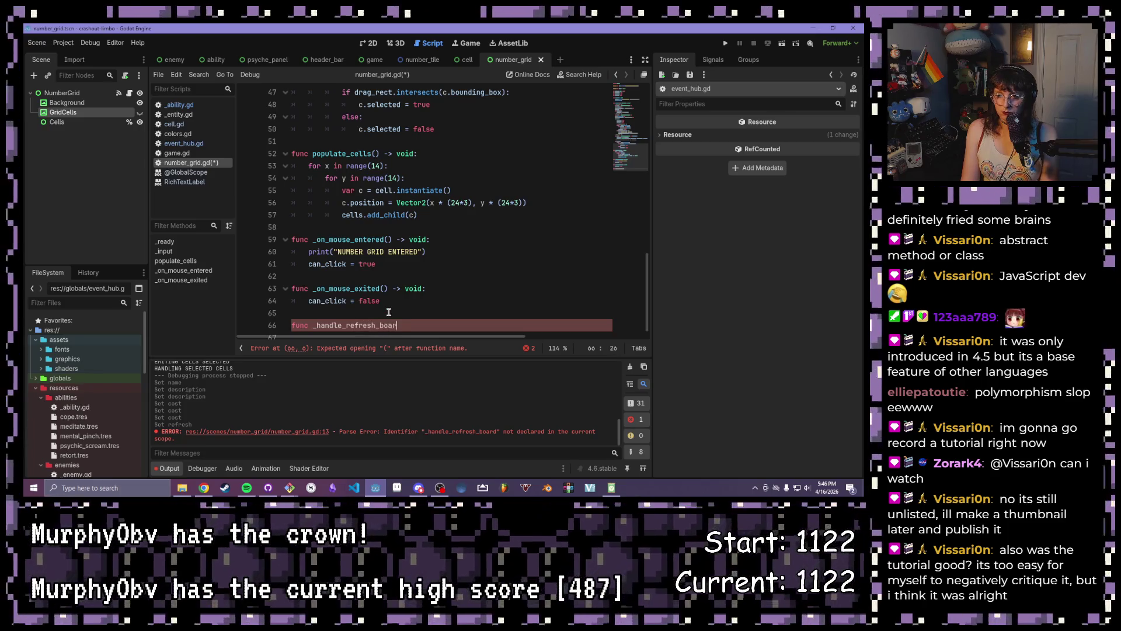
{"action": "type", "text": "d("}
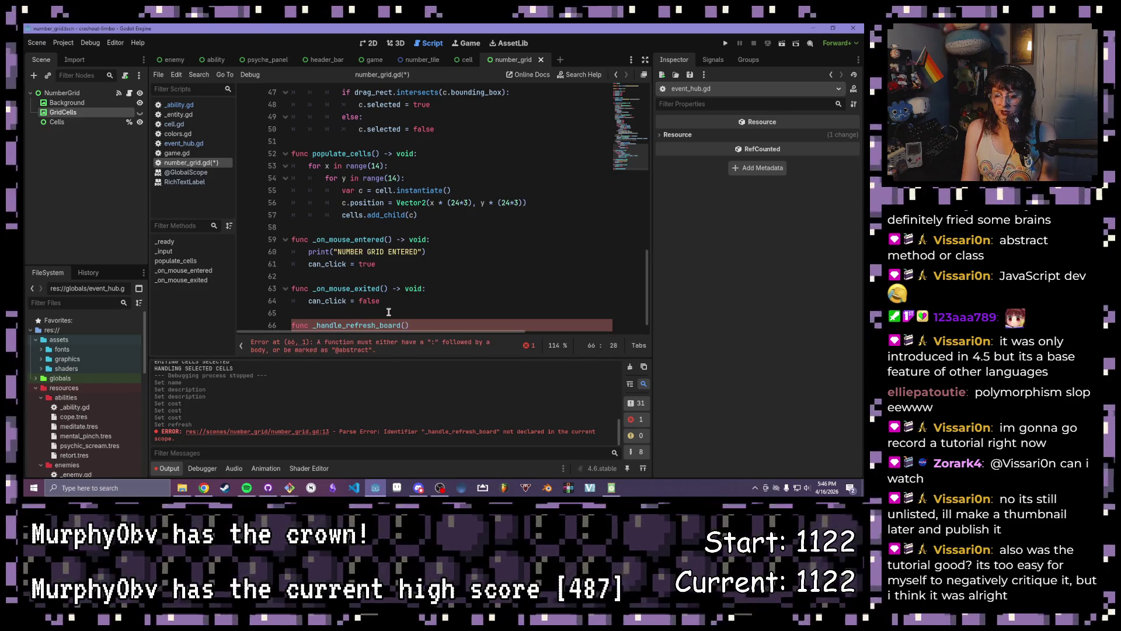
{"action": "type", "text": "_magni"}
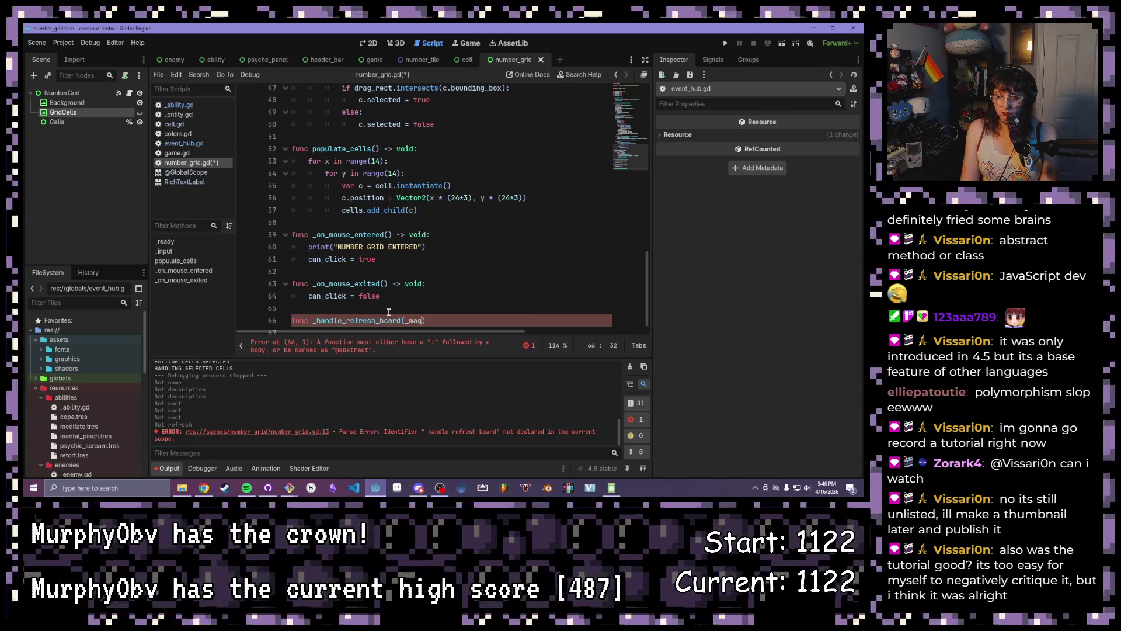
{"action": "type", "text": "tude: int"}
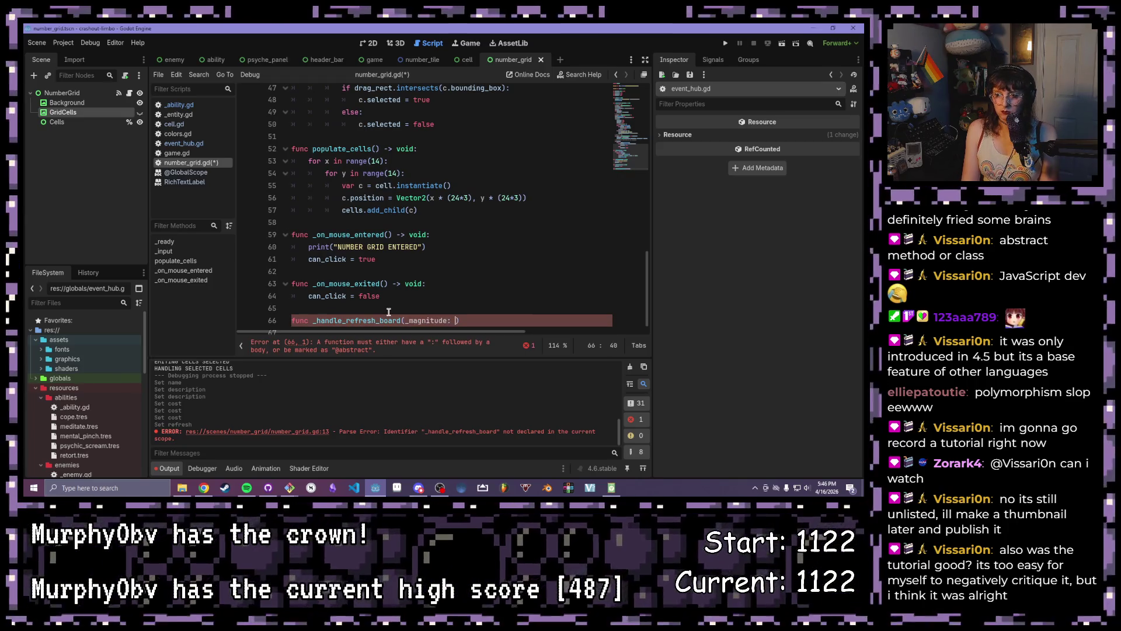
{"action": "type", "text": ") ->"}
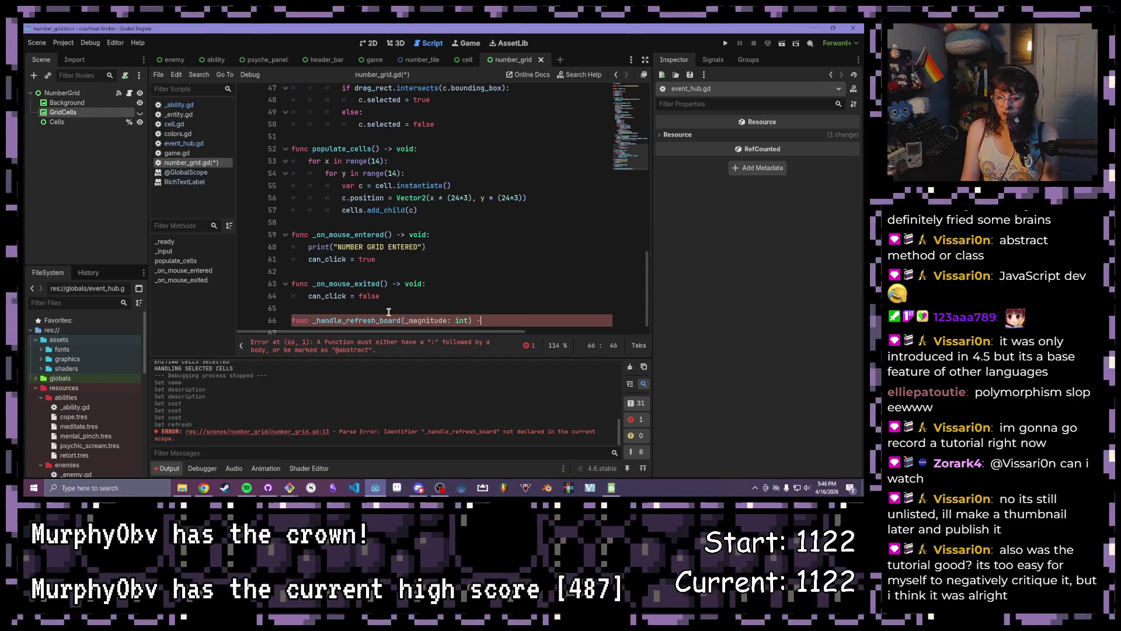
{"action": "type", "text": " void:"}
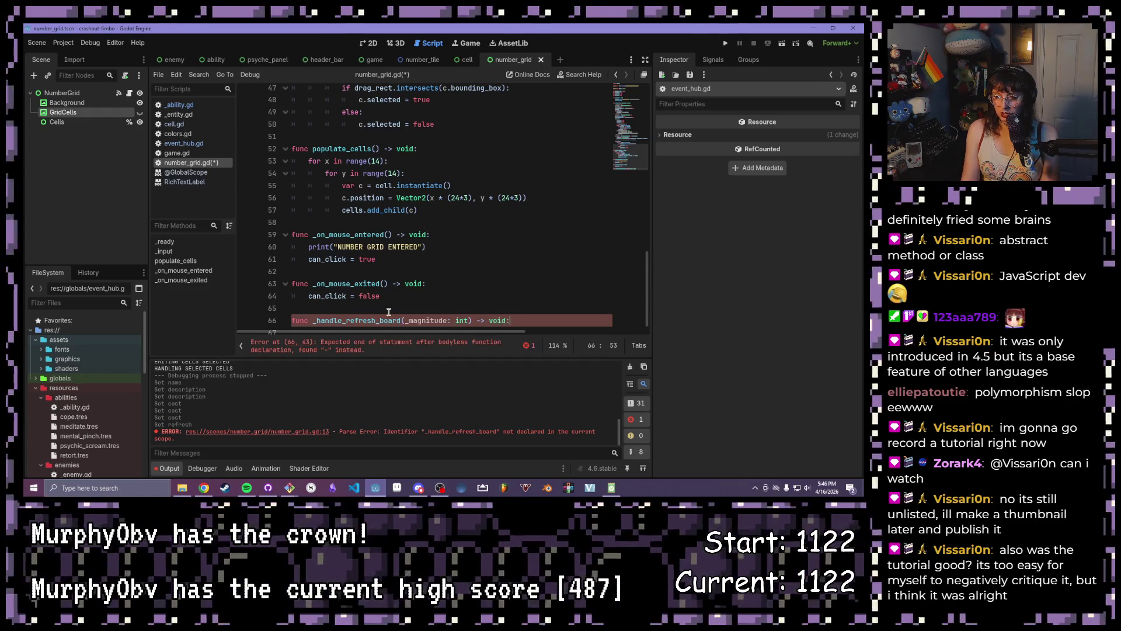
{"action": "key", "text": "Return"}
{"action": "type", "text": "pass"}
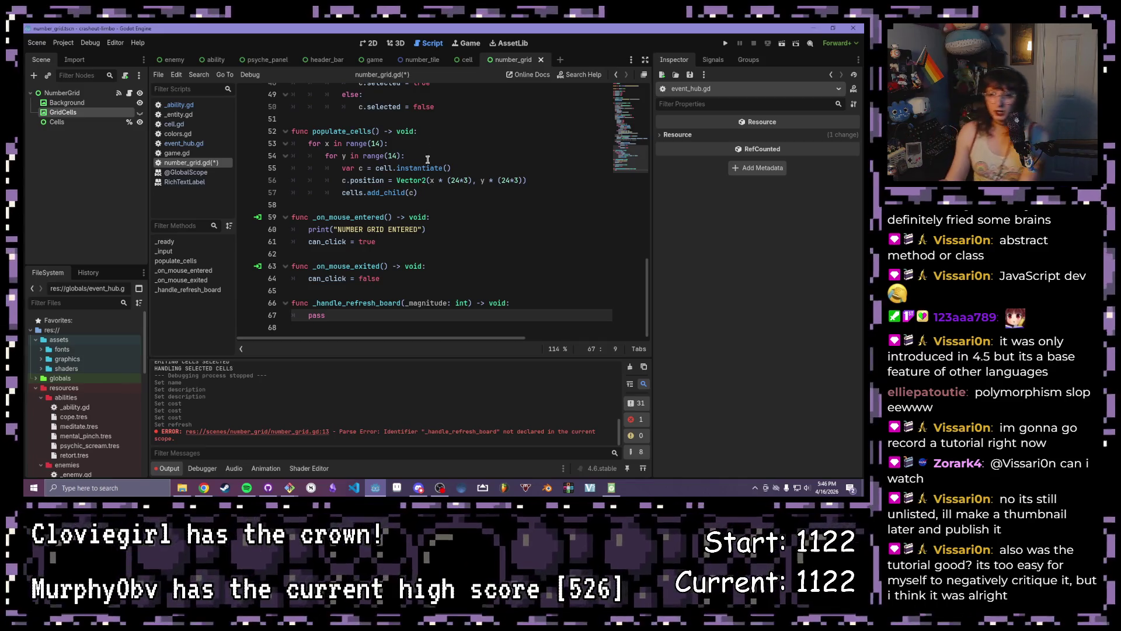
{"action": "scroll", "coordinate": [403, 189], "scroll_direction": "up", "scroll_amount": 10}
{"action": "scroll", "coordinate": [380, 190], "scroll_direction": "up", "scroll_amount": 6}
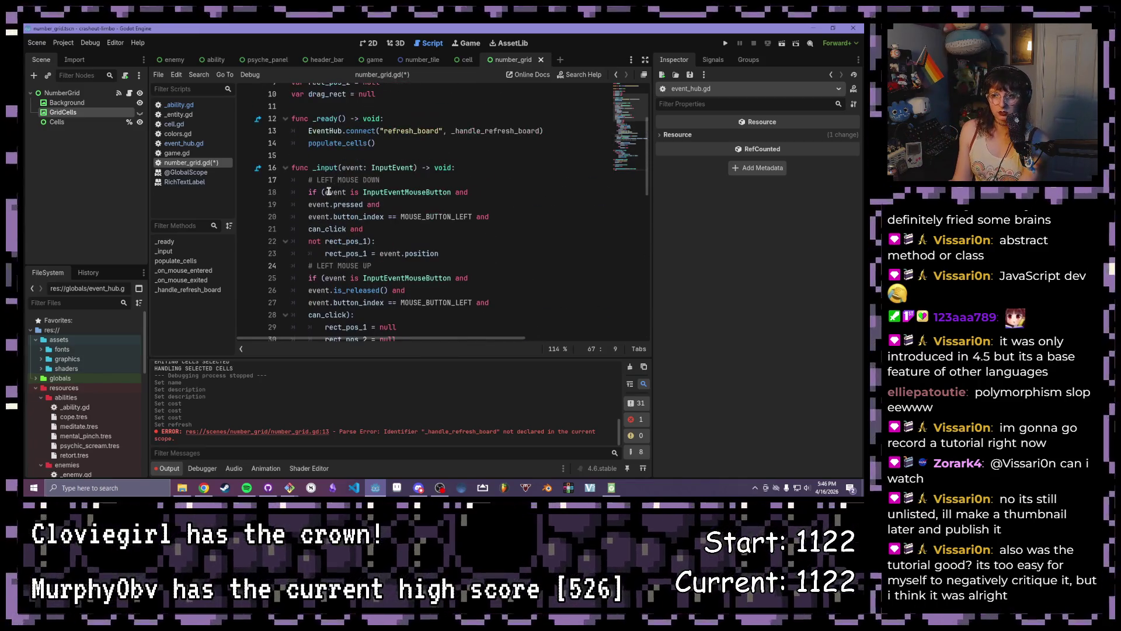
{"action": "left_click_drag", "start_coordinate": [426, 142], "coordinate": [276, 141]}
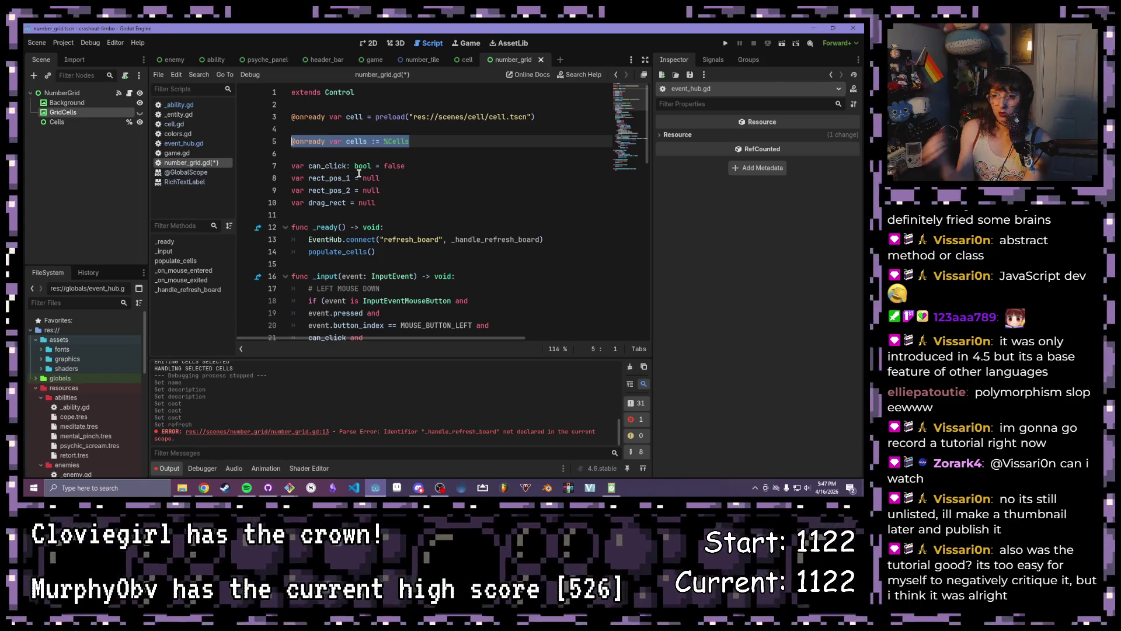
{"action": "scroll", "coordinate": [358, 173], "scroll_direction": "down", "scroll_amount": 15}
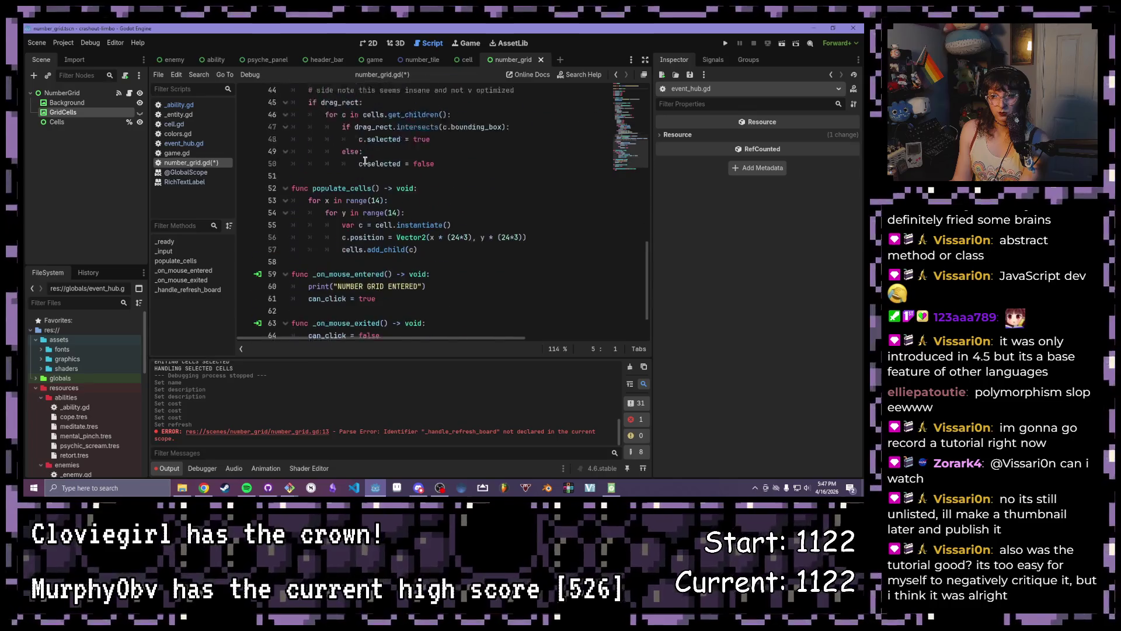
{"action": "scroll", "coordinate": [327, 211], "scroll_direction": "down", "scroll_amount": 1}
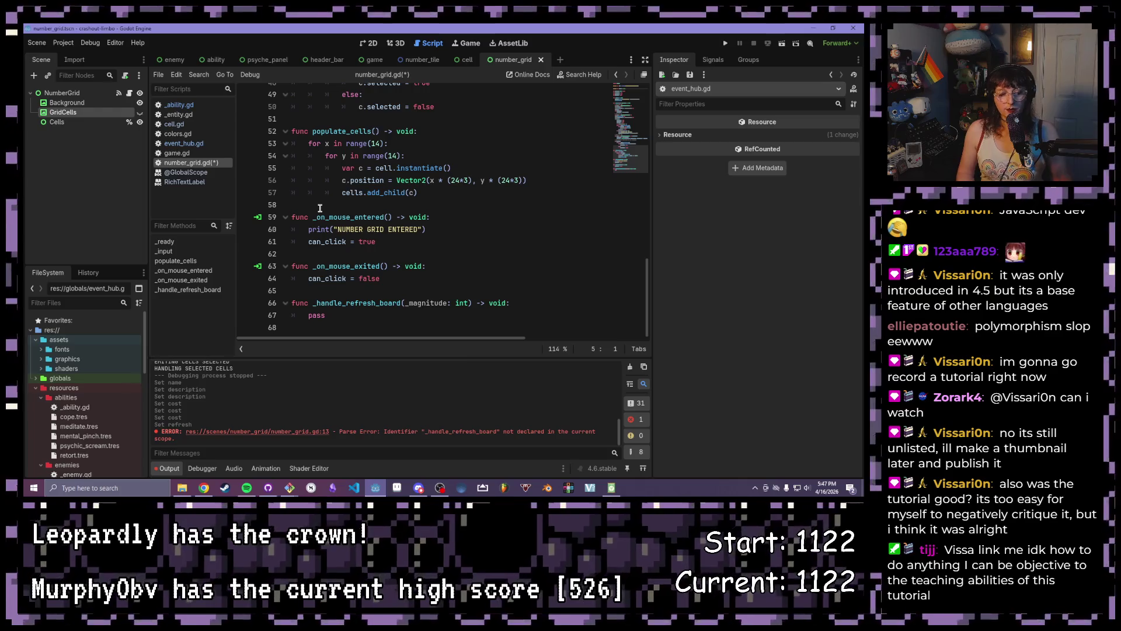
{"action": "left_click", "coordinate": [457, 217]}
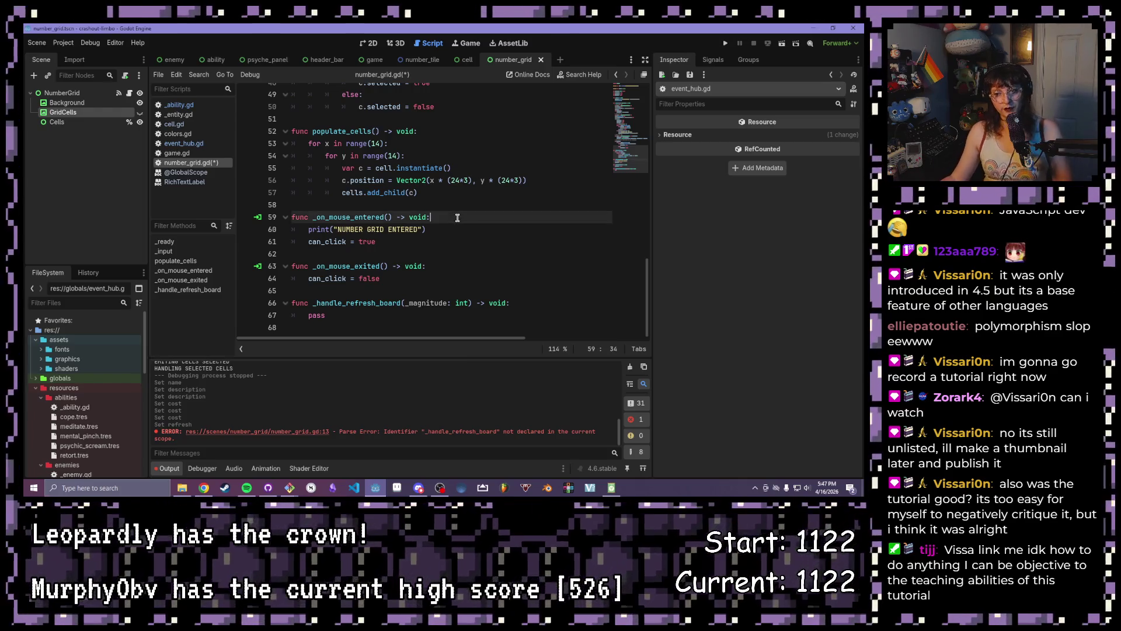
{"action": "scroll", "coordinate": [438, 228], "scroll_direction": "up", "scroll_amount": 3}
{"action": "scroll", "coordinate": [417, 238], "scroll_direction": "up", "scroll_amount": 1}
{"action": "scroll", "coordinate": [416, 238], "scroll_direction": "down", "scroll_amount": 2}
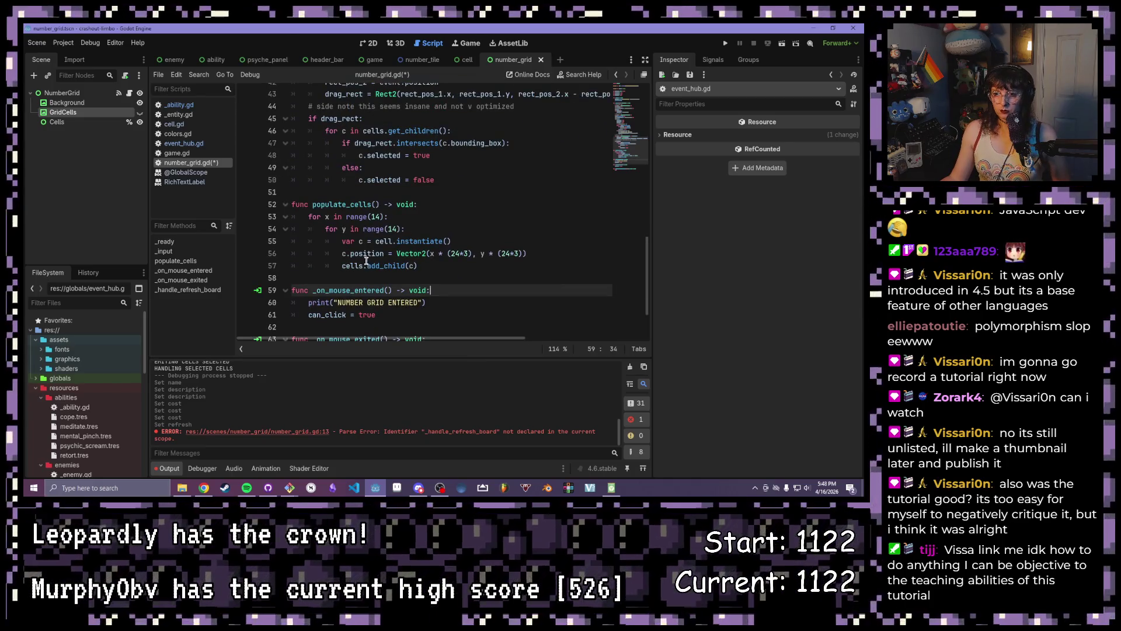
{"action": "scroll", "coordinate": [363, 260], "scroll_direction": "down", "scroll_amount": 2}
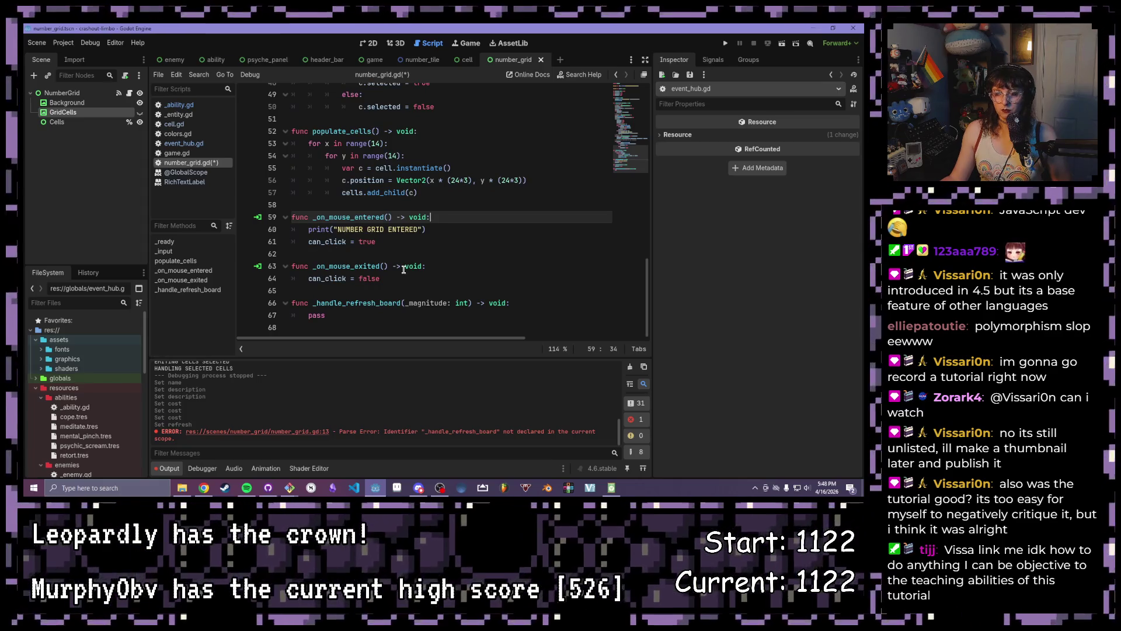
{"action": "scroll", "coordinate": [397, 271], "scroll_direction": "up", "scroll_amount": 12}
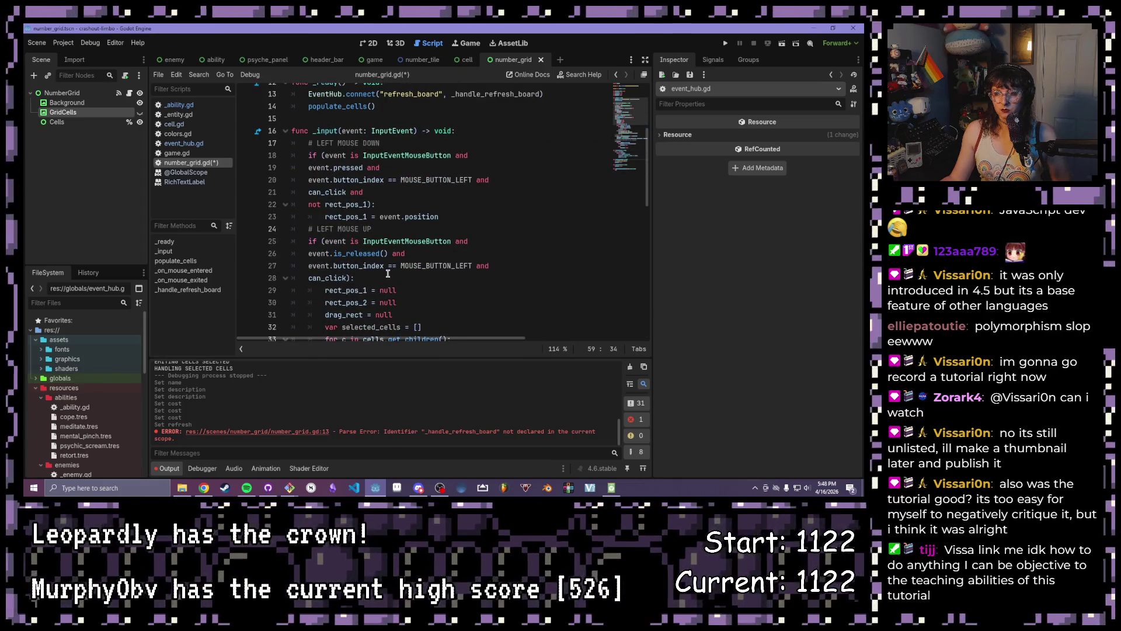
{"action": "scroll", "coordinate": [388, 273], "scroll_direction": "up", "scroll_amount": 4}
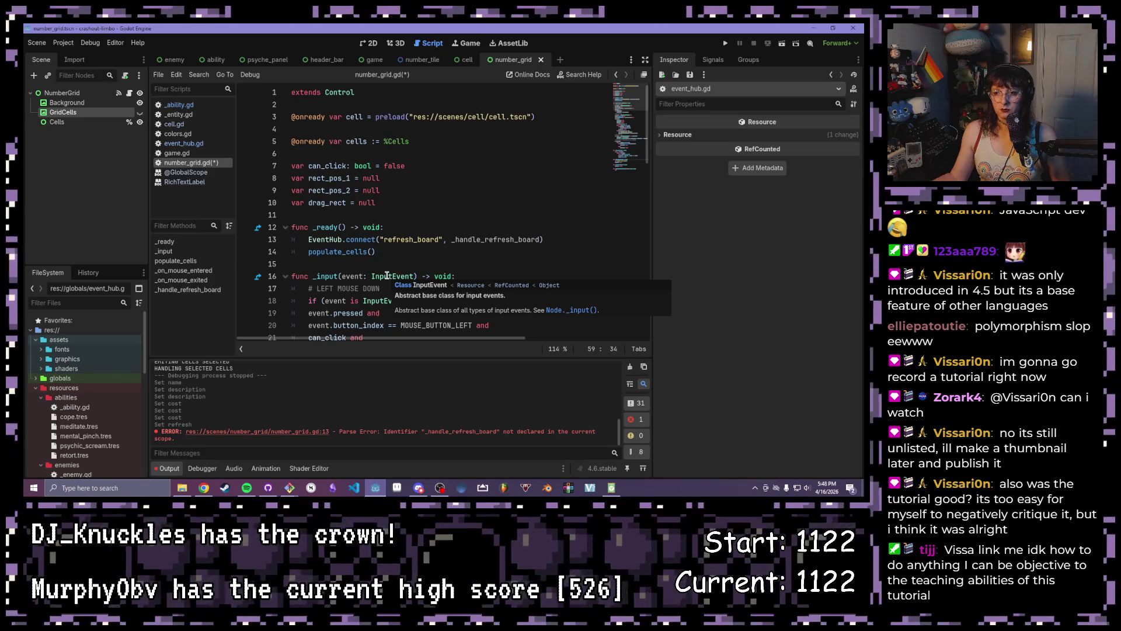
{"action": "scroll", "coordinate": [374, 251], "scroll_direction": "down", "scroll_amount": 4}
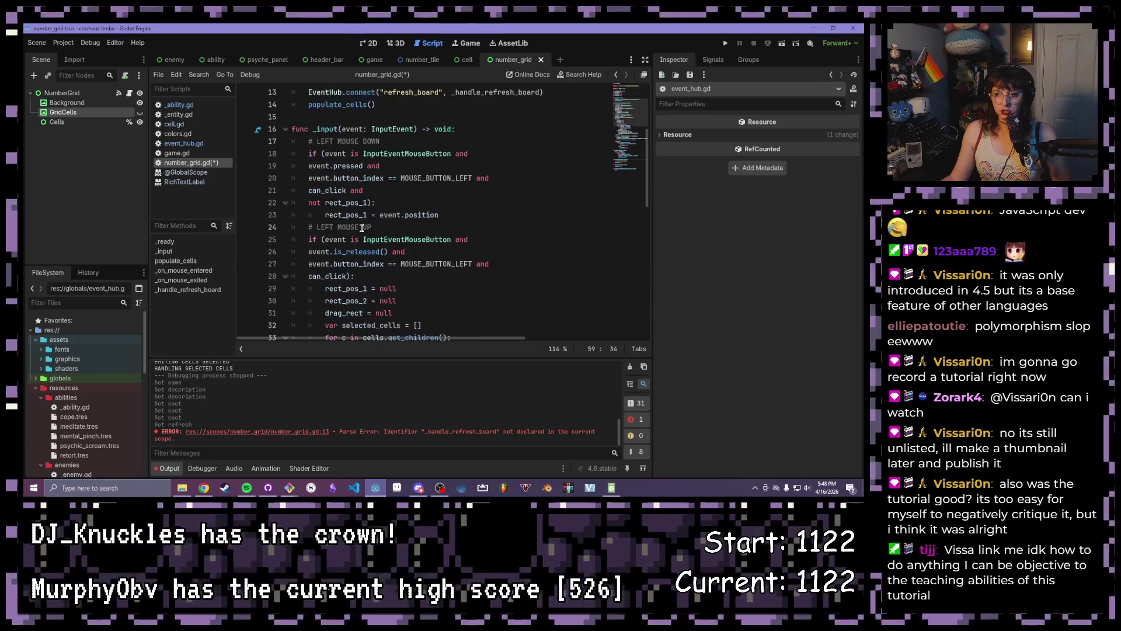
{"action": "scroll", "coordinate": [362, 227], "scroll_direction": "down", "scroll_amount": 12}
Replace the pass stub with a loop over cells.get_children() that checks 'if not c.active:'
{"action": "double_click", "coordinate": [306, 315]}
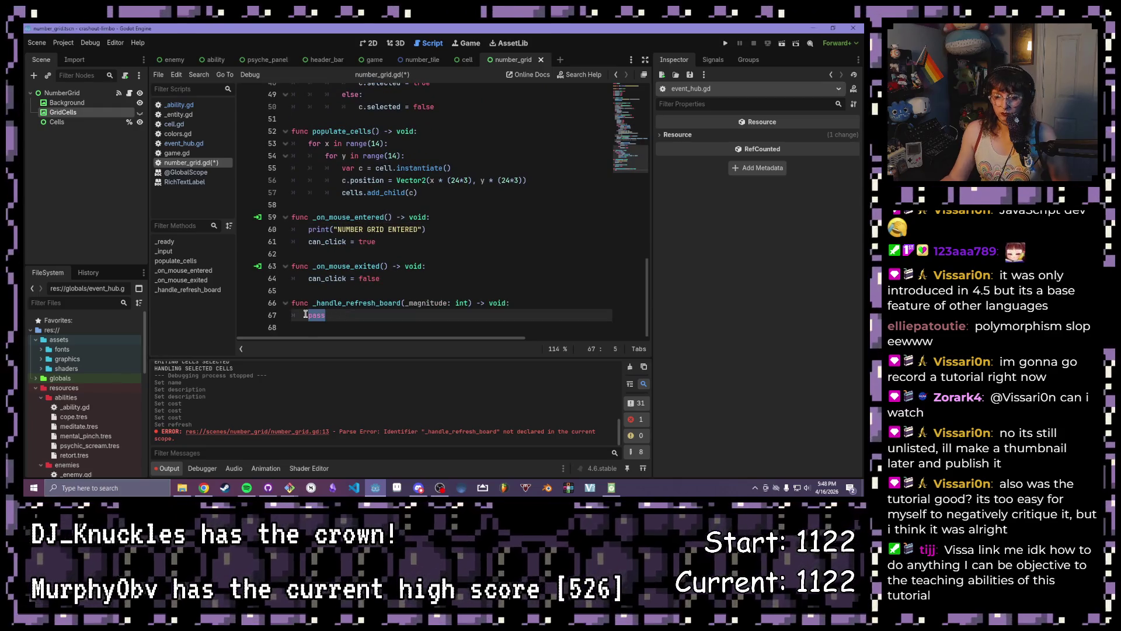
{"action": "type", "text": "var cells"}
{"action": "key", "text": "BackSpace"}
{"action": "key", "text": "BackSpace"}
{"action": "key", "text": "BackSpace"}
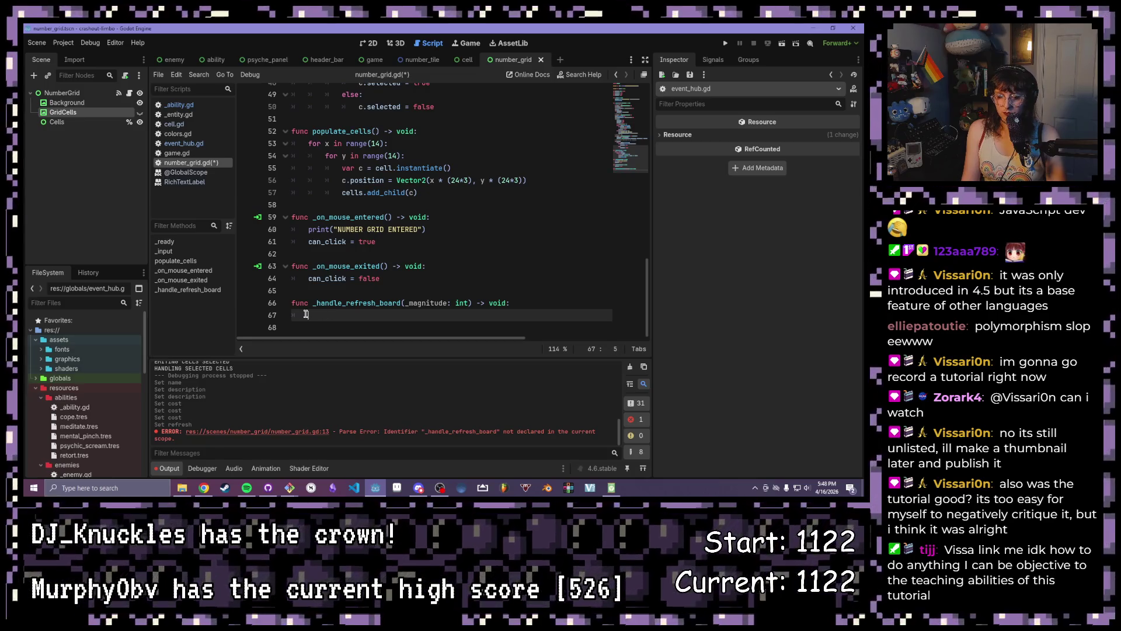
{"action": "type", "text": "for"}
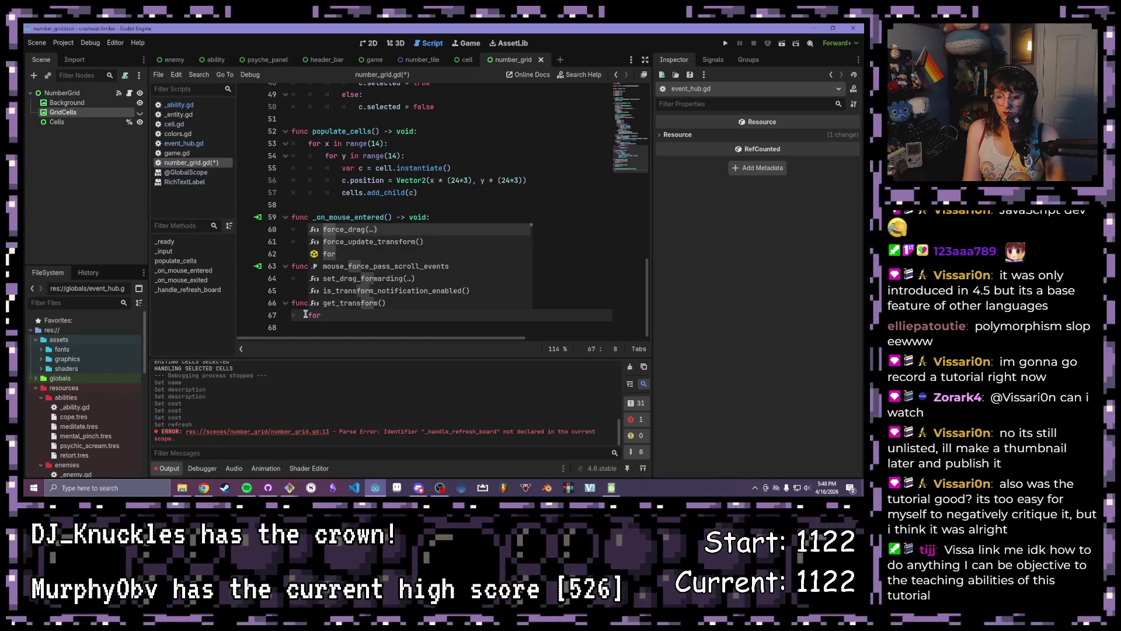
{"action": "type", "text": " v"}
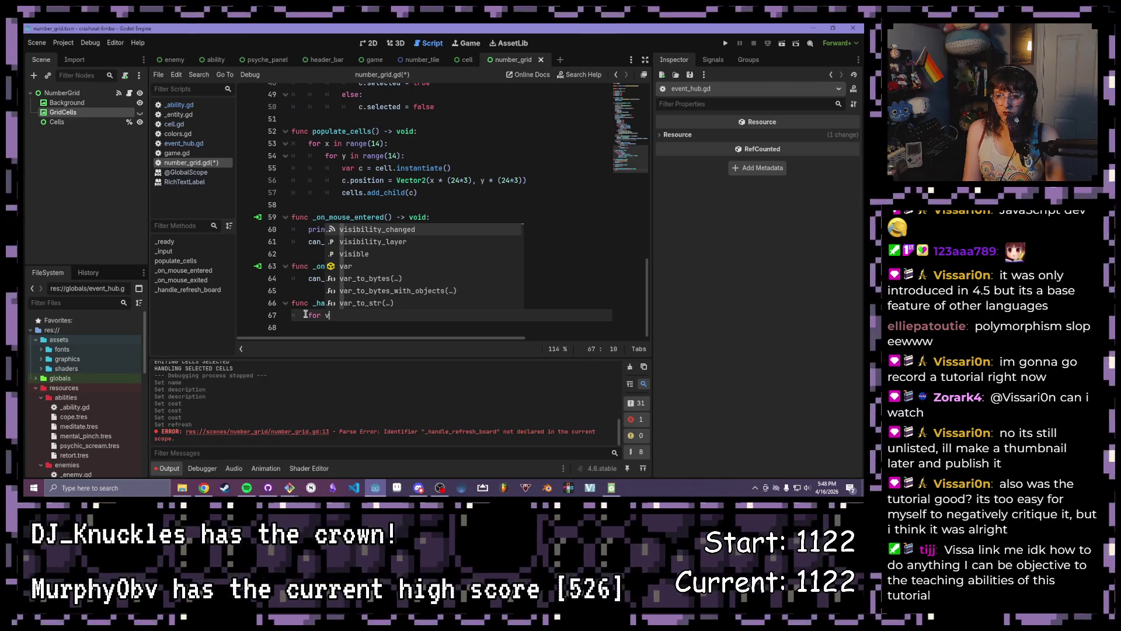
{"action": "key", "text": "BackSpace"}
{"action": "type", "text": "c in "}
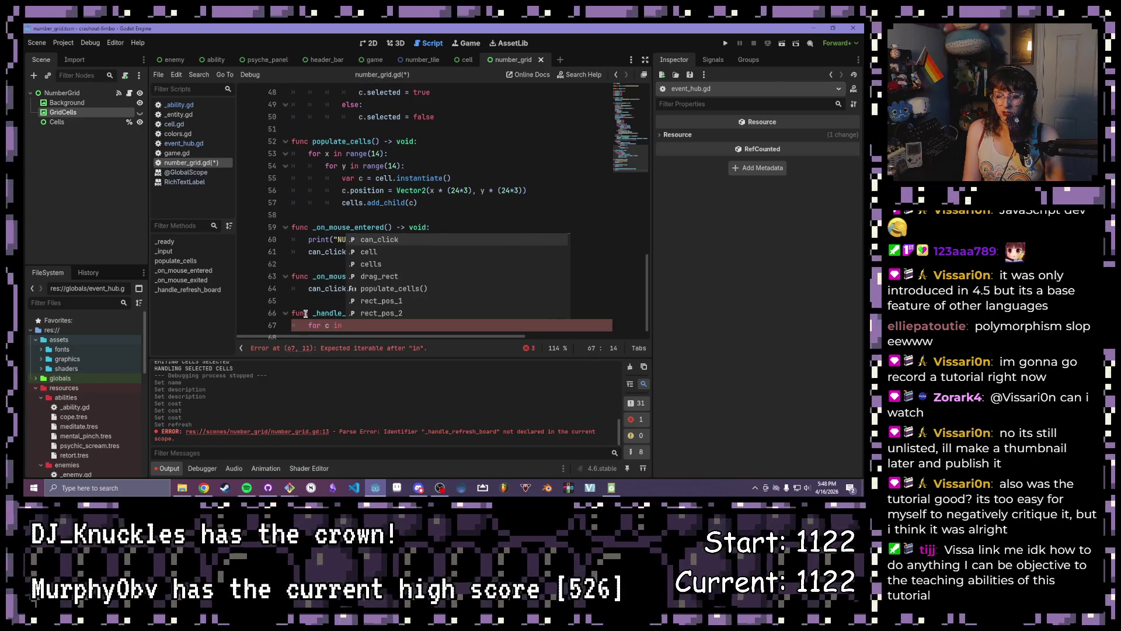
{"action": "type", "text": "cells.get"}
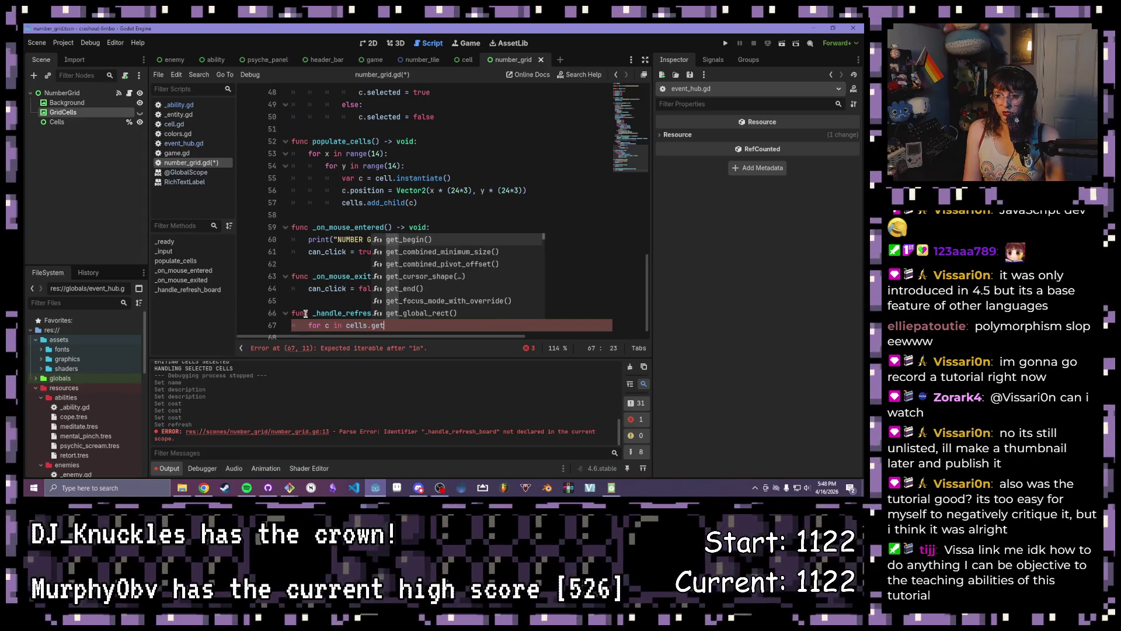
{"action": "type", "text": "_children"}
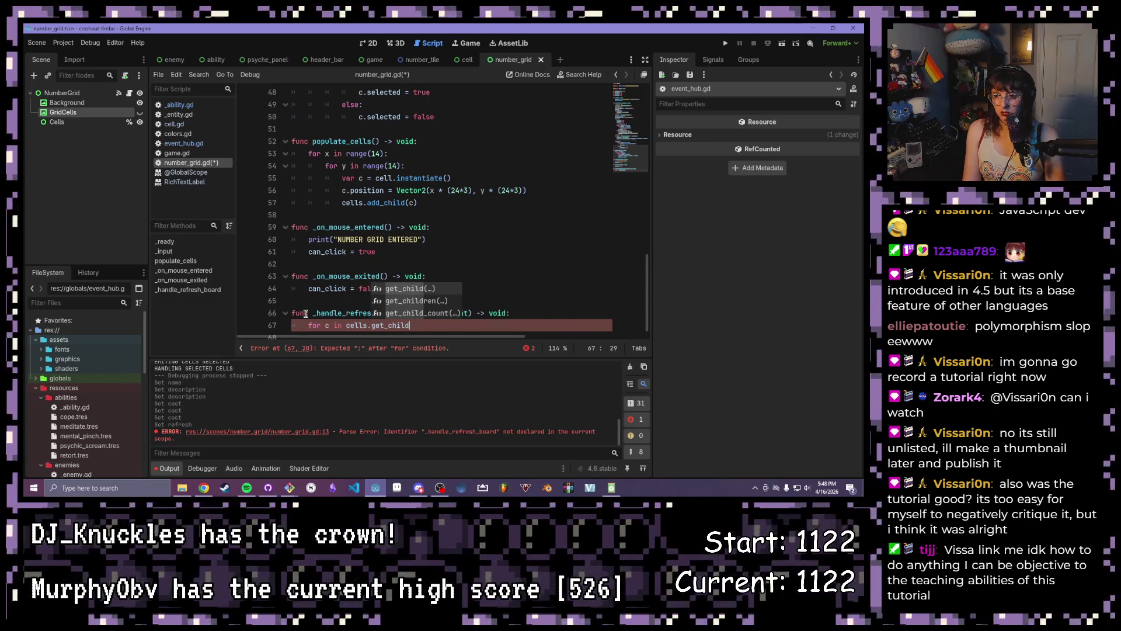
{"action": "type", "text": "():"}
{"action": "key", "text": "Return"}
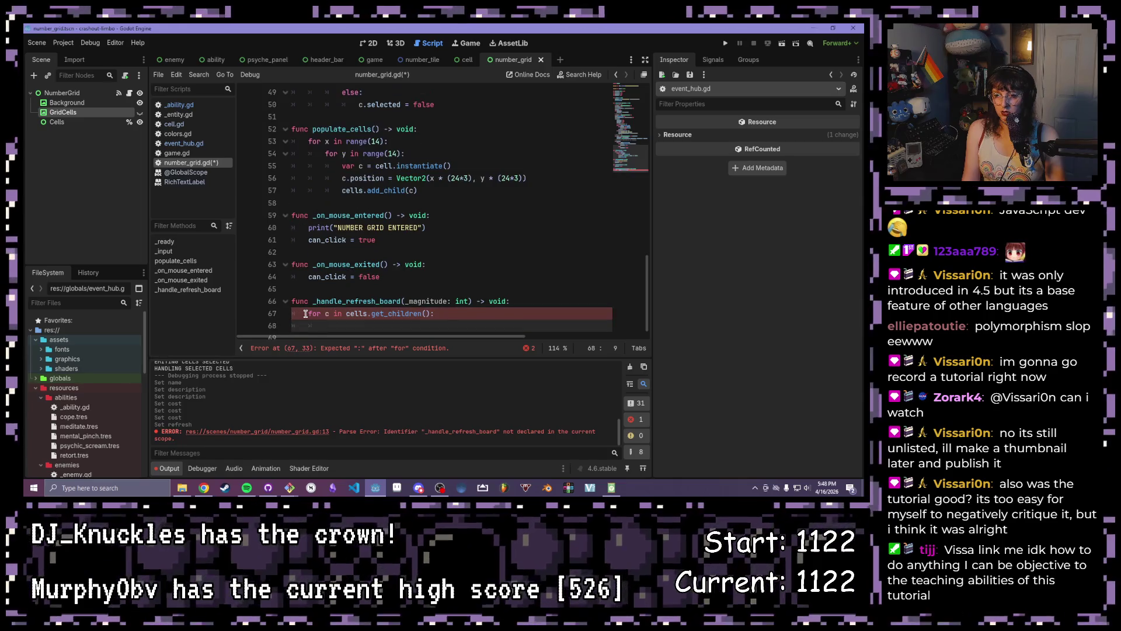
{"action": "type", "text": "if c"}
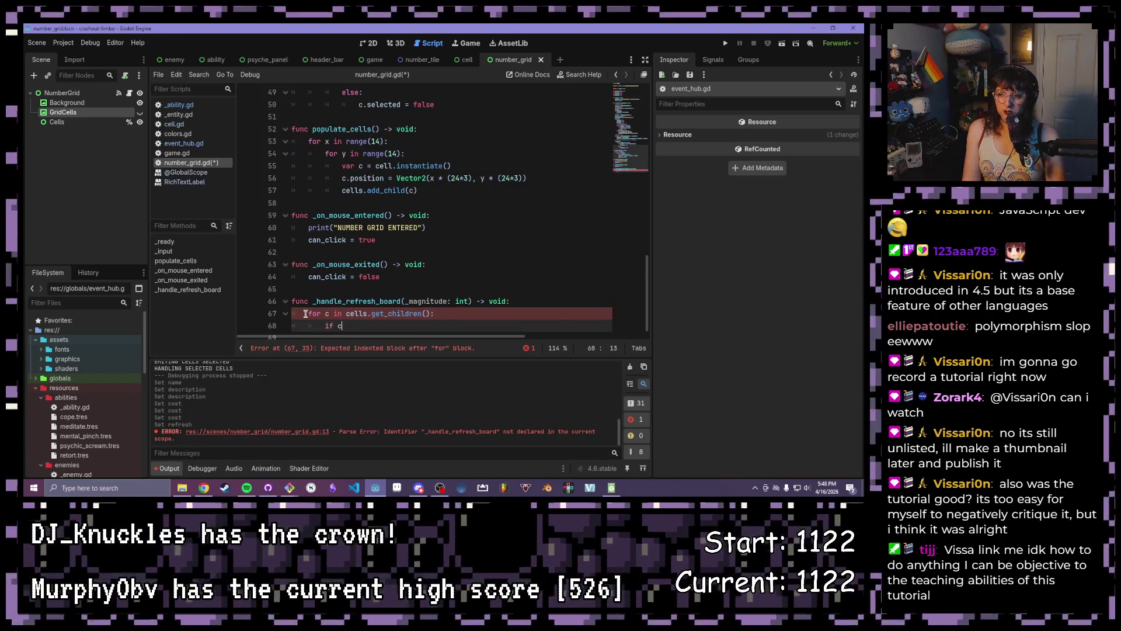
{"action": "key", "text": "BackSpace"}
{"action": "type", "text": "not c.ac"}
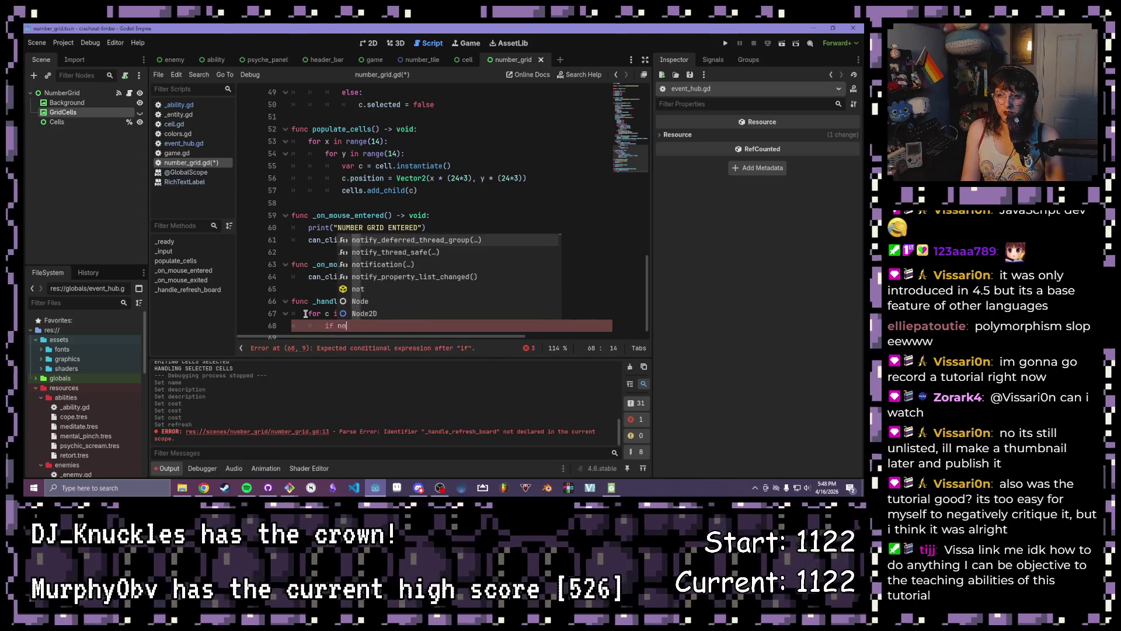
{"action": "type", "text": "tive:"}
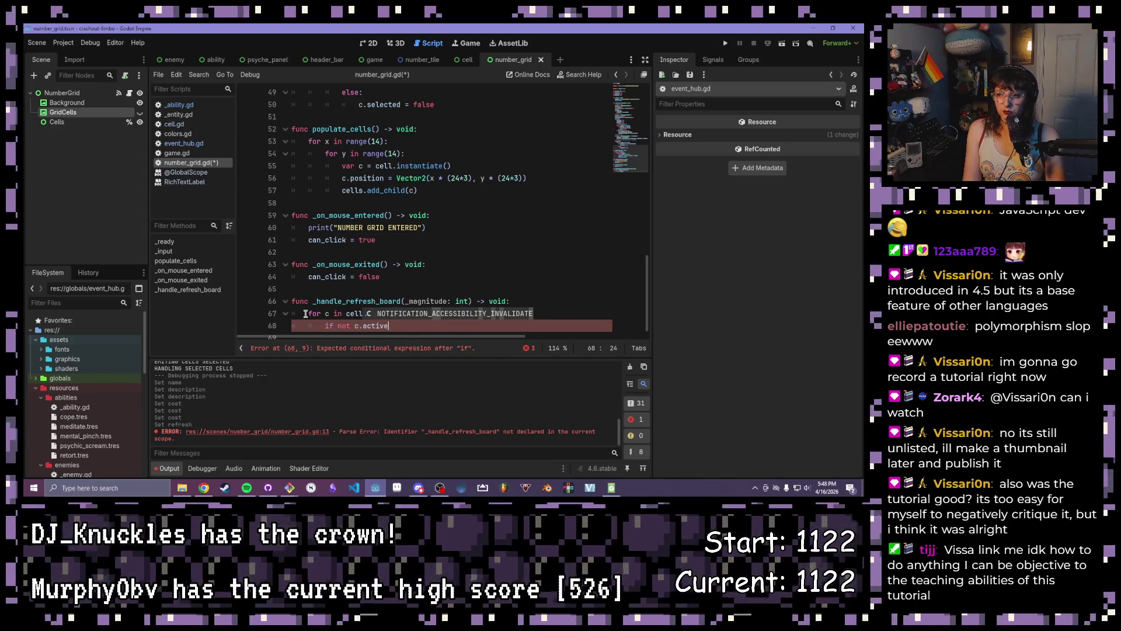
{"action": "key", "text": "Return"}
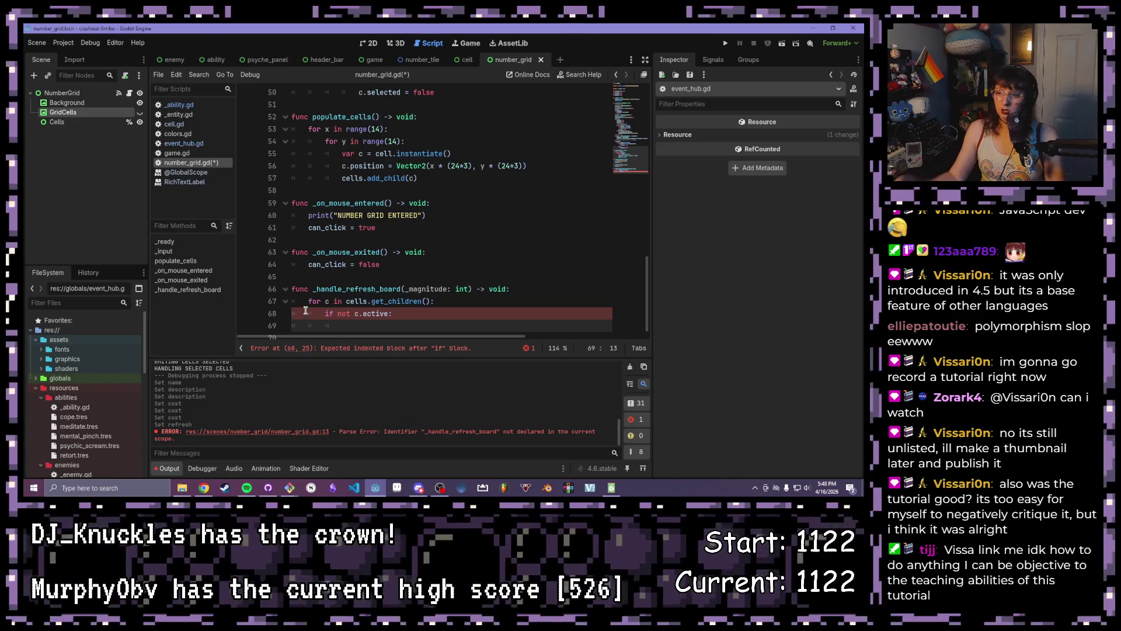
Extend the inactive-cell condition with 'and randi_range(0, 1)' for a random chance
{"action": "left_click", "coordinate": [388, 314]}
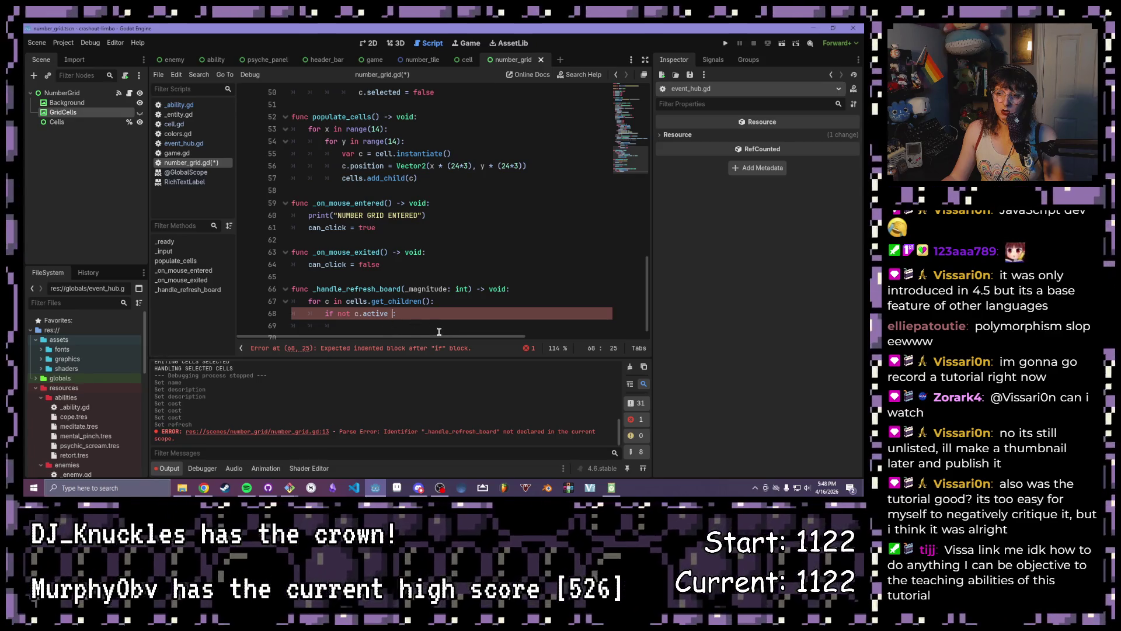
{"action": "type", "text": "and"}
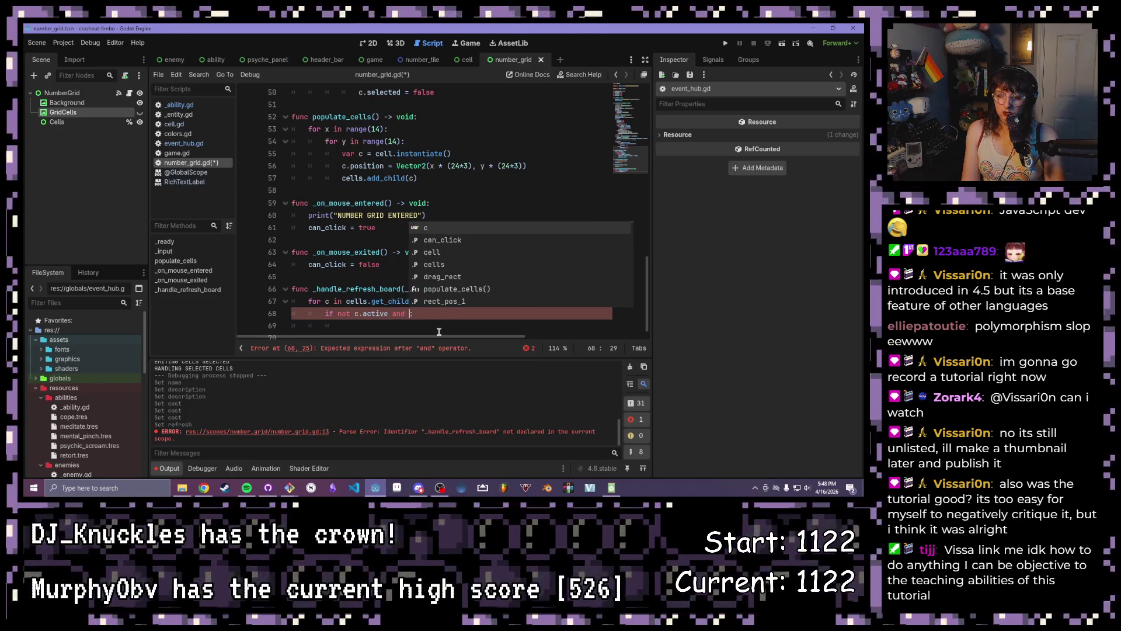
{"action": "type", "text": " randi_"}
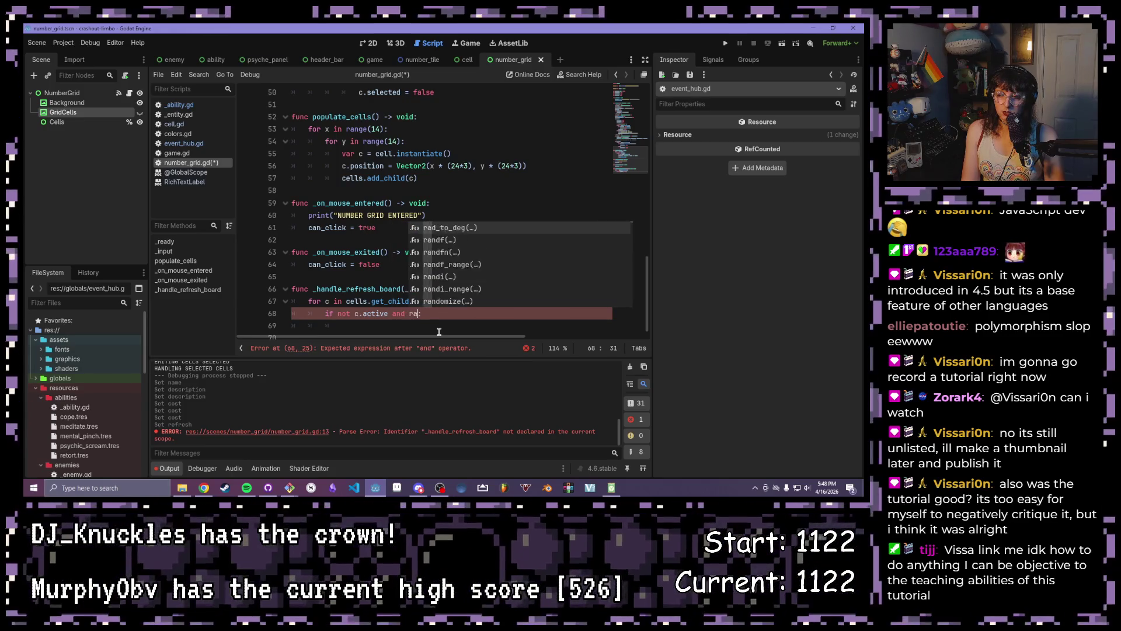
{"action": "key", "text": "Return"}
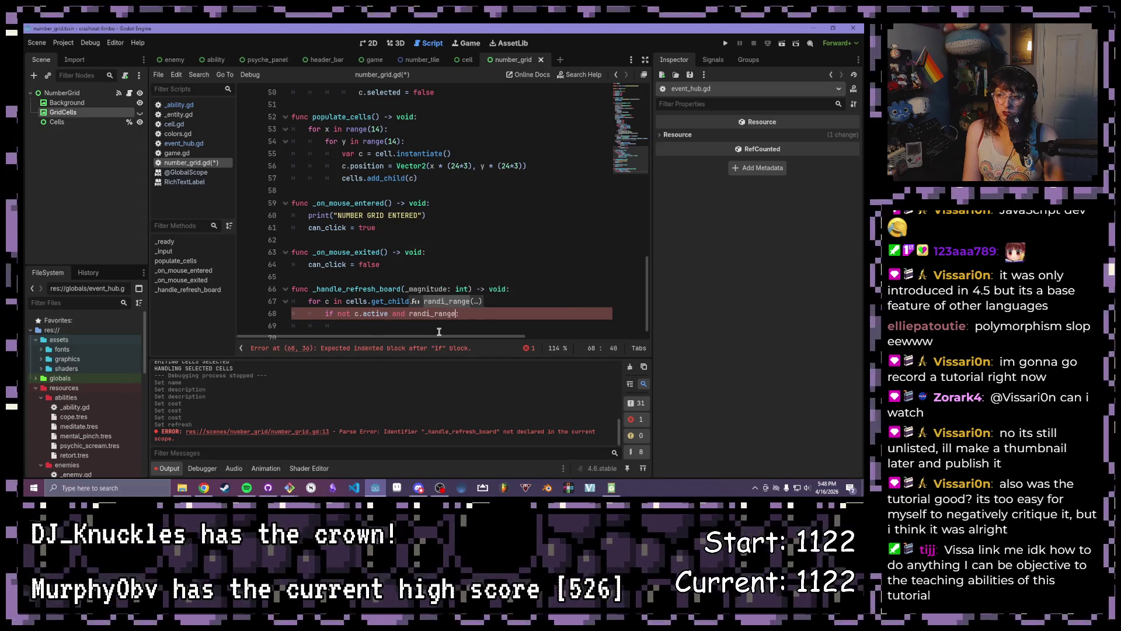
{"action": "type", "text": ", 1):"}
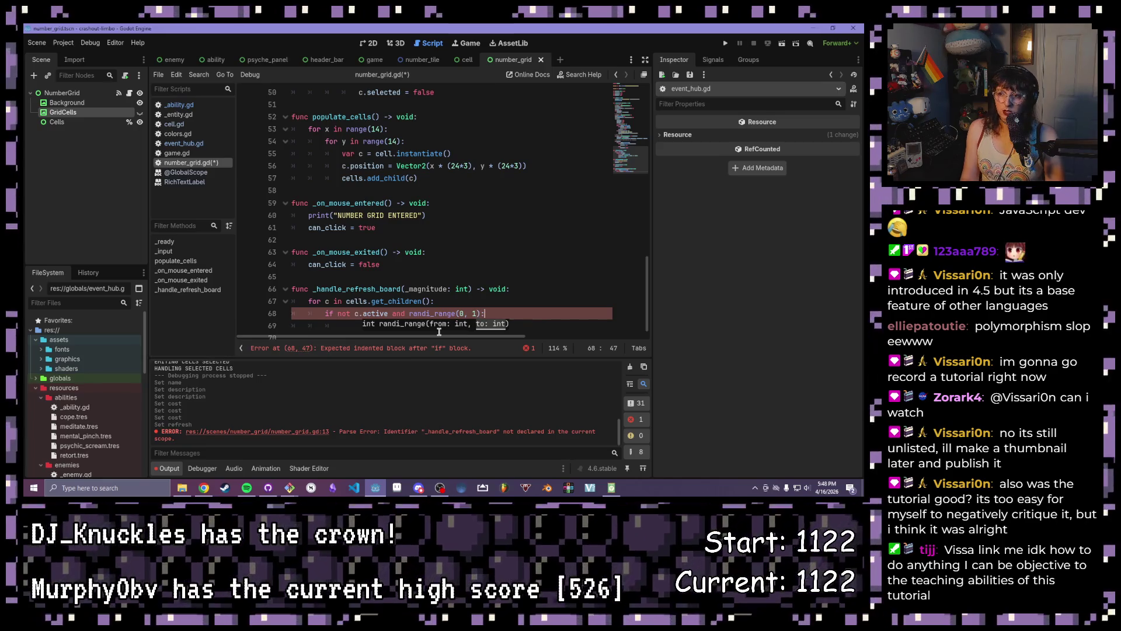
{"action": "left_click_drag", "start_coordinate": [409, 314], "coordinate": [482, 314]}
{"action": "left_click_drag", "start_coordinate": [409, 314], "coordinate": [475, 314]}
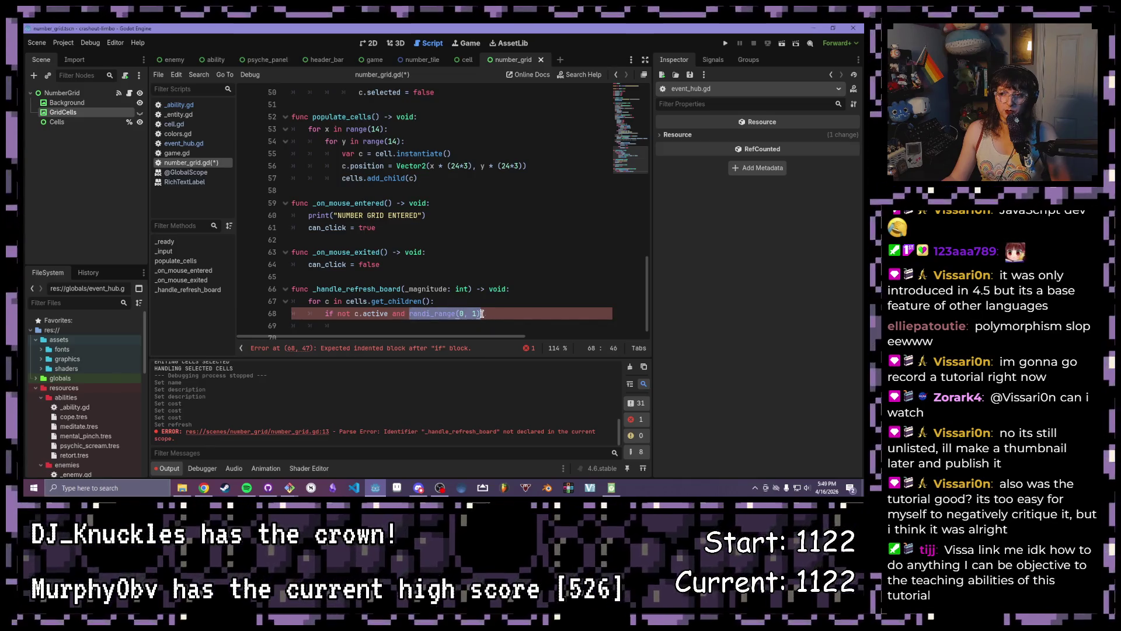
{"action": "left_click", "coordinate": [508, 316]}
{"action": "left_click_drag", "start_coordinate": [407, 313], "coordinate": [500, 317]}
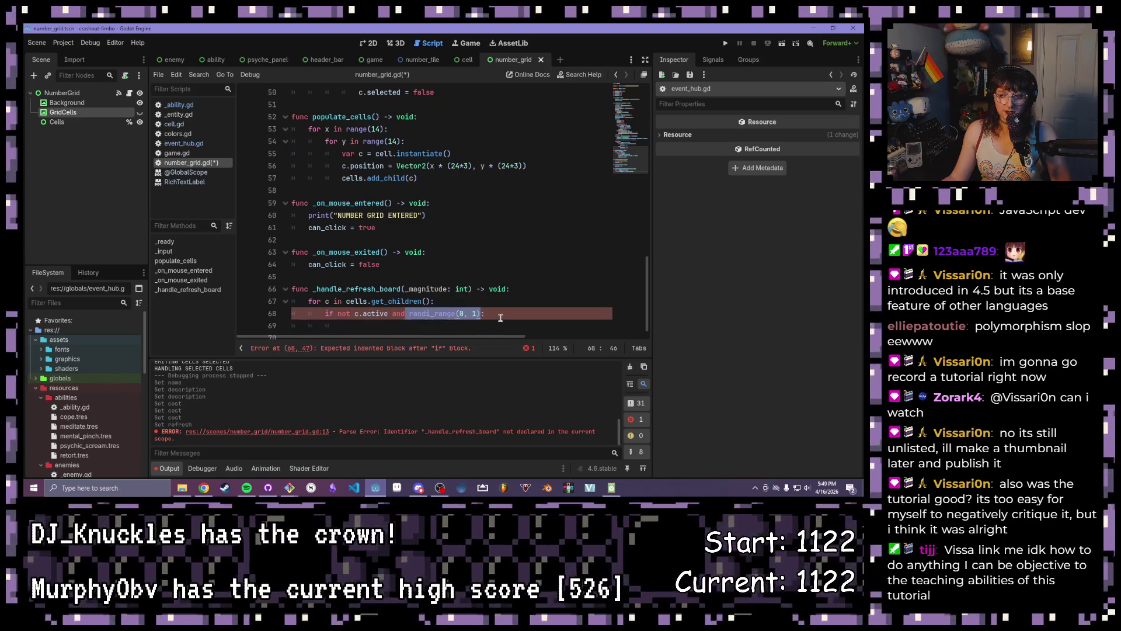
Set c.active = true inside the condition, remove the extra blank line, and save number_grid.gd
{"action": "left_click", "coordinate": [447, 325]}
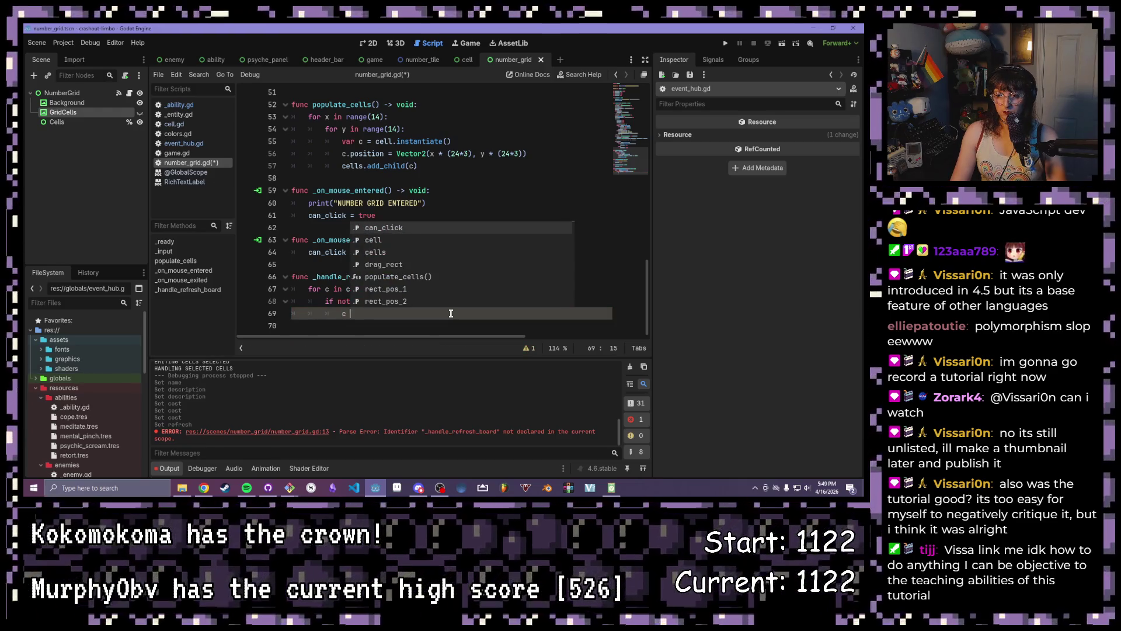
{"action": "type", "text": ".active = true"}
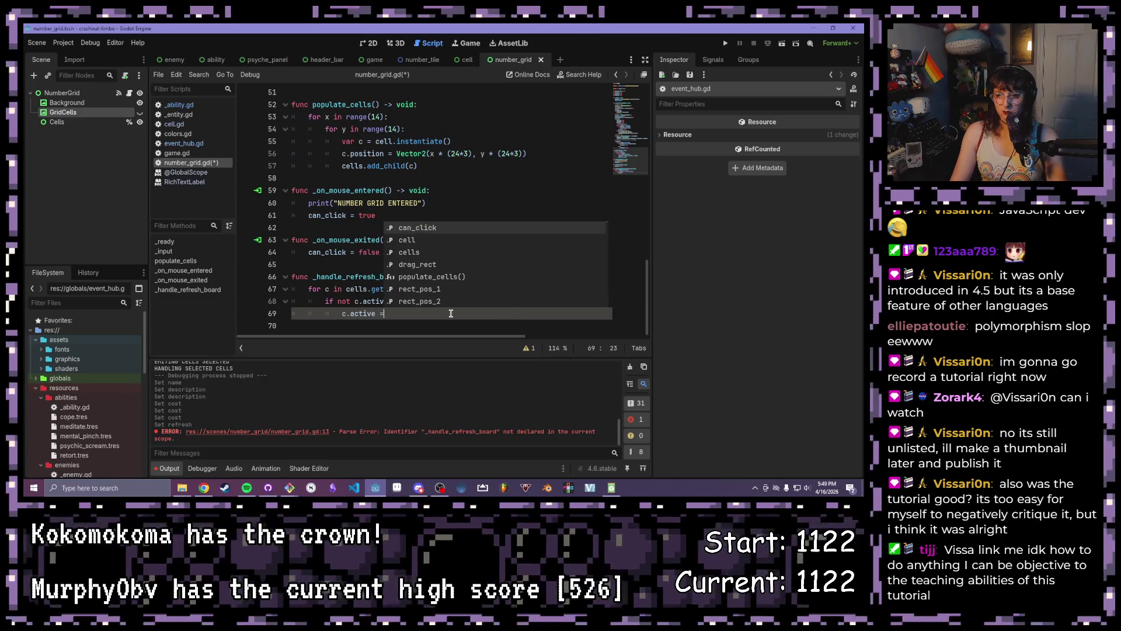
{"action": "key", "text": "Return"}
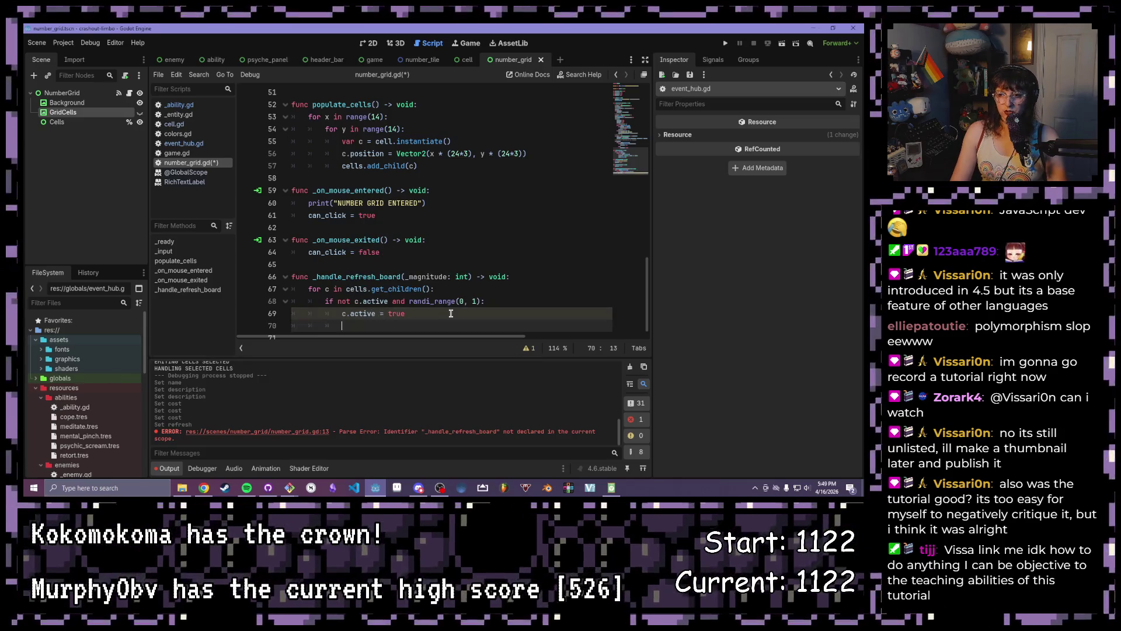
{"action": "scroll", "coordinate": [431, 234], "scroll_direction": "up", "scroll_amount": 1}
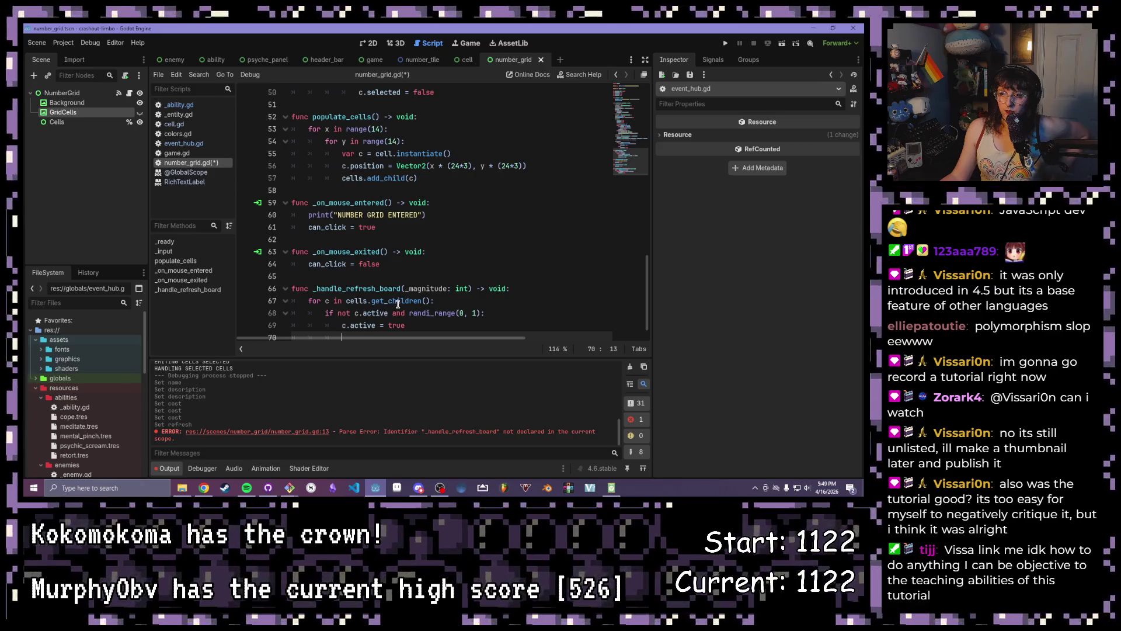
{"action": "scroll", "coordinate": [384, 310], "scroll_direction": "down", "scroll_amount": 2}
{"action": "key", "text": "shift+Home"}
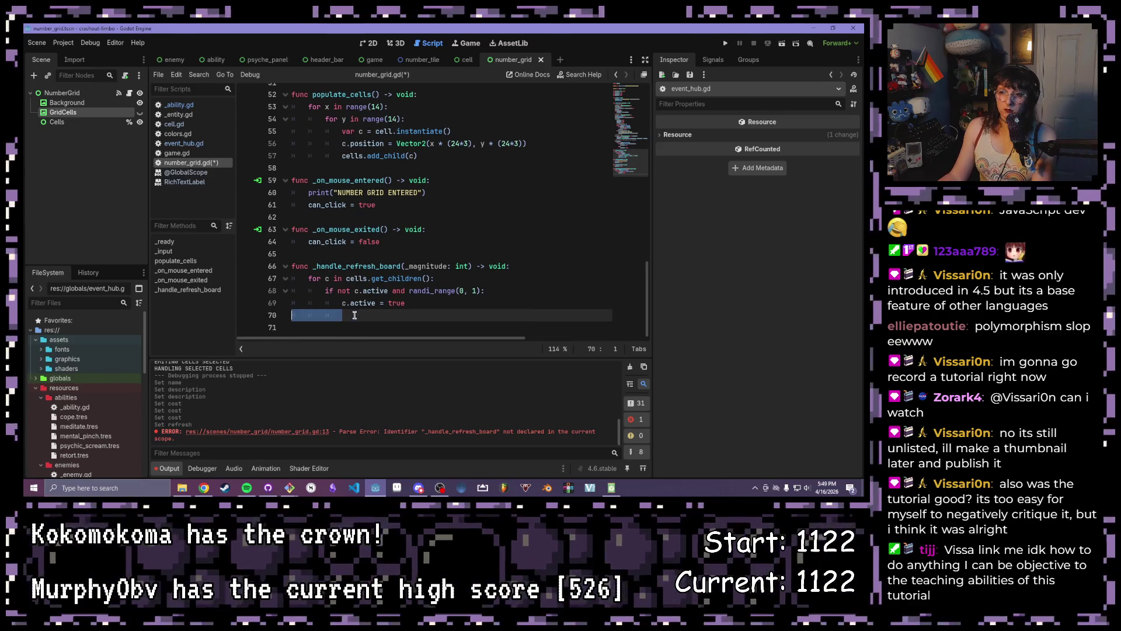
{"action": "key", "text": "BackSpace"}
{"action": "key", "text": "BackSpace"}
{"action": "key", "text": "ctrl+s"}
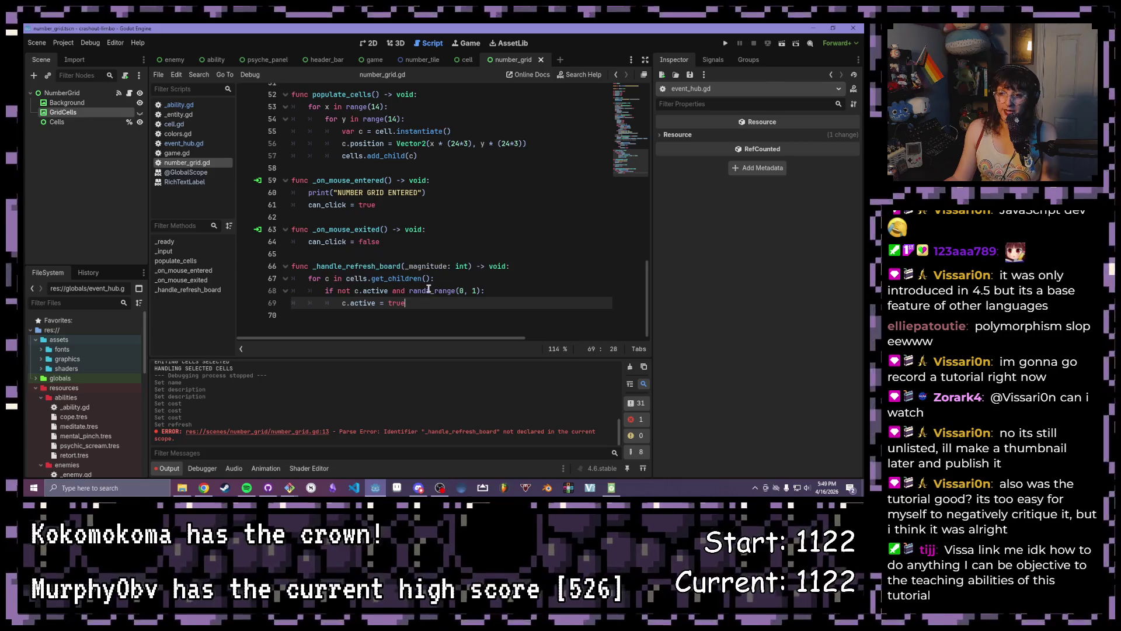
In cell.gd's active setter, add an 'if active:' branch and change 'if not active:' to 'else:'
{"action": "left_click", "coordinate": [173, 124]}
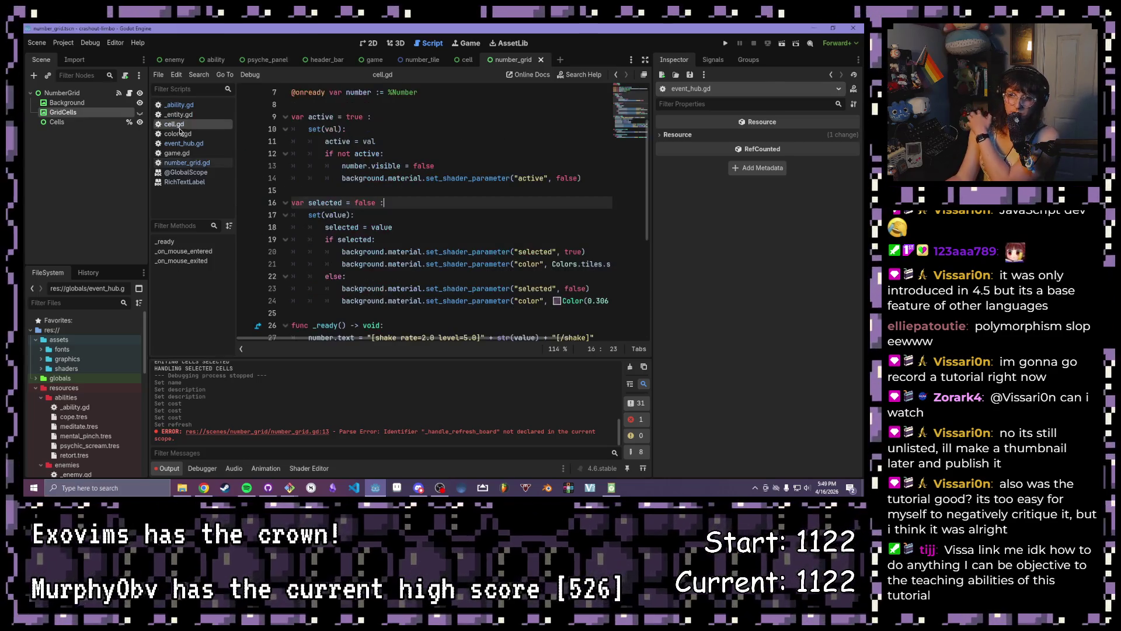
{"action": "scroll", "coordinate": [362, 194], "scroll_direction": "up", "scroll_amount": 2}
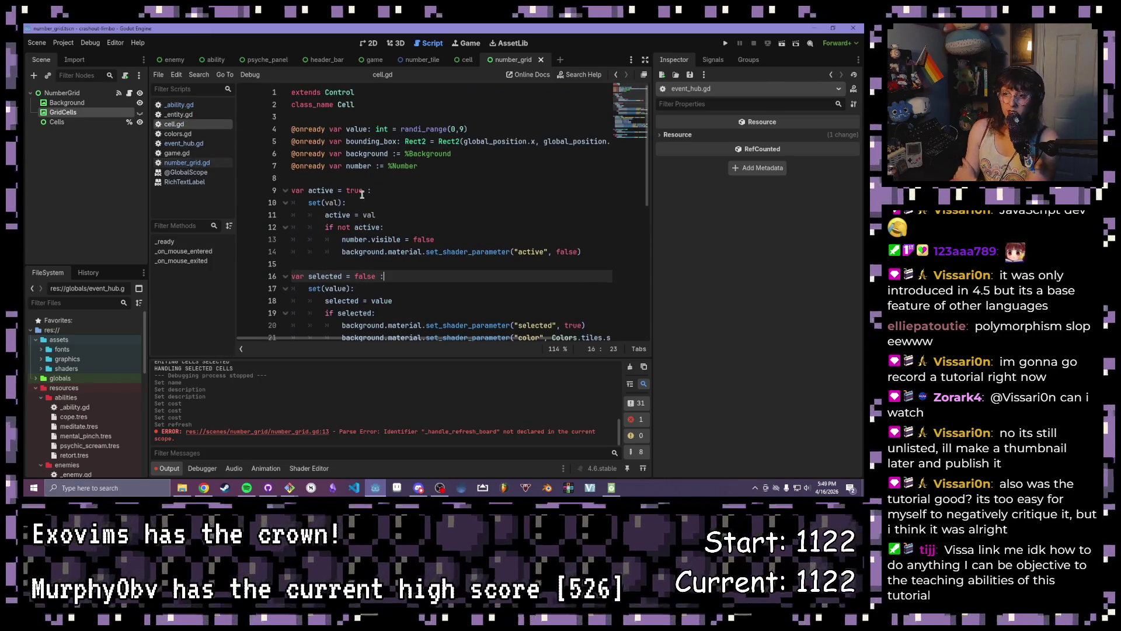
{"action": "left_click", "coordinate": [385, 190]}
{"action": "left_click", "coordinate": [352, 203]}
{"action": "left_click", "coordinate": [389, 214]}
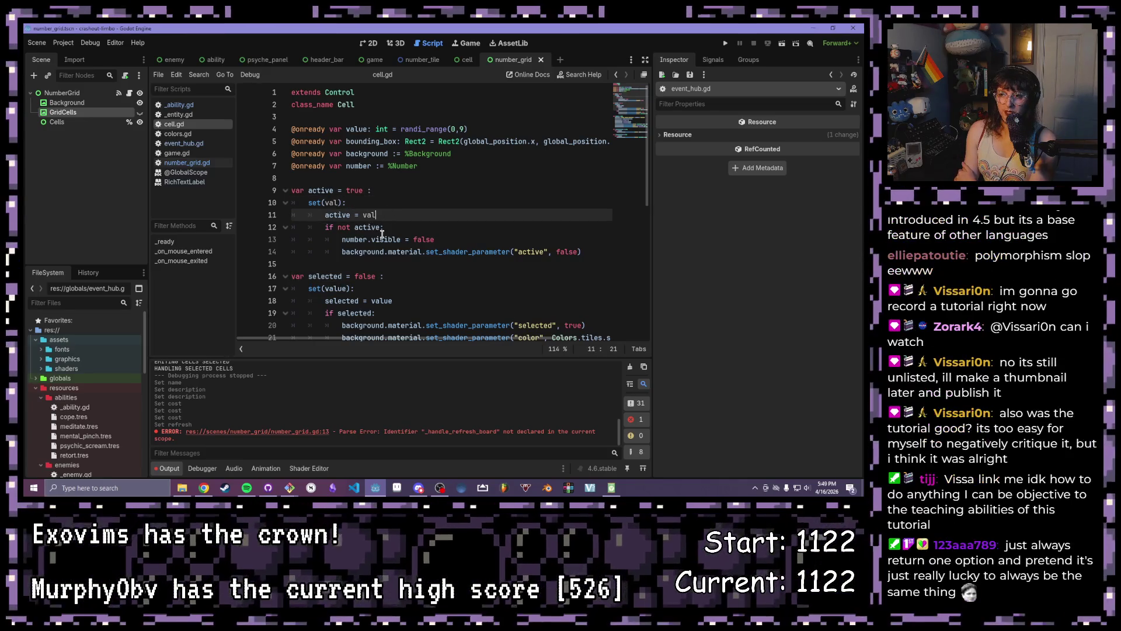
{"action": "key", "text": "Return"}
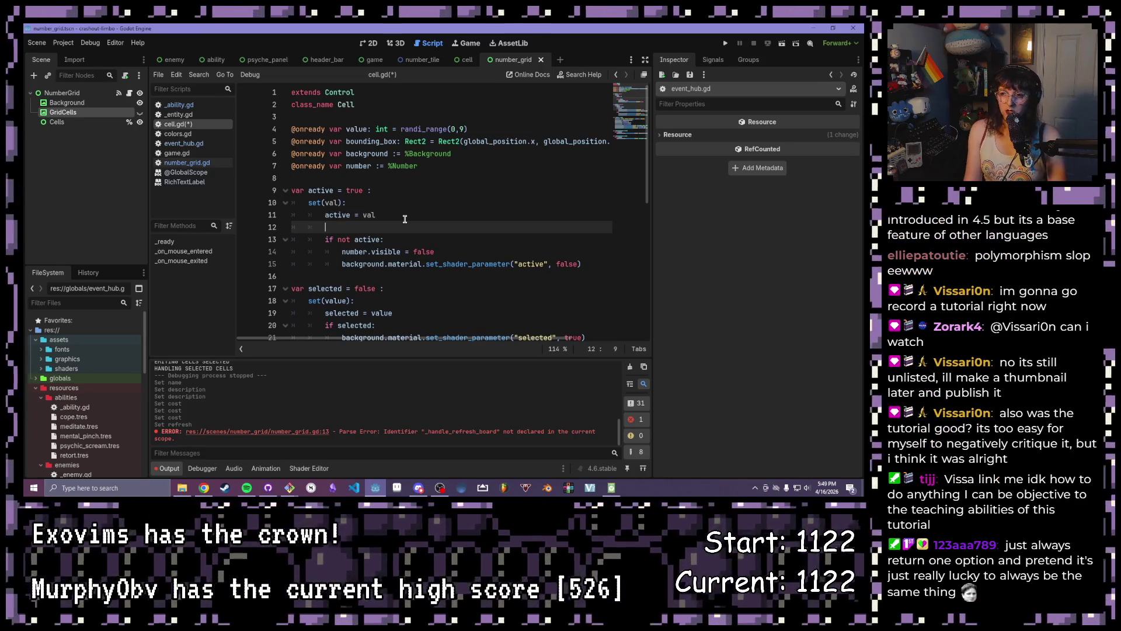
{"action": "type", "text": "acti"}
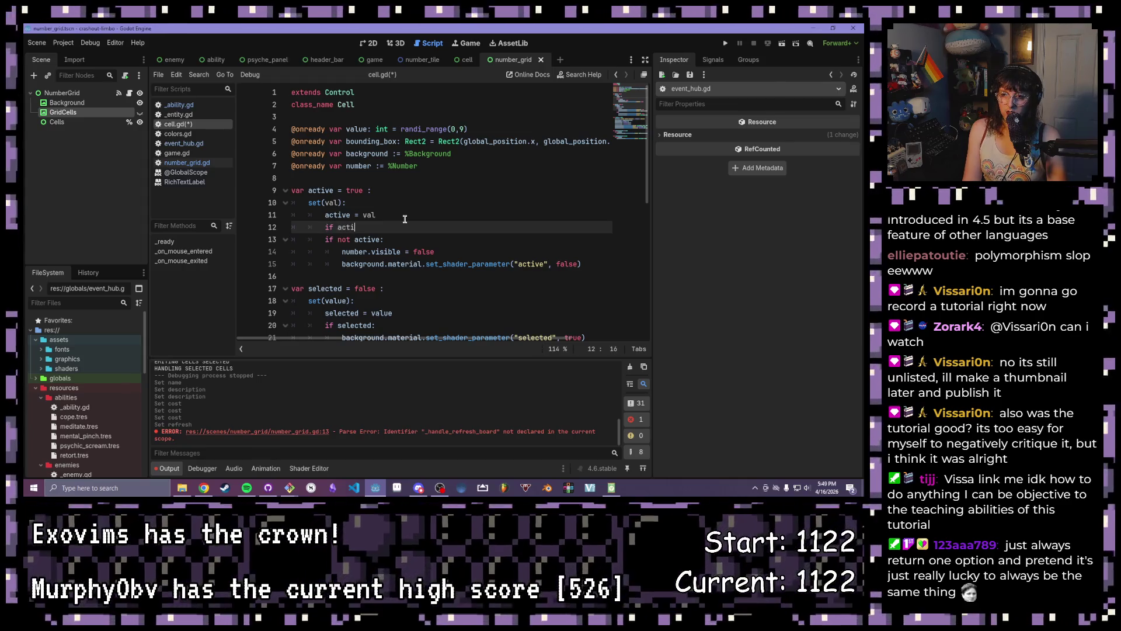
{"action": "key", "text": "BackSpace"}
{"action": "key", "text": "BackSpace"}
{"action": "type", "text": "ve:"}
{"action": "key", "text": "Return"}
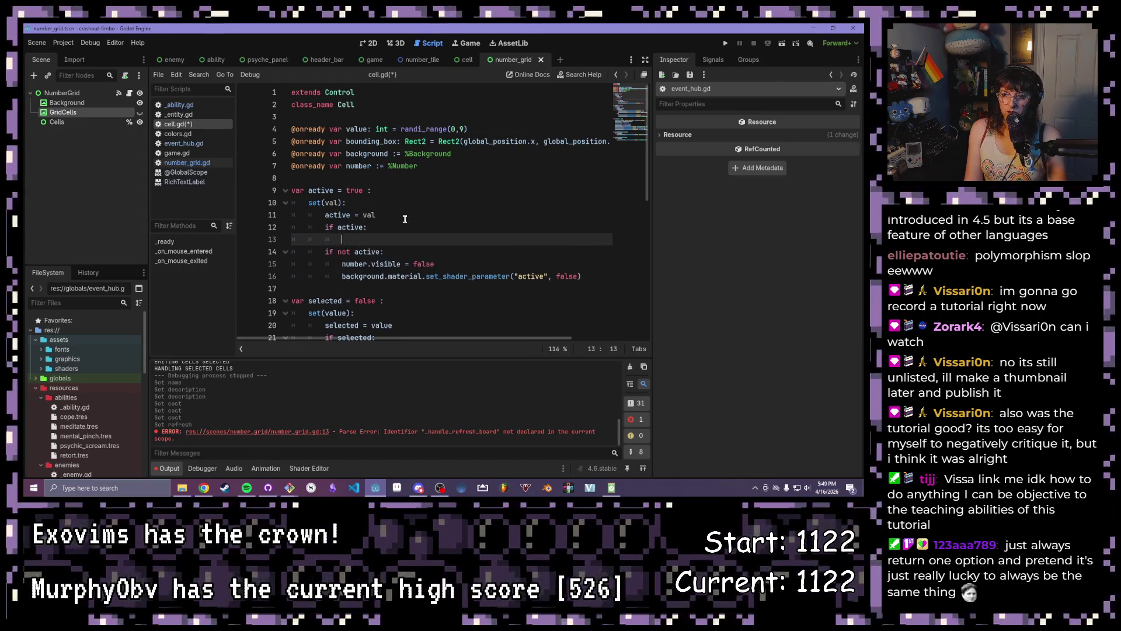
{"action": "left_click", "coordinate": [381, 252]}
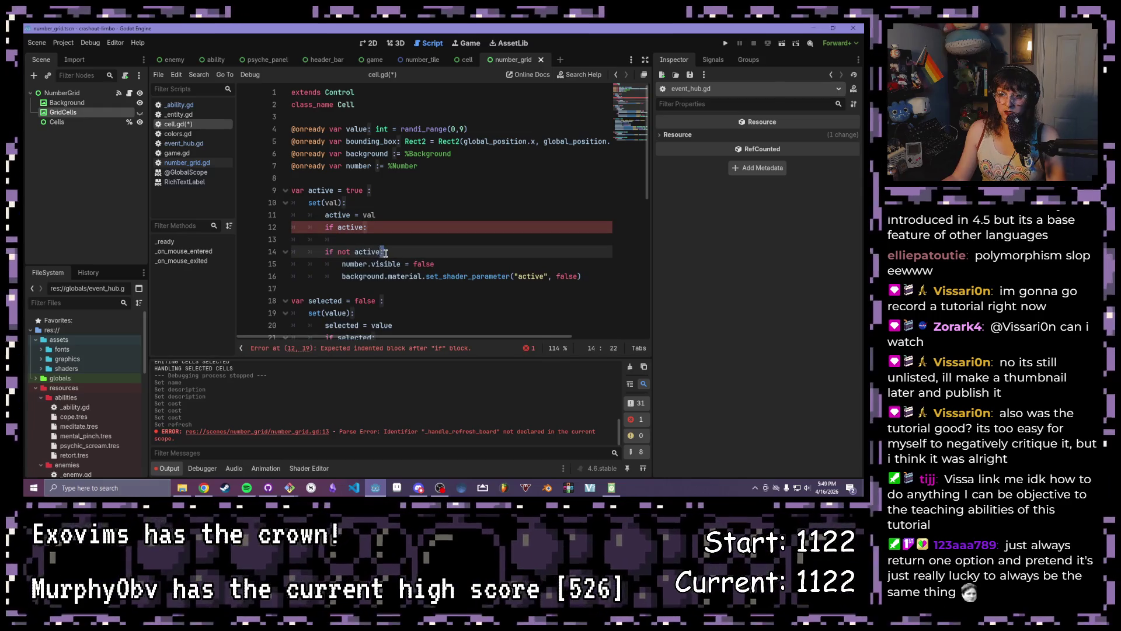
{"action": "left_click_drag", "start_coordinate": [379, 252], "coordinate": [326, 252]}
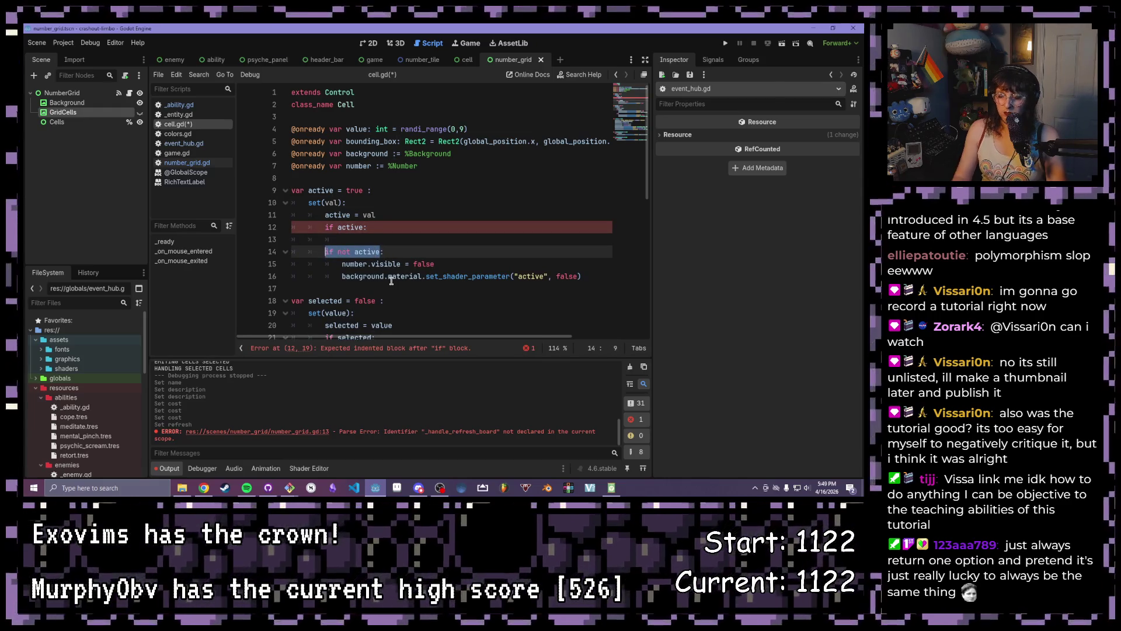
{"action": "type", "text": "else:"}
Make the active branch set number.visible = true, then begin a value line under 'if active:'
{"action": "left_click", "coordinate": [363, 241]}
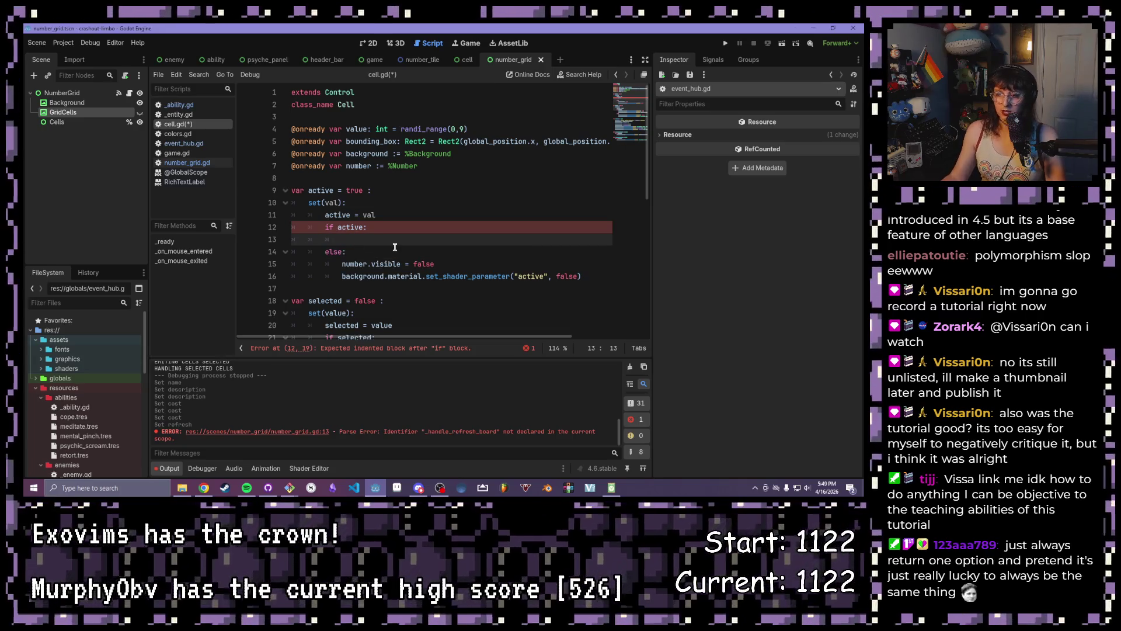
{"action": "type", "text": "number."}
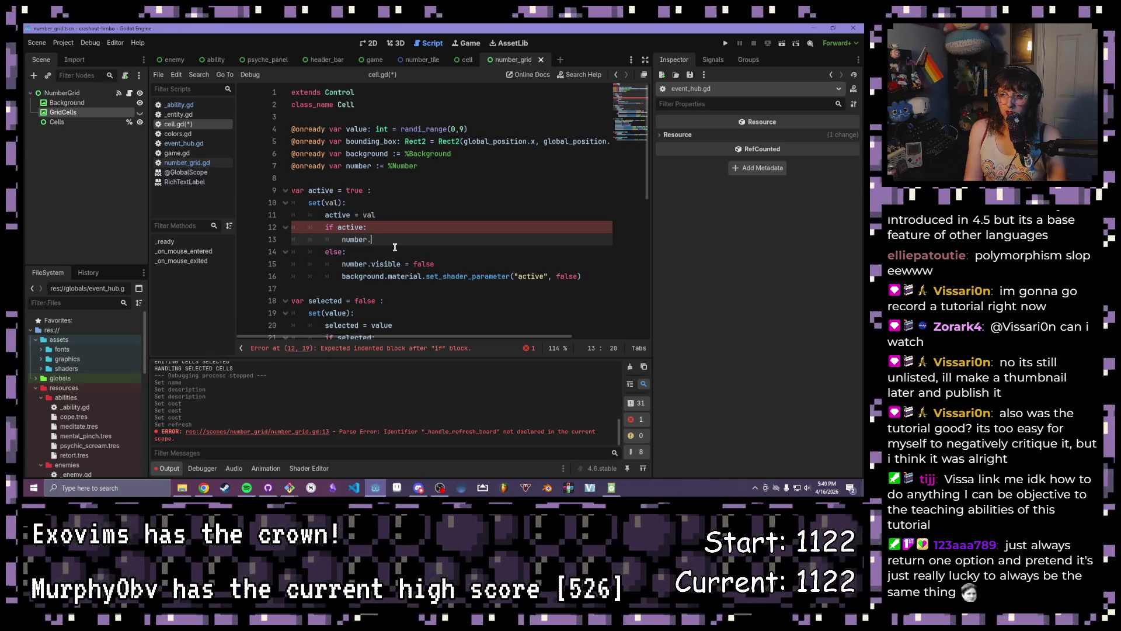
{"action": "type", "text": "visi"}
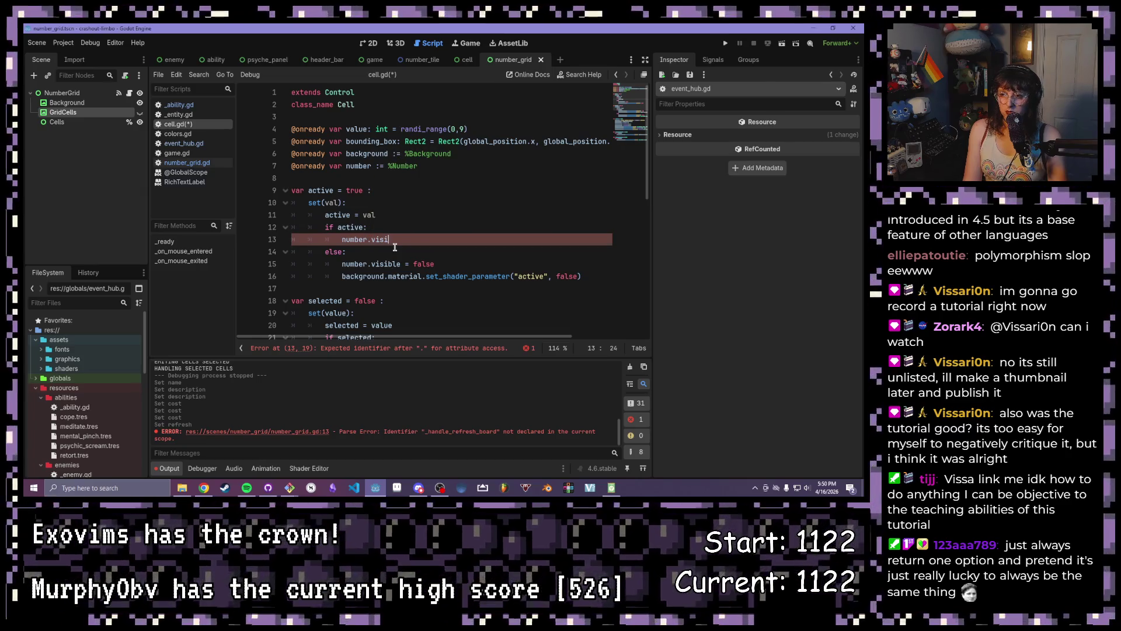
{"action": "type", "text": "ble = true"}
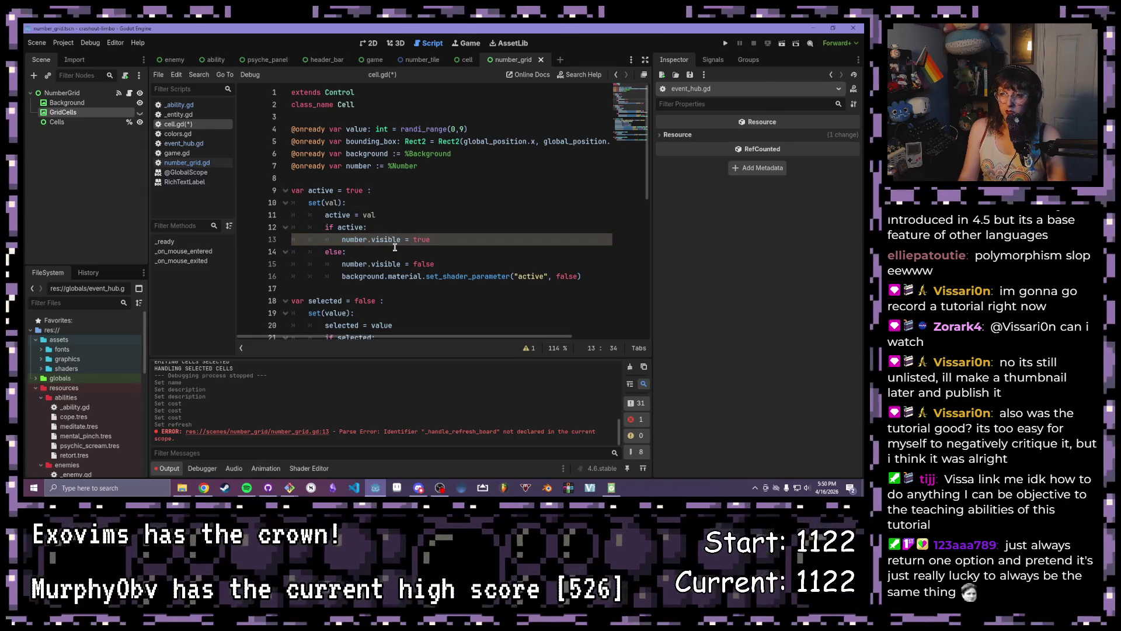
{"action": "left_click", "coordinate": [409, 239]}
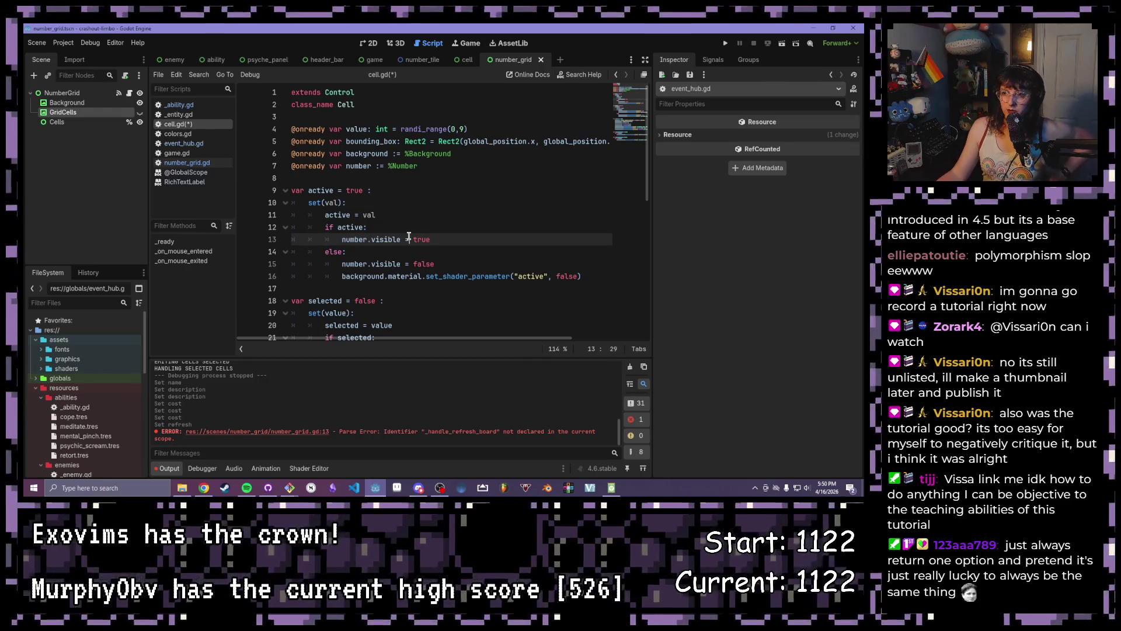
{"action": "left_click", "coordinate": [410, 231]}
{"action": "key", "text": "Return"}
{"action": "type", "text": "value"}
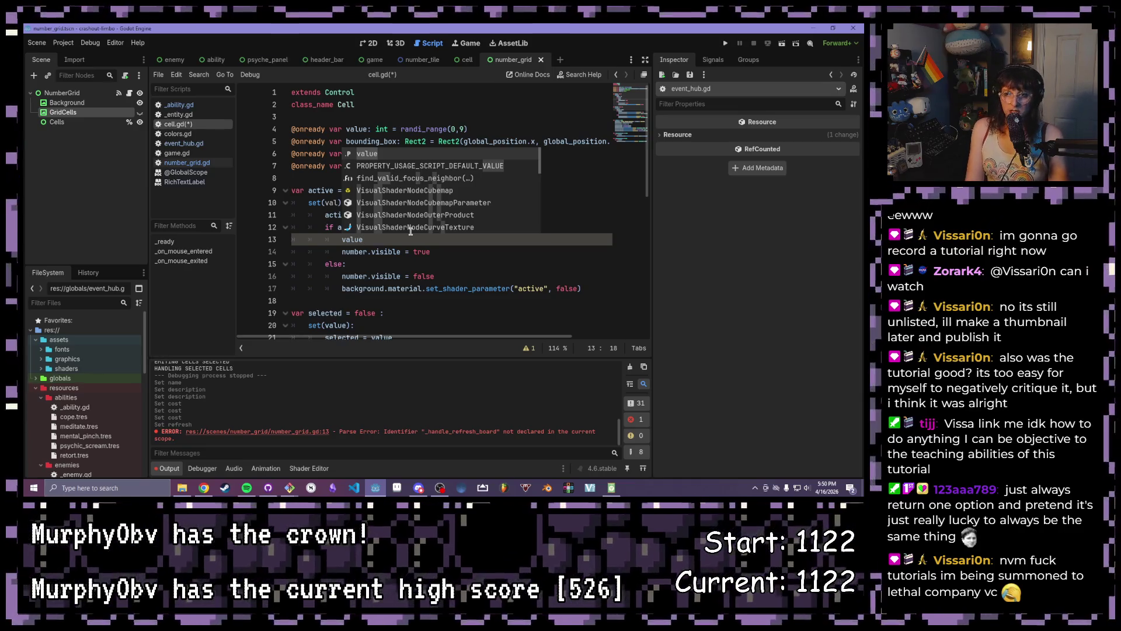
Reroll the cell's value with randi_range(0, 9) and keep number.visible = true after it
{"action": "type", "text": "= randi"}
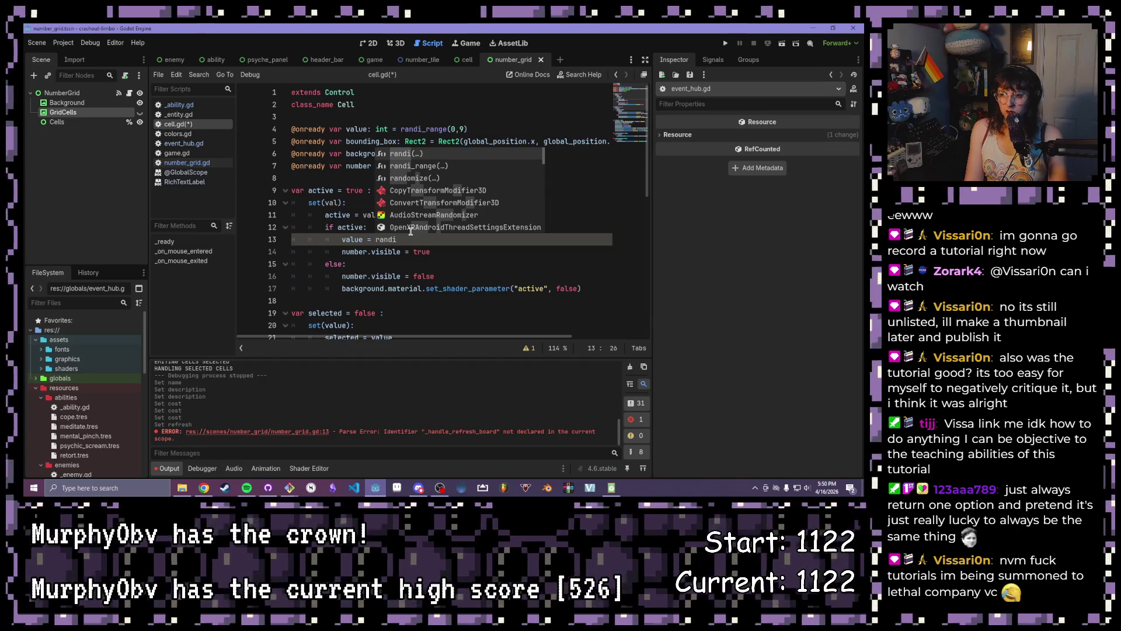
{"action": "type", "text": "_"}
{"action": "key", "text": "Return"}
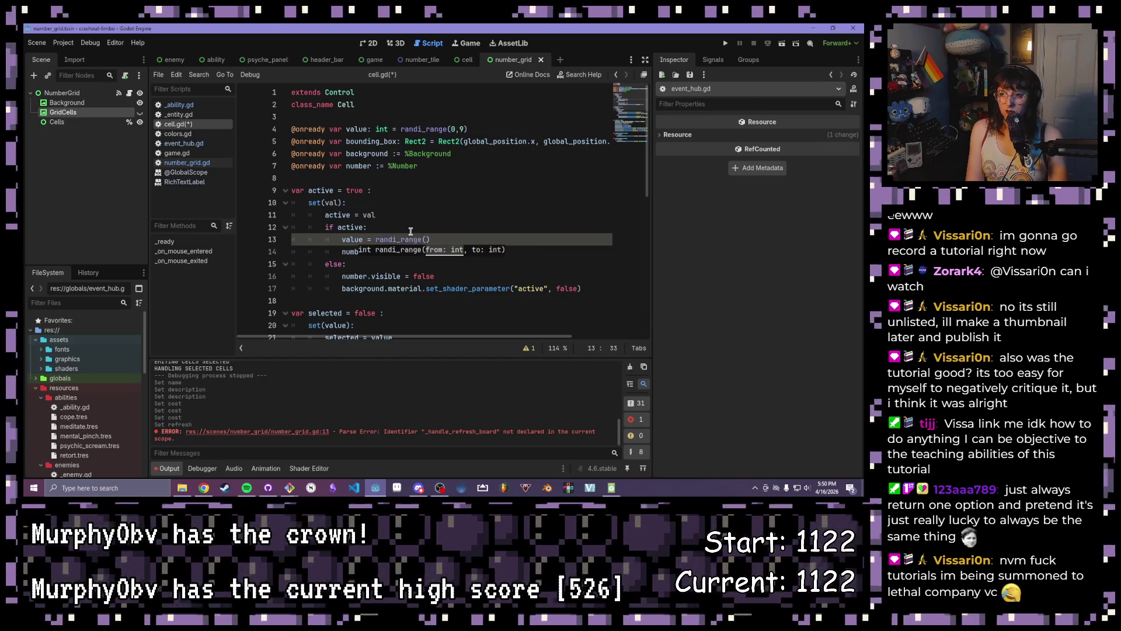
{"action": "type", "text": "0, "}
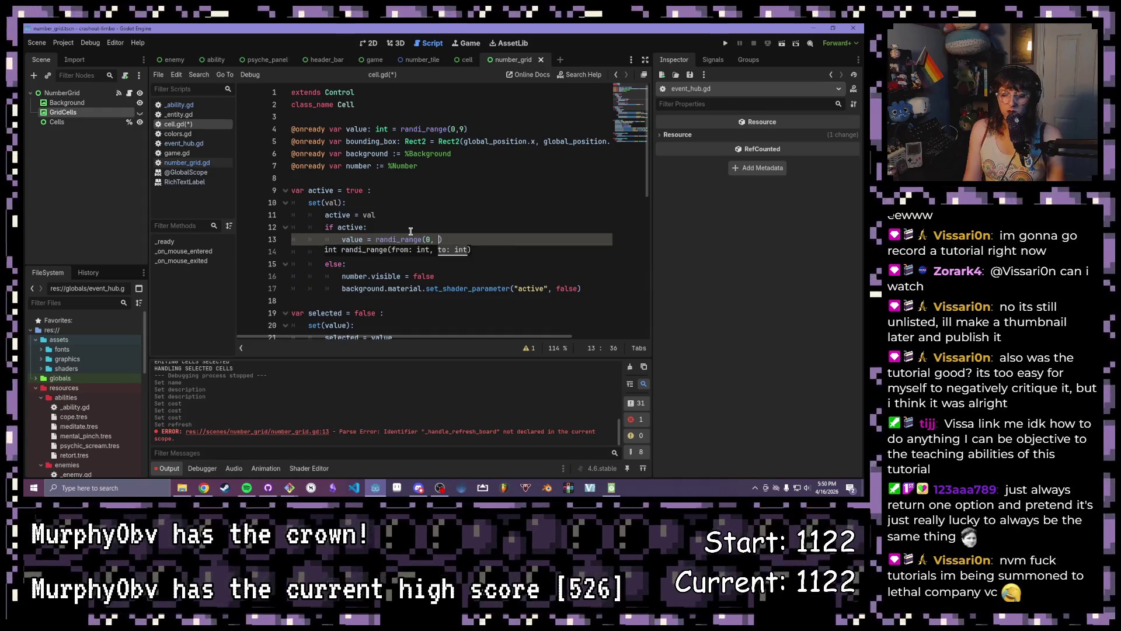
{"action": "type", "text": "9"}
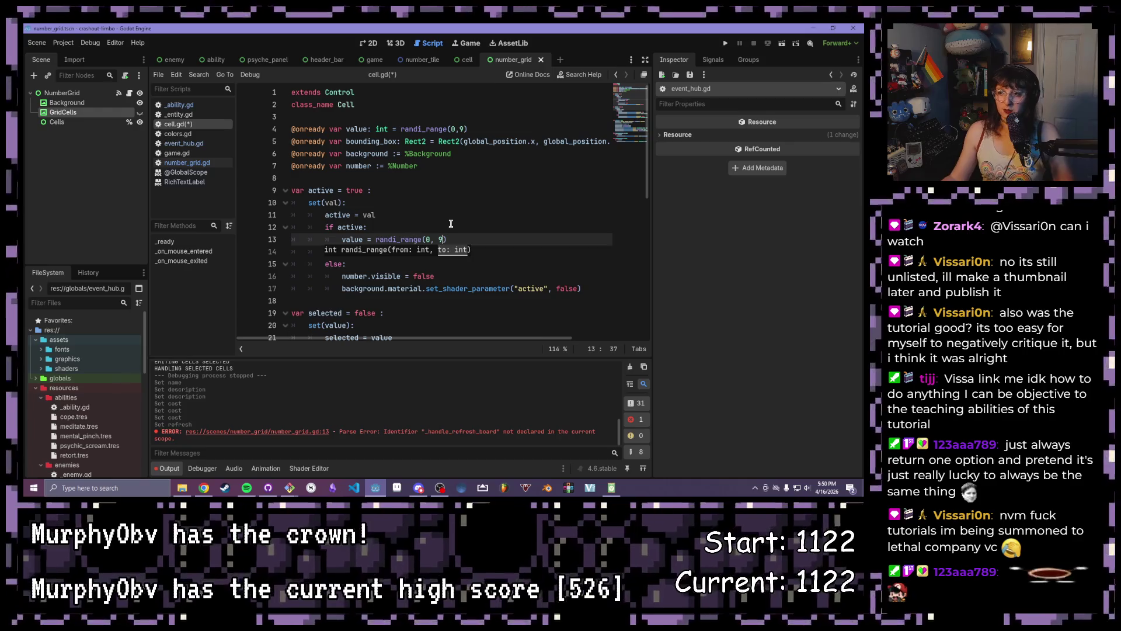
{"action": "key", "text": "End"}
{"action": "key", "text": "Return"}
{"action": "type", "text": "number.visible = true"}
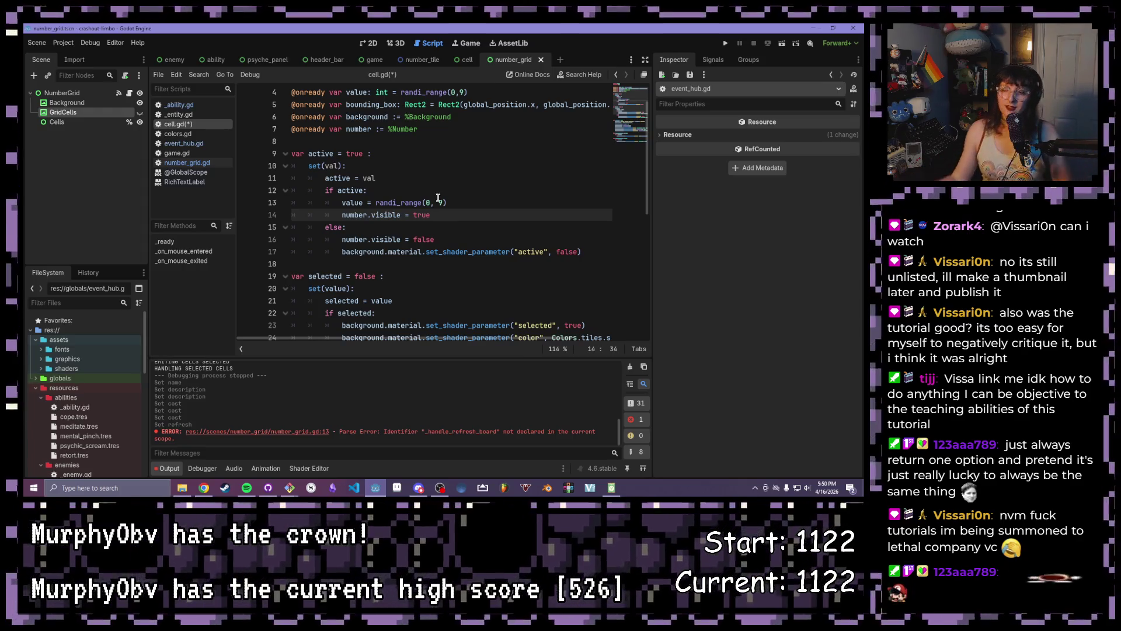
Set number.text to the shaking expression copied from line 31: "[shake rate=2.0 level=5.0]" + str(value) + "[/shake]"
{"action": "left_click", "coordinate": [476, 224]}
{"action": "left_click", "coordinate": [449, 209]}
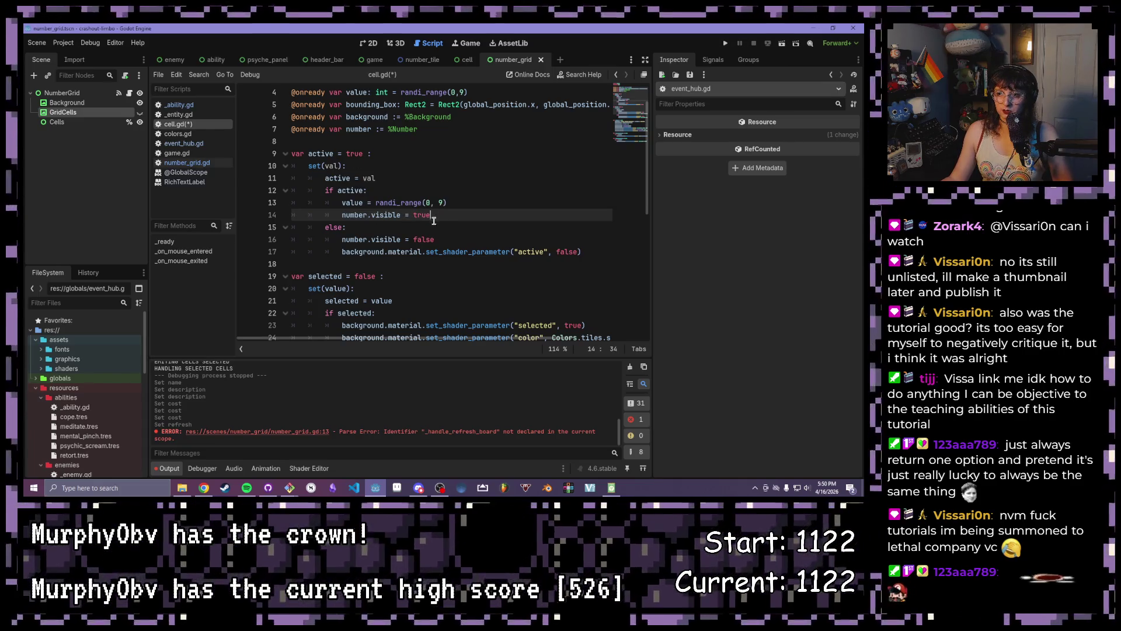
{"action": "left_click", "coordinate": [462, 205]}
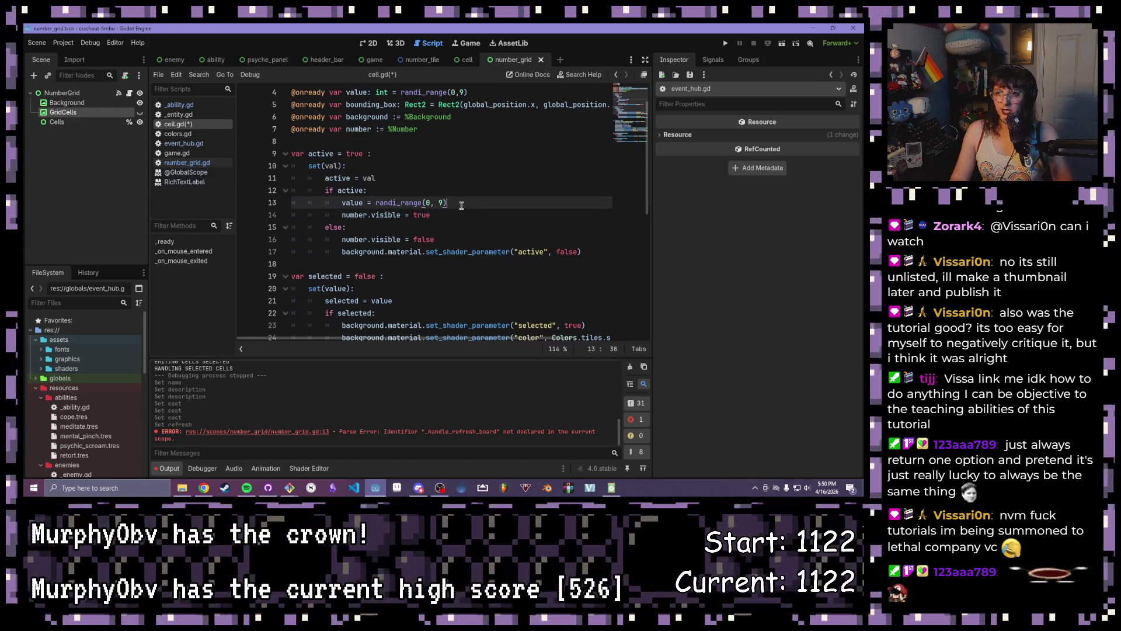
{"action": "key", "text": "Return"}
{"action": "type", "text": "number."}
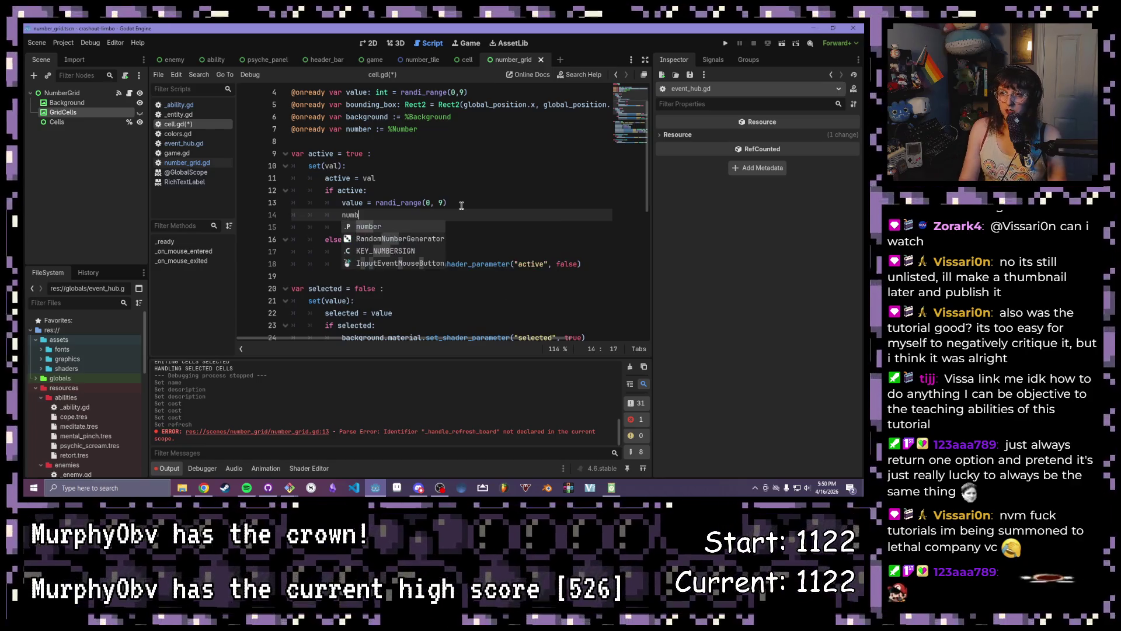
{"action": "type", "text": "text"}
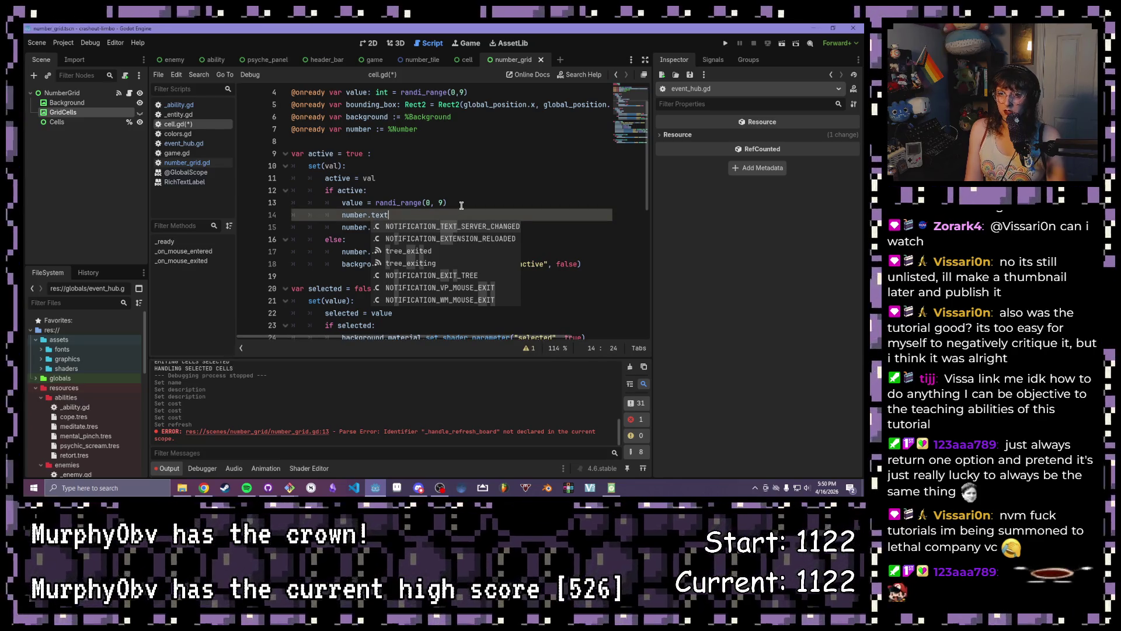
{"action": "left_click", "coordinate": [465, 60]}
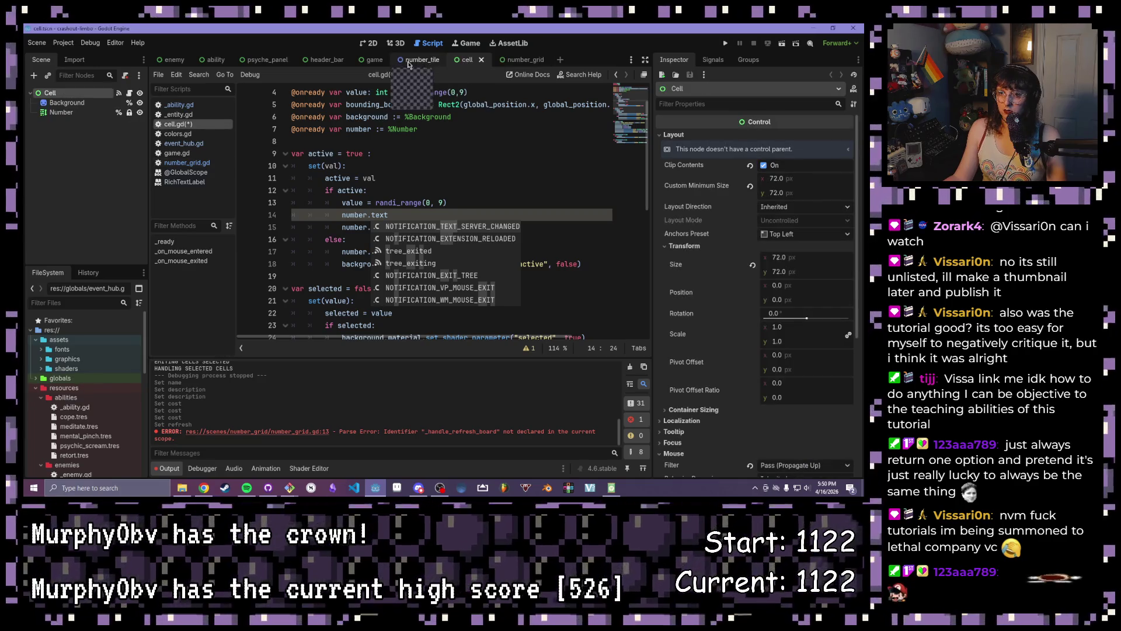
{"action": "left_click", "coordinate": [423, 214]}
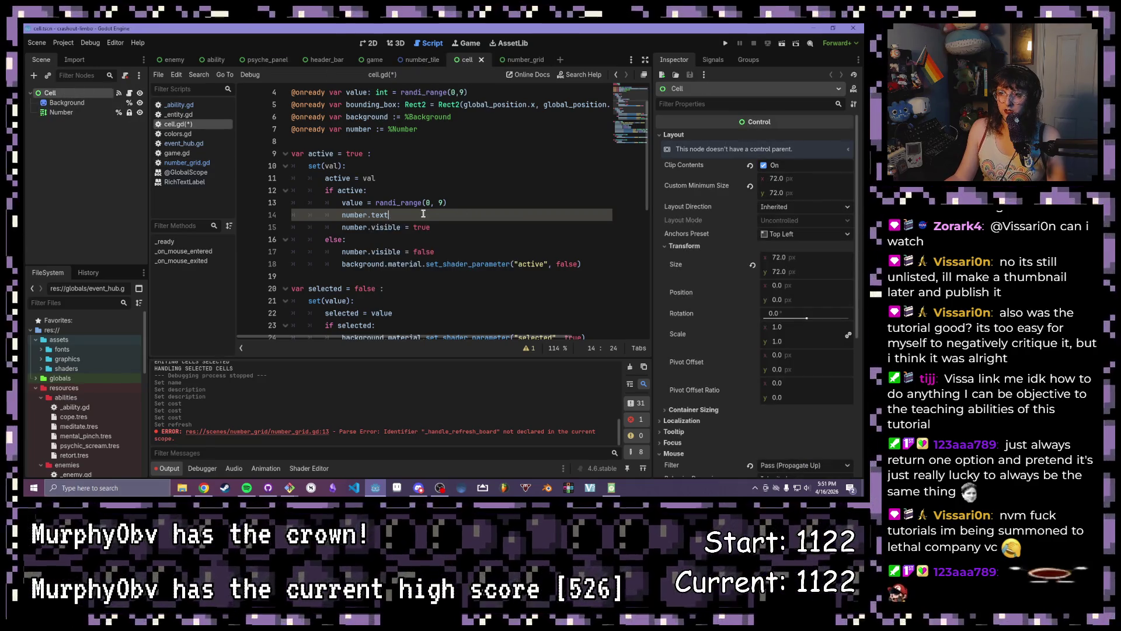
{"action": "scroll", "coordinate": [423, 214], "scroll_direction": "down", "scroll_amount": 4}
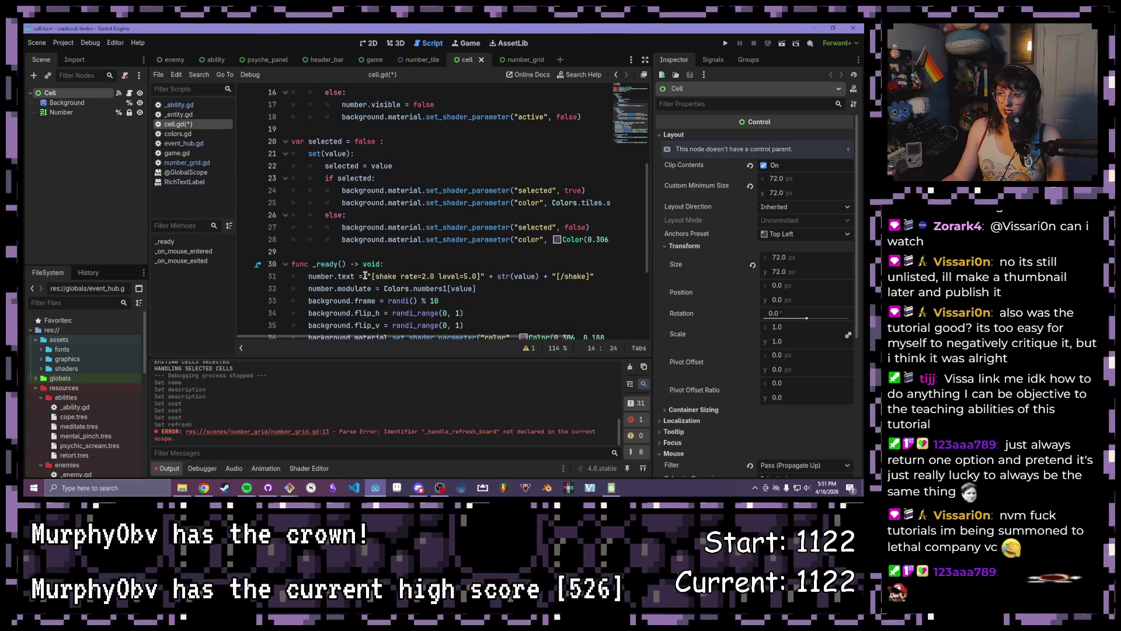
{"action": "left_click_drag", "start_coordinate": [367, 276], "coordinate": [537, 278]}
{"action": "left_click_drag", "start_coordinate": [598, 284], "coordinate": [591, 277]}
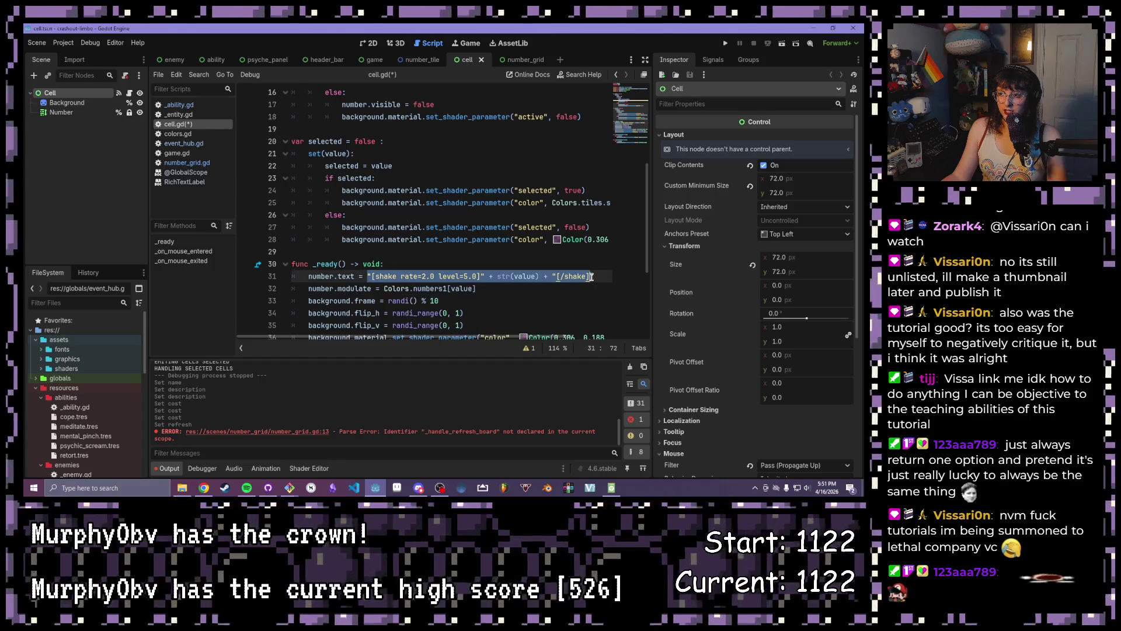
{"action": "scroll", "coordinate": [407, 231], "scroll_direction": "up", "scroll_amount": 5}
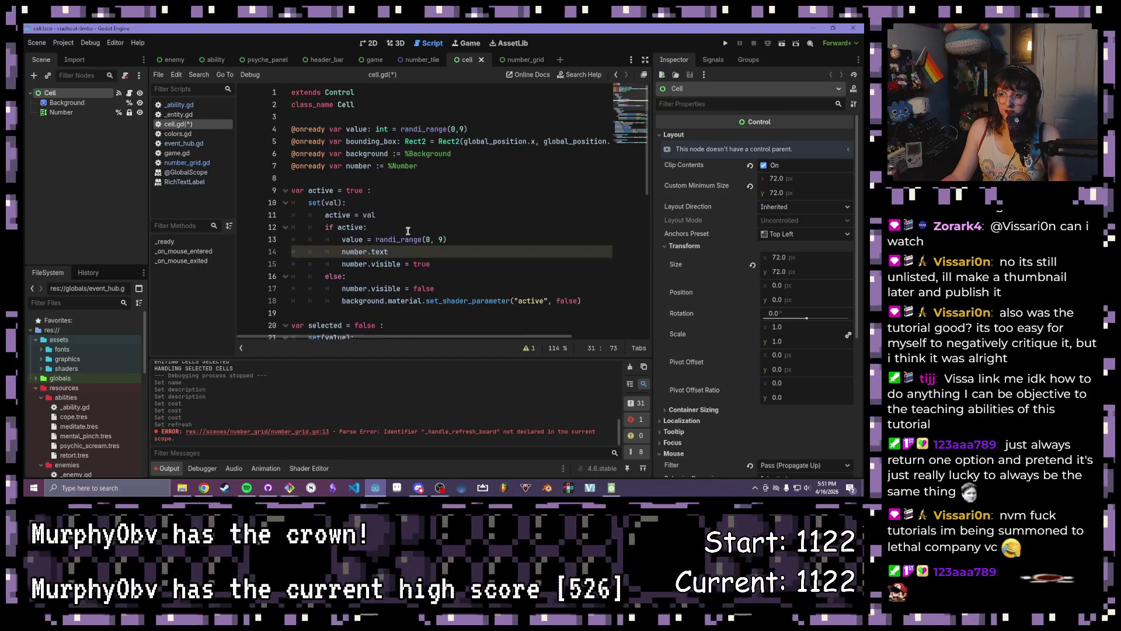
{"action": "left_click", "coordinate": [398, 252]}
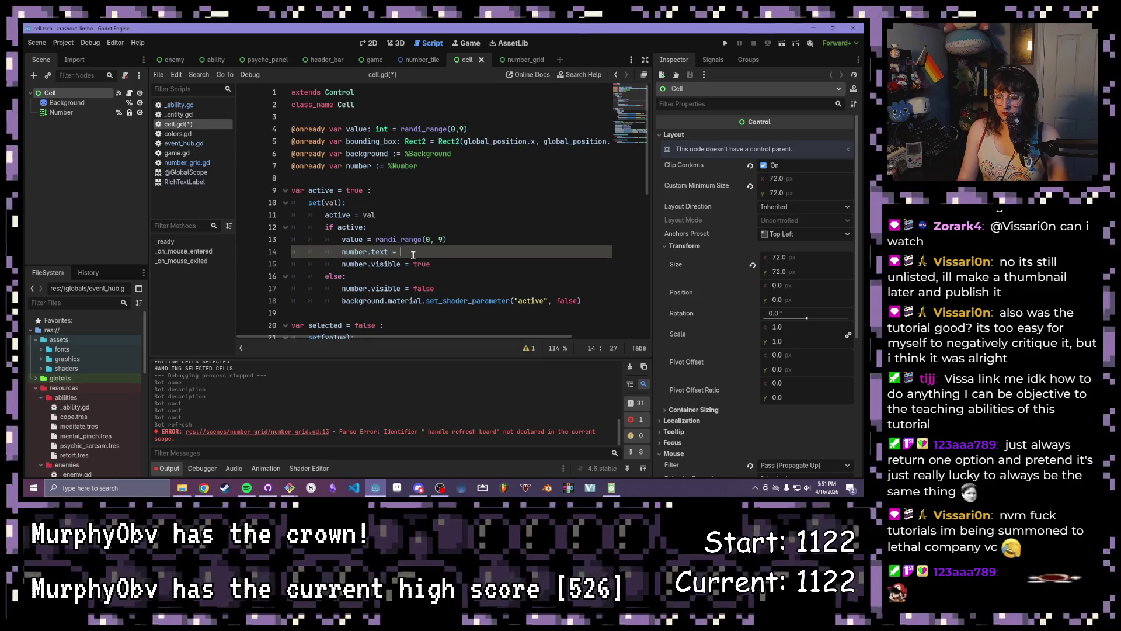
{"action": "type", "text": "\"[shake rate=2.0 level=5.0]\" + str(value) + \"[/shake]\""}
Save cell.gd and scroll through the script to review the changes
{"action": "key", "text": "ctrl+s"}
{"action": "scroll", "coordinate": [432, 254], "scroll_direction": "left", "scroll_amount": 3}
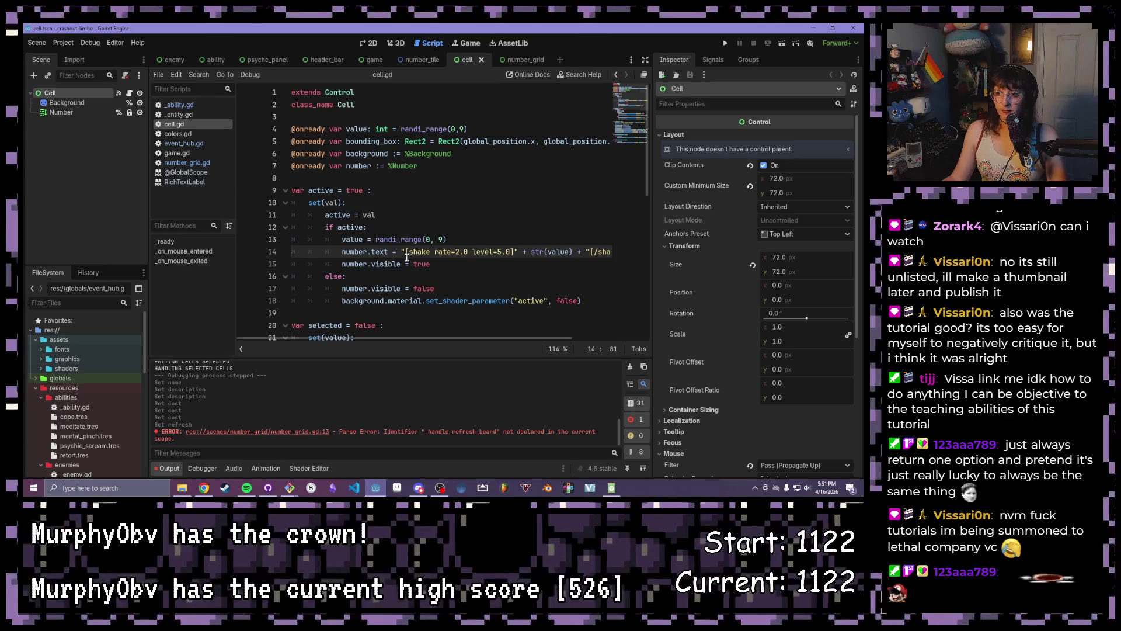
{"action": "scroll", "coordinate": [359, 258], "scroll_direction": "down", "scroll_amount": 1}
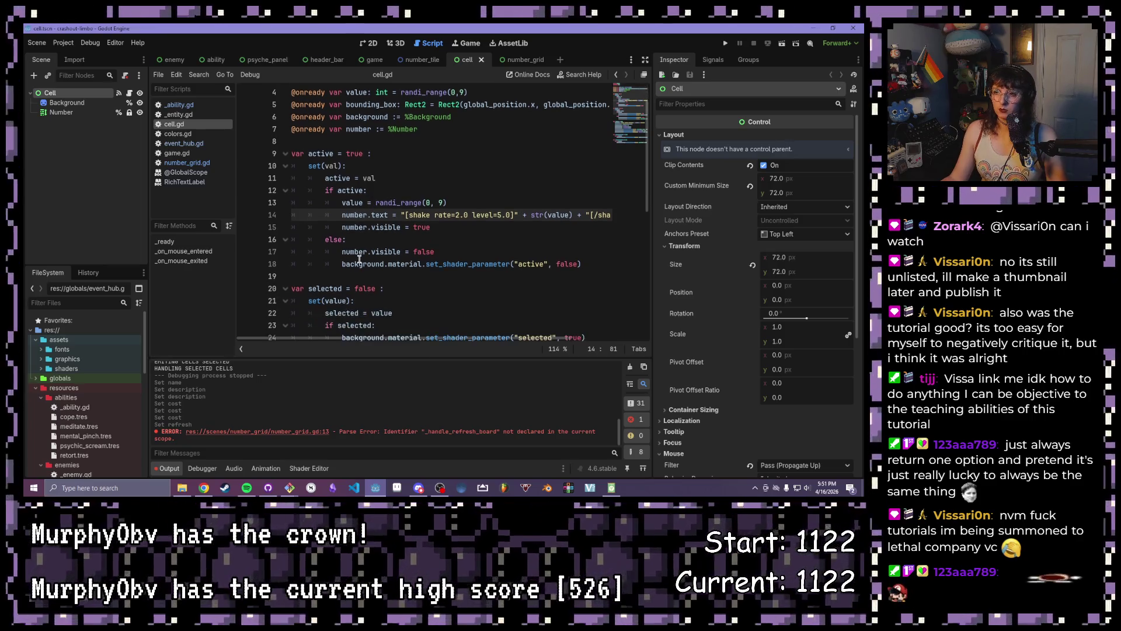
{"action": "scroll", "coordinate": [356, 263], "scroll_direction": "down", "scroll_amount": 2}
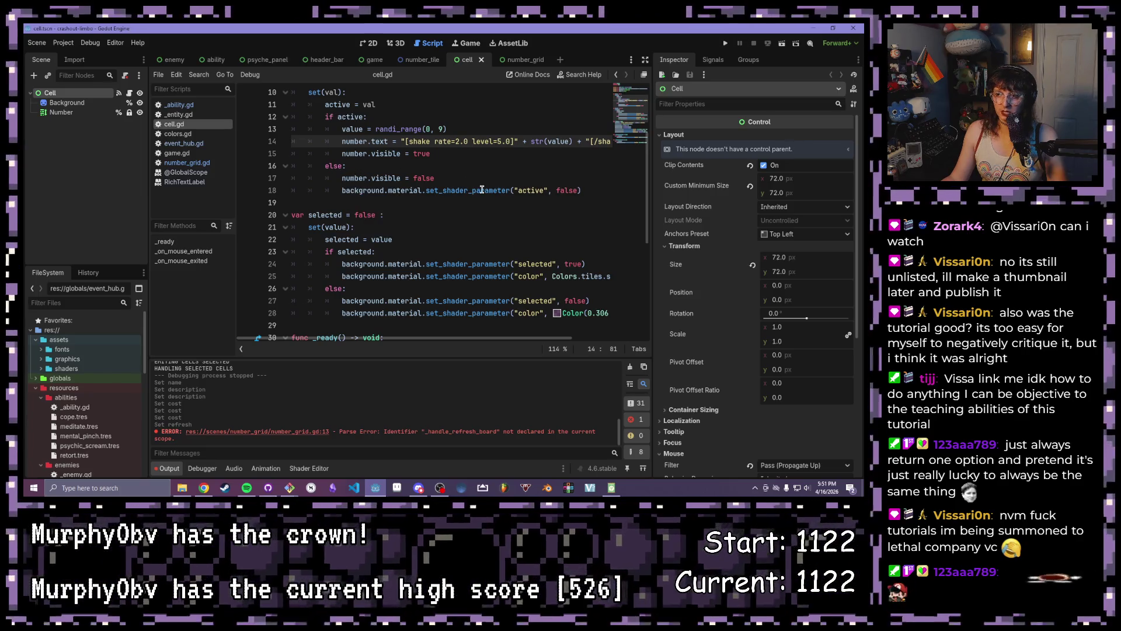
{"action": "scroll", "coordinate": [483, 197], "scroll_direction": "down", "scroll_amount": 1}
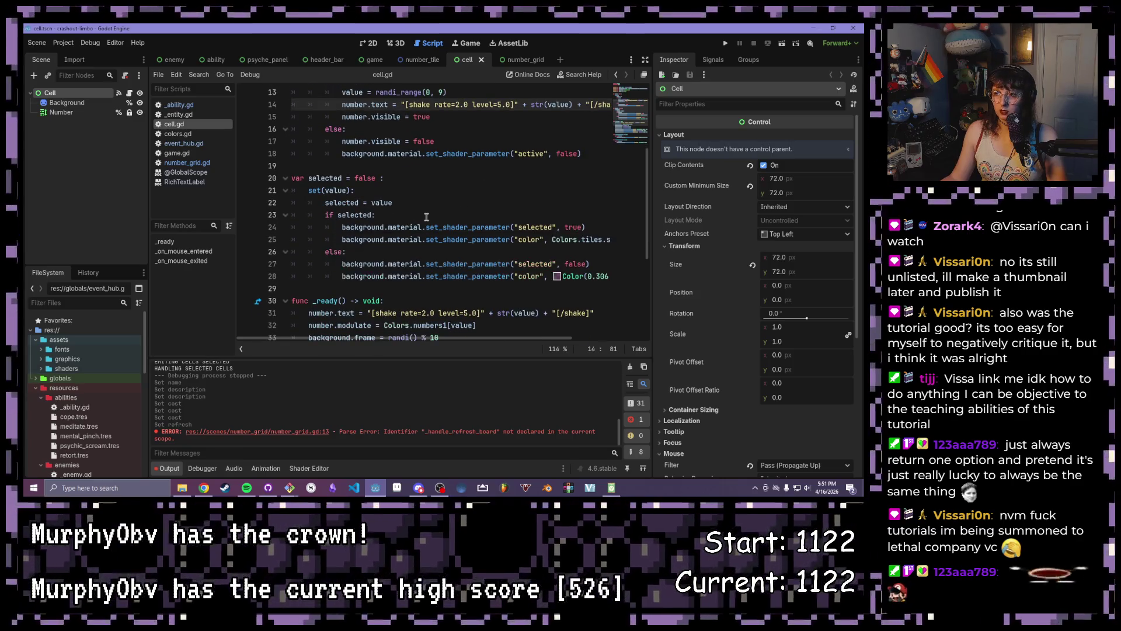
{"action": "scroll", "coordinate": [426, 217], "scroll_direction": "up", "scroll_amount": 4}
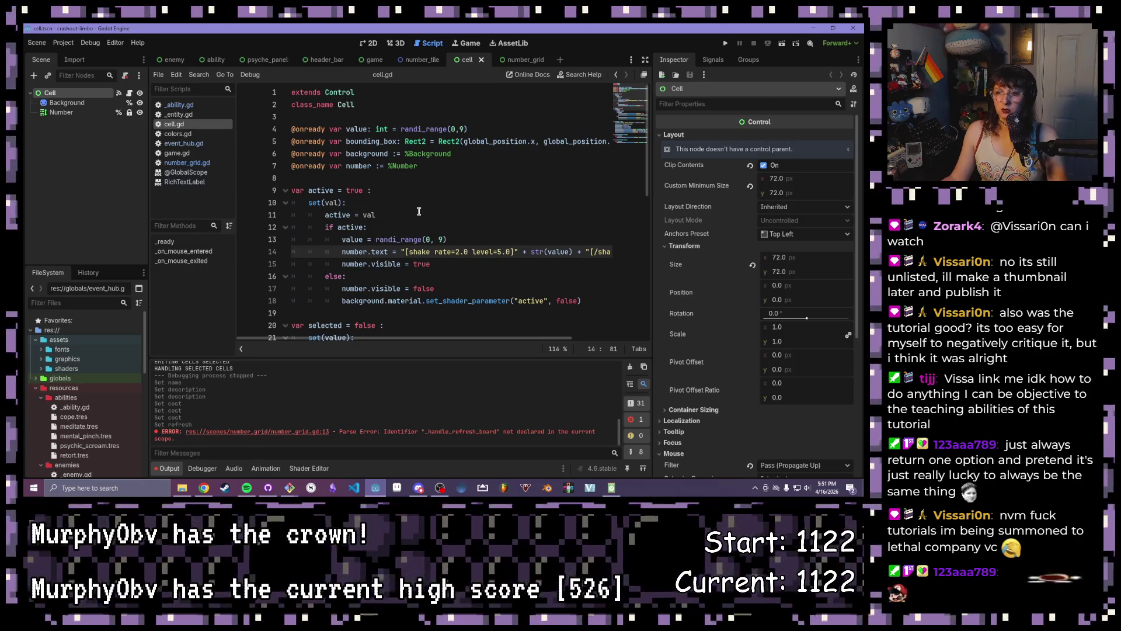
Clear the Output log, add meditate.tres as The Canary's fourth ability, and run the game
{"action": "left_click", "coordinate": [630, 369]}
{"action": "scroll", "coordinate": [72, 379], "scroll_direction": "down", "scroll_amount": 2}
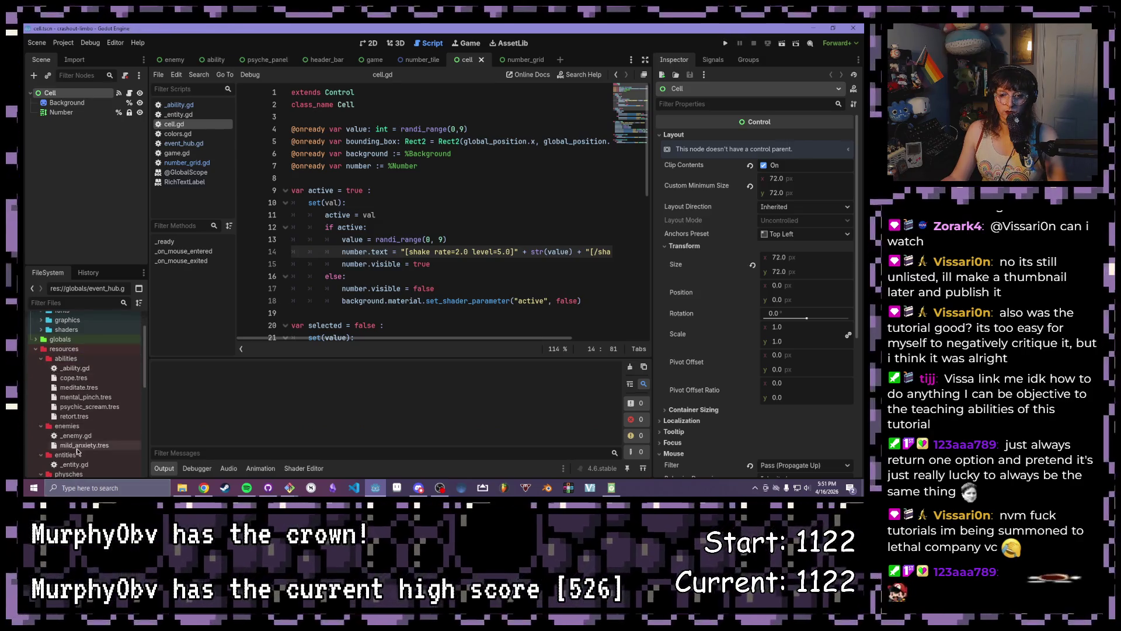
{"action": "scroll", "coordinate": [70, 451], "scroll_direction": "down", "scroll_amount": 3}
{"action": "left_click", "coordinate": [74, 436]}
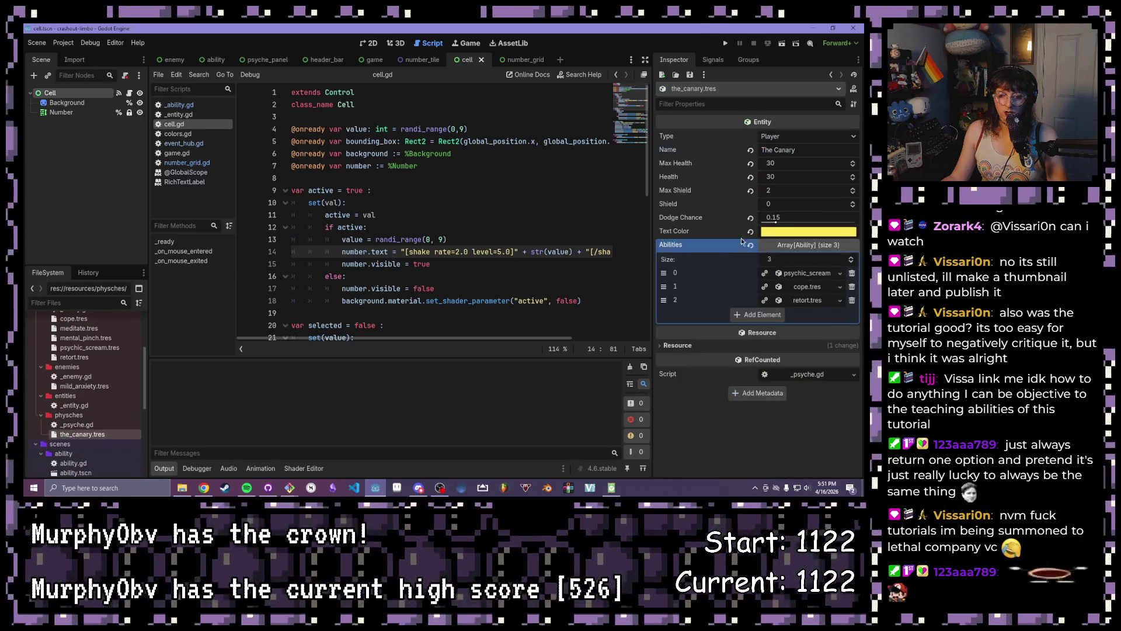
{"action": "left_click", "coordinate": [770, 315]}
{"action": "left_click", "coordinate": [829, 314]}
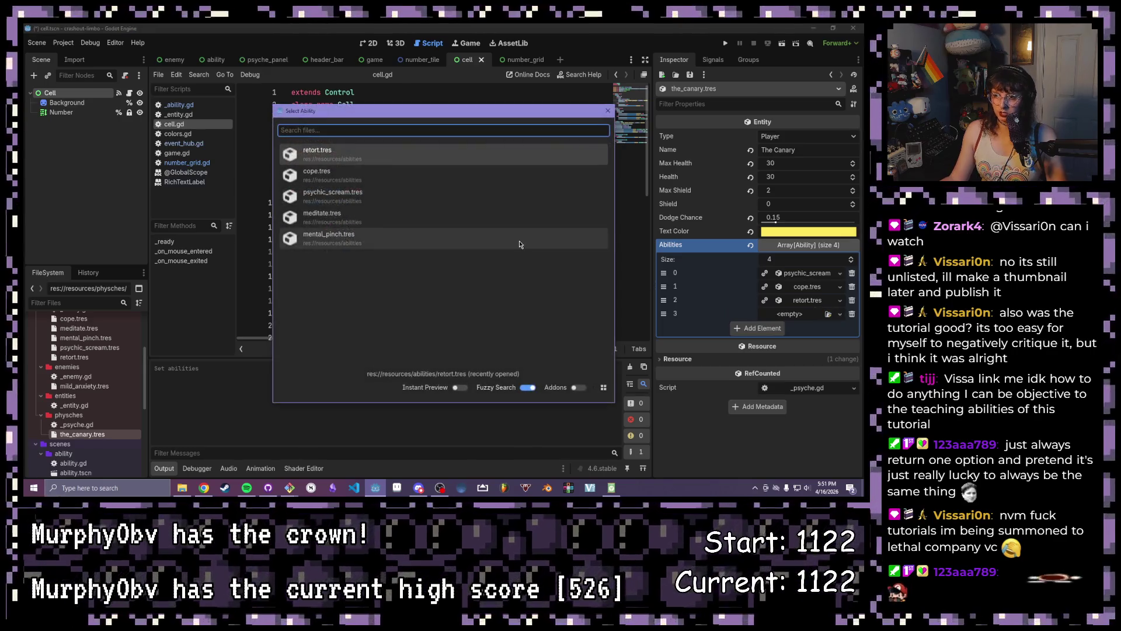
{"action": "left_click", "coordinate": [335, 213]}
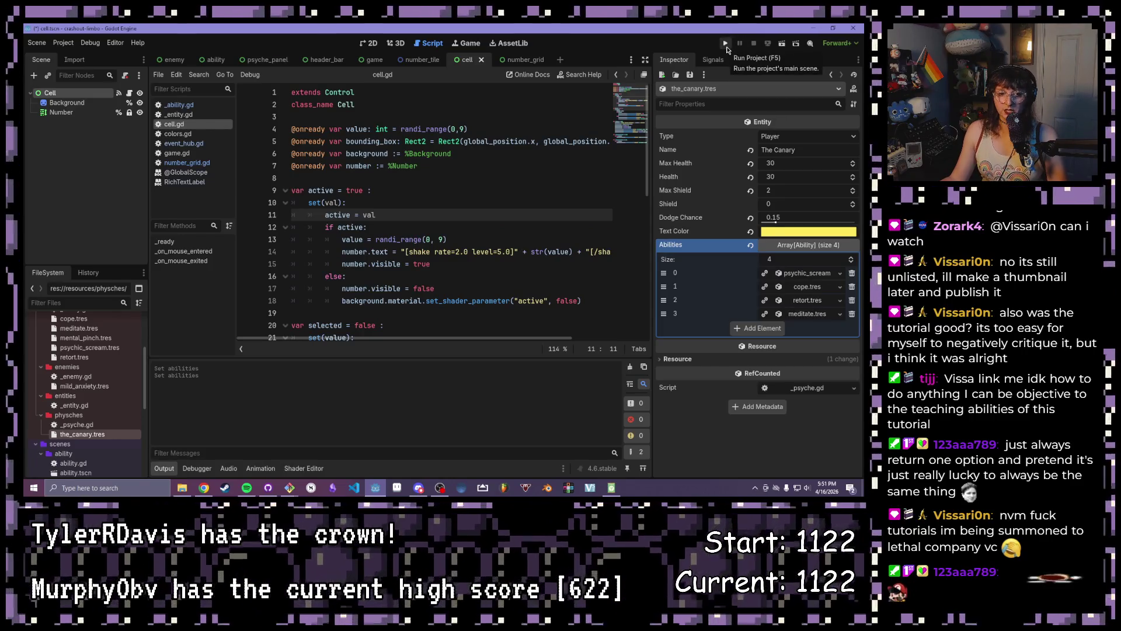
{"action": "left_click", "coordinate": [726, 47]}
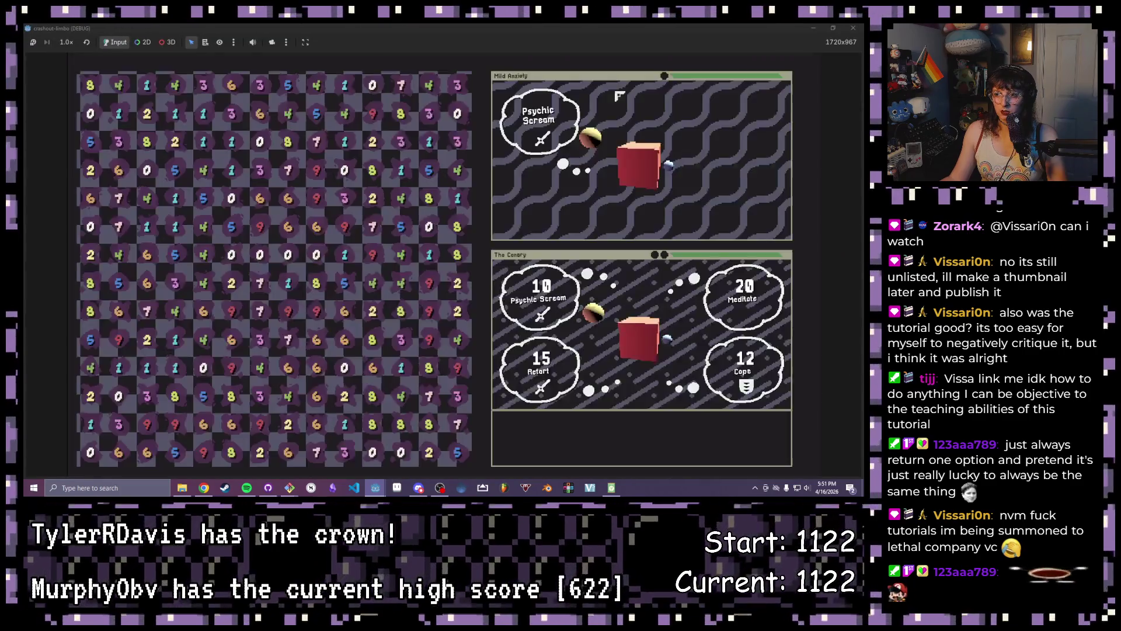
Clear number chains like 1-9, 5-0-5 and 1-1-8 to damage Mild Anxiety, then return to the editor
{"action": "left_click_drag", "start_coordinate": [429, 255], "coordinate": [429, 283]}
{"action": "left_click_drag", "start_coordinate": [316, 254], "coordinate": [372, 255]}
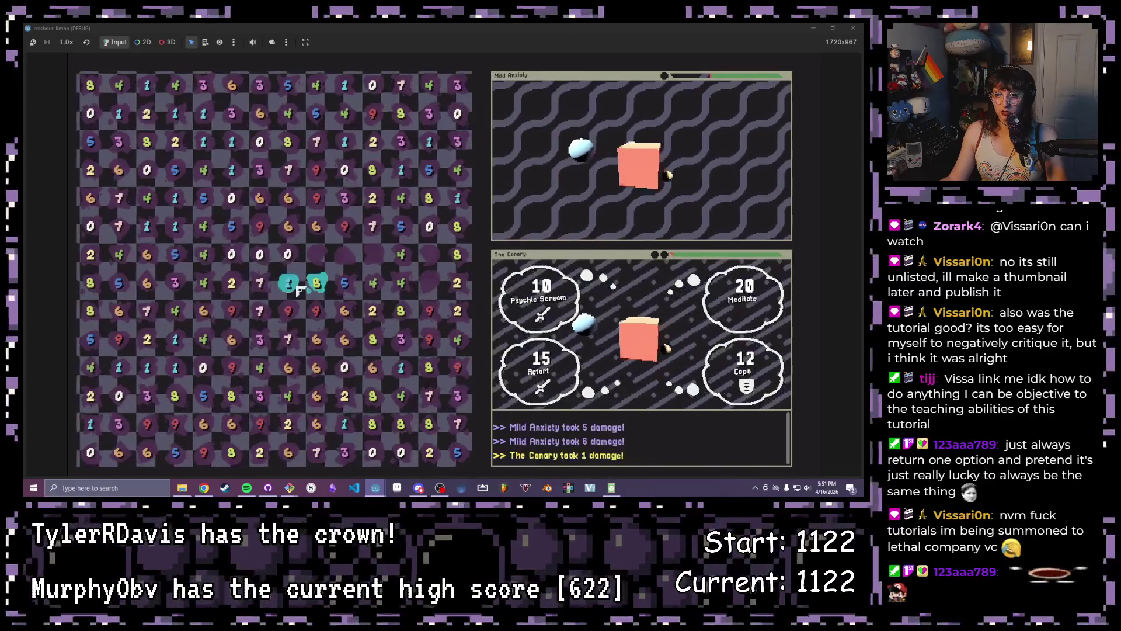
{"action": "mouse_move", "coordinate": [288, 311]}
{"action": "left_mouse_down"}
{"action": "mouse_move", "coordinate": [288, 283]}
{"action": "mouse_move", "coordinate": [202, 284]}
{"action": "mouse_move", "coordinate": [200, 337]}
{"action": "mouse_move", "coordinate": [200, 195]}
{"action": "mouse_move", "coordinate": [231, 226]}
{"action": "left_mouse_up"}
{"action": "mouse_move", "coordinate": [203, 170]}
{"action": "left_mouse_down"}
{"action": "mouse_move", "coordinate": [231, 169]}
{"action": "mouse_move", "coordinate": [143, 175]}
{"action": "left_mouse_up"}
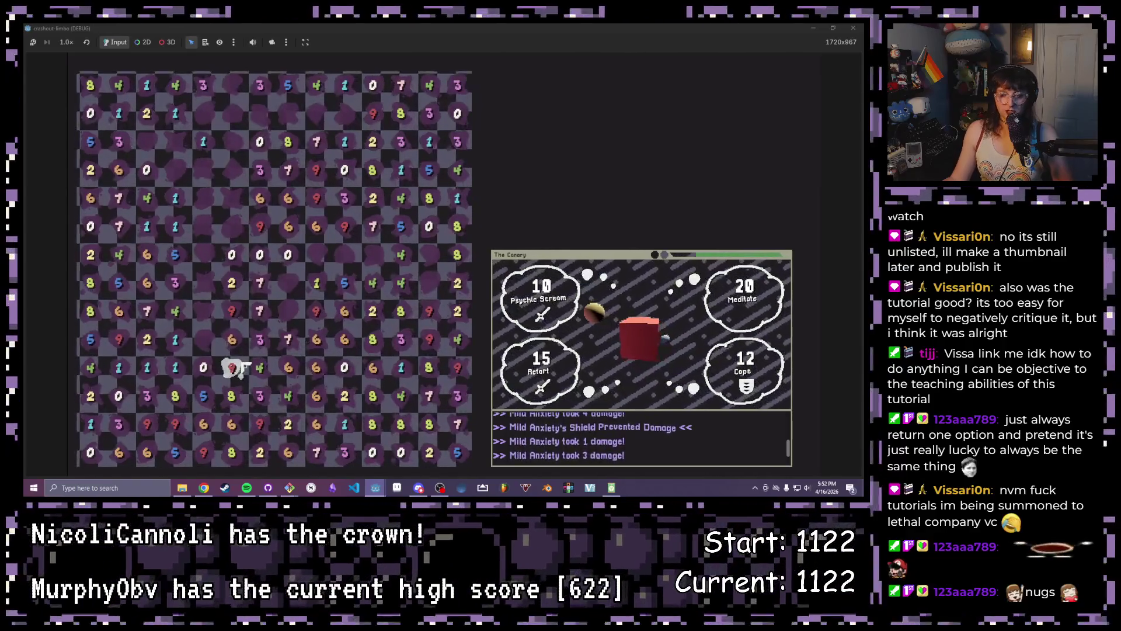
{"action": "mouse_move", "coordinate": [233, 365]}
{"action": "left_mouse_down"}
{"action": "mouse_move", "coordinate": [288, 368]}
{"action": "mouse_move", "coordinate": [182, 375]}
{"action": "left_mouse_up"}
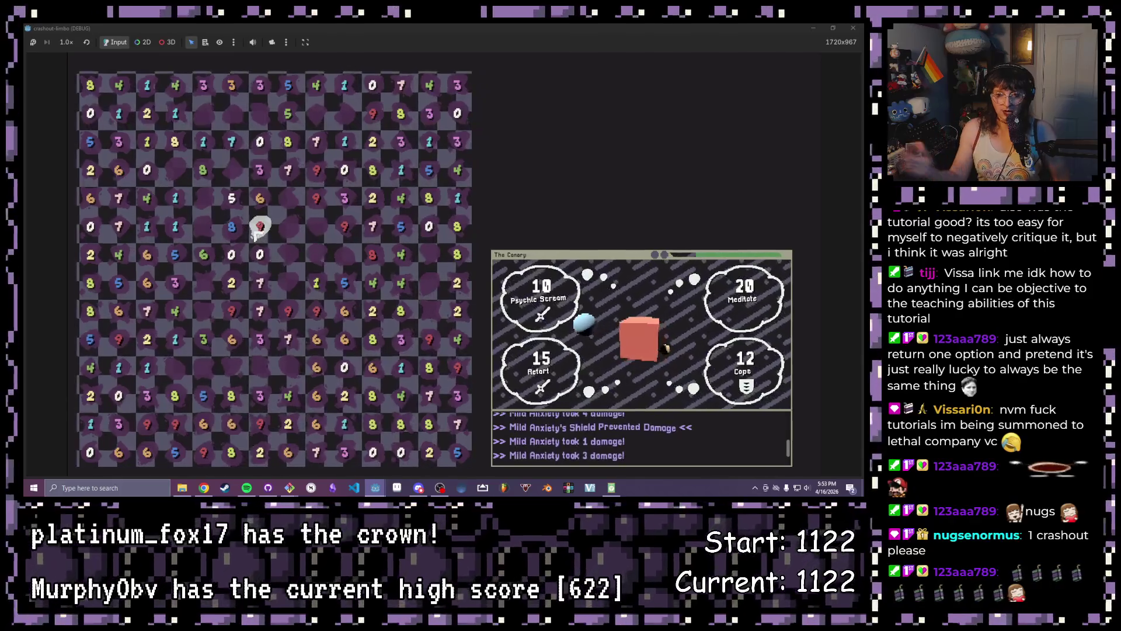
{"action": "left_click_drag", "start_coordinate": [248, 234], "coordinate": [143, 228]}
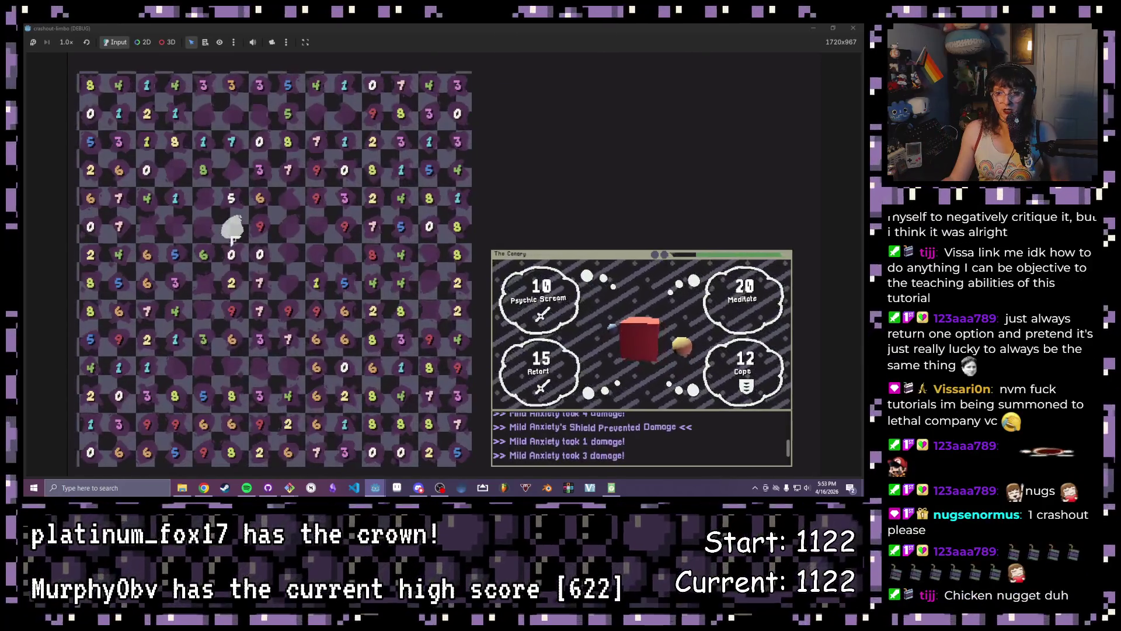
{"action": "left_click_drag", "start_coordinate": [208, 257], "coordinate": [175, 198]}
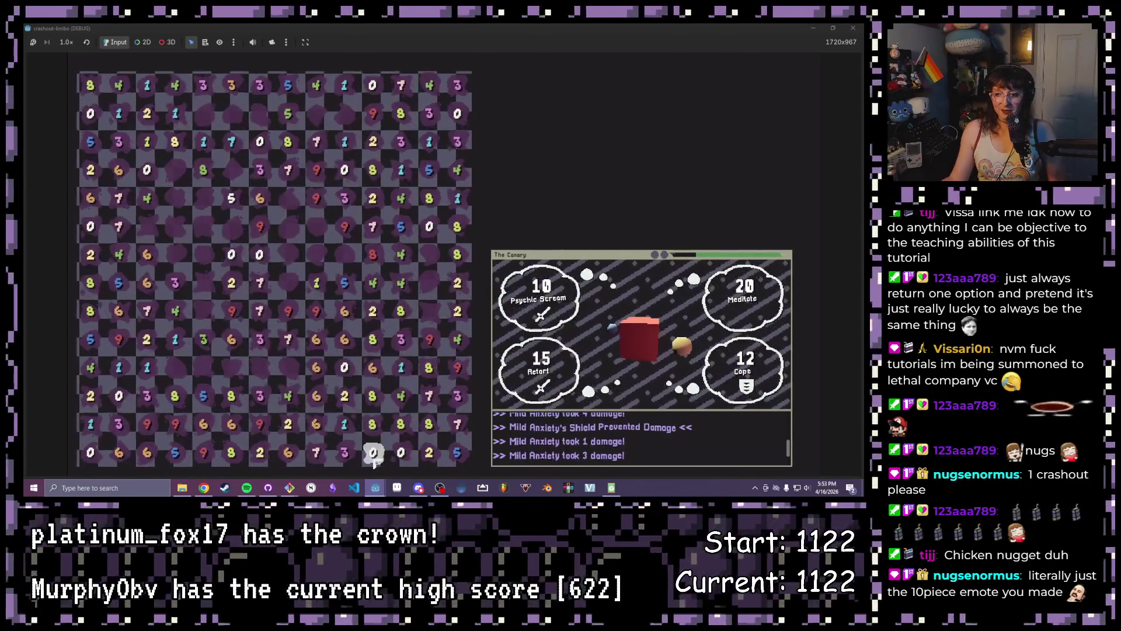
{"action": "mouse_move", "coordinate": [375, 487]}
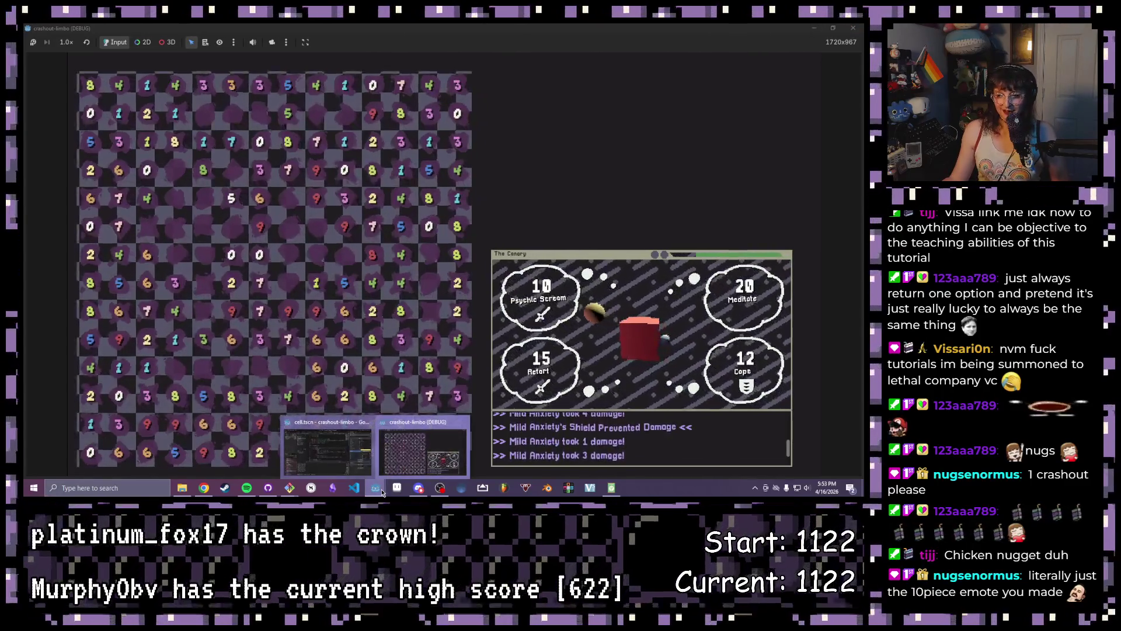
{"action": "left_click", "coordinate": [329, 457]}
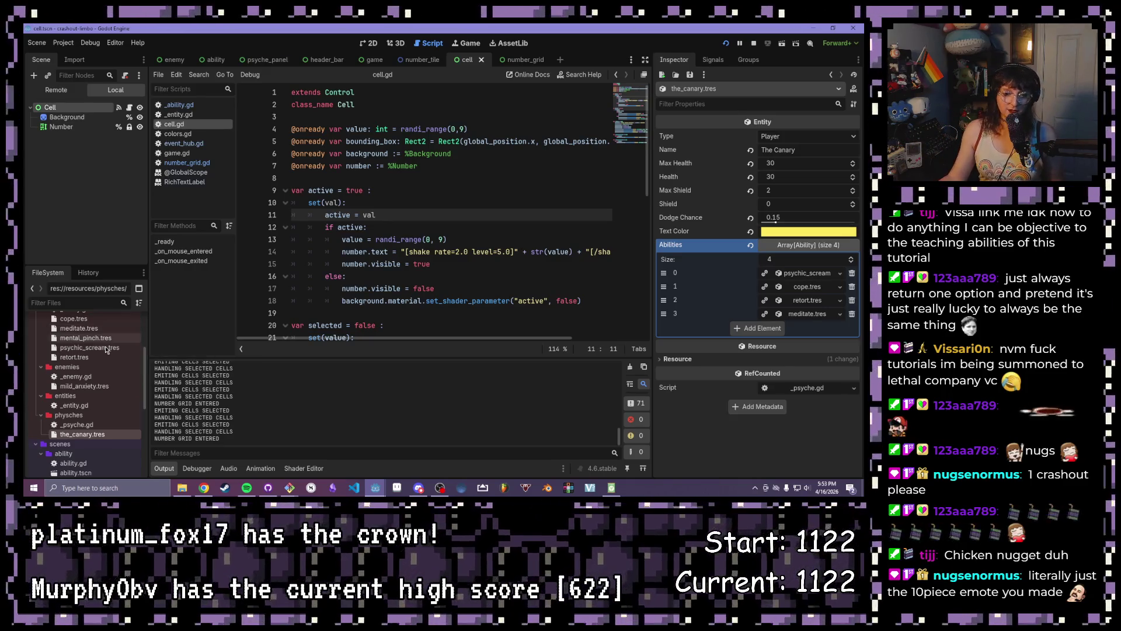
Expand the globals folder in the FileSystem dock and open enemy_ideas.gd
{"action": "scroll", "coordinate": [114, 390], "scroll_direction": "up", "scroll_amount": 3}
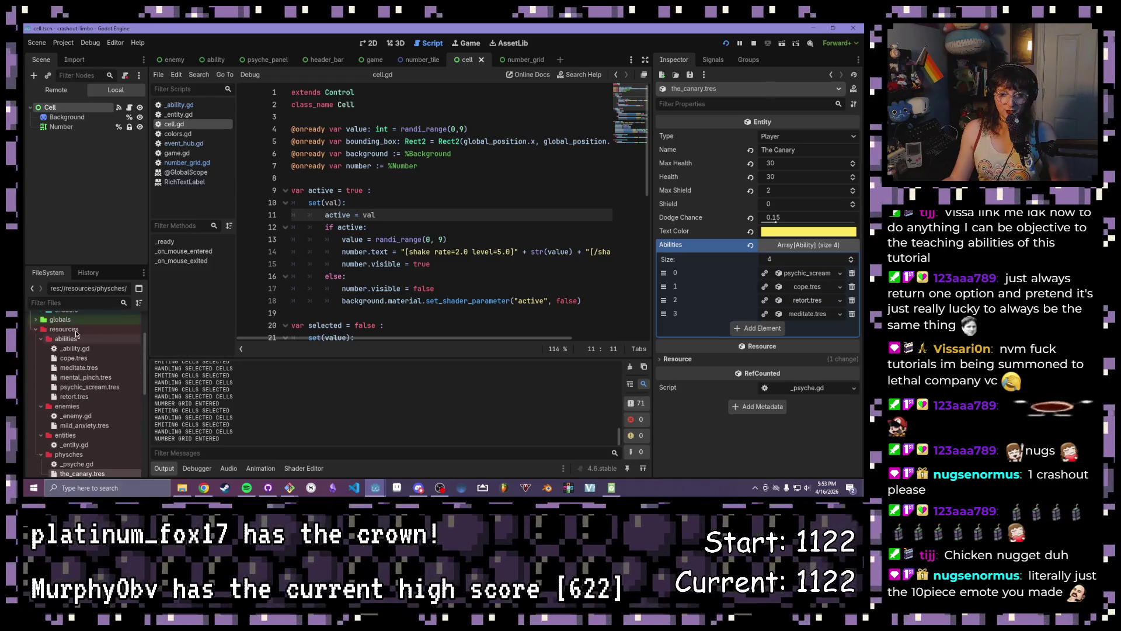
{"action": "scroll", "coordinate": [72, 417], "scroll_direction": "down", "scroll_amount": 3}
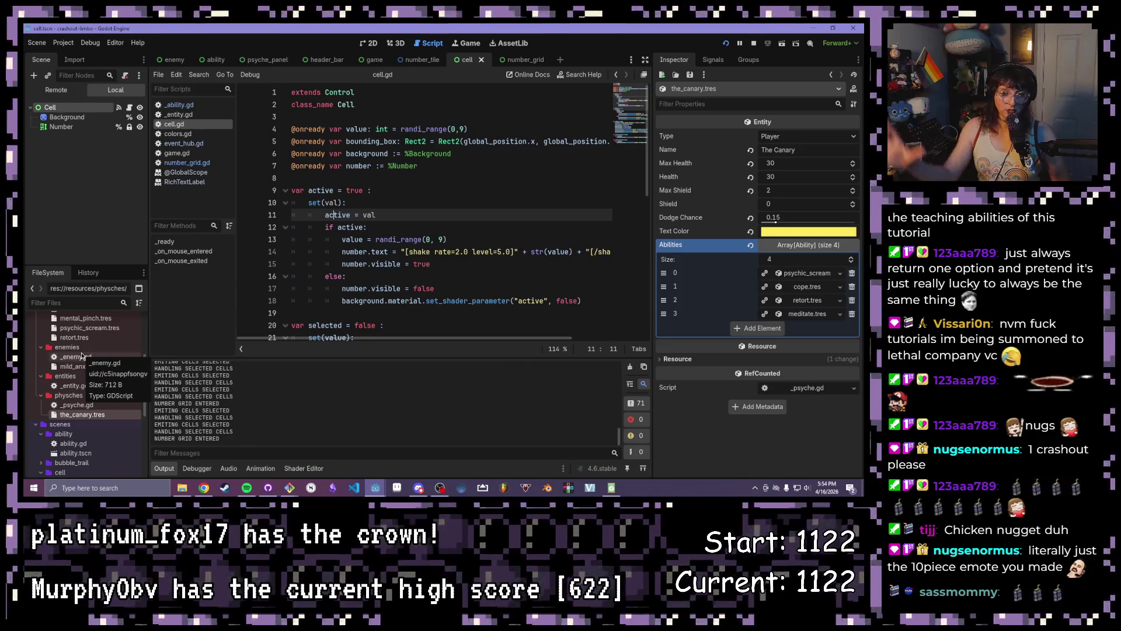
{"action": "scroll", "coordinate": [76, 354], "scroll_direction": "down", "scroll_amount": 1}
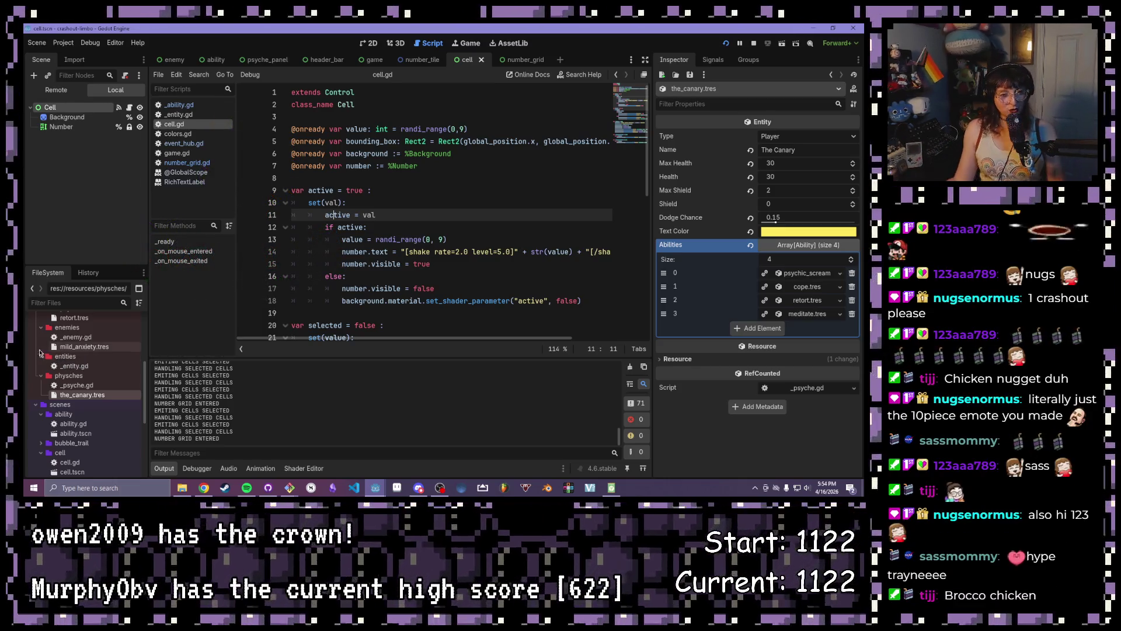
{"action": "left_click", "coordinate": [412, 220]}
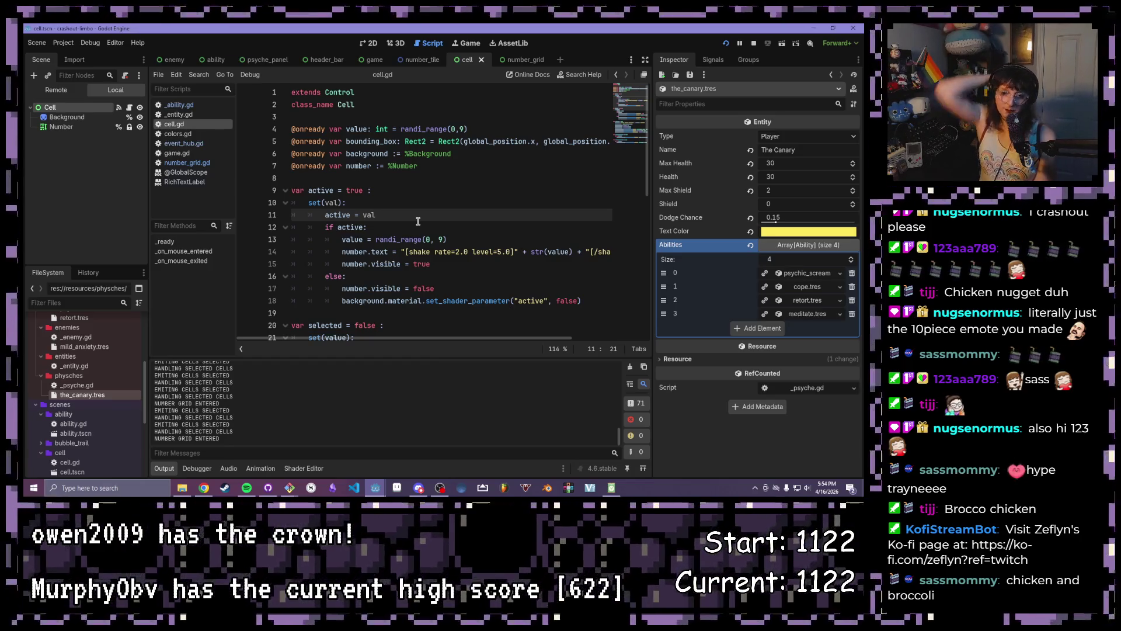
{"action": "right_click", "coordinate": [73, 357]}
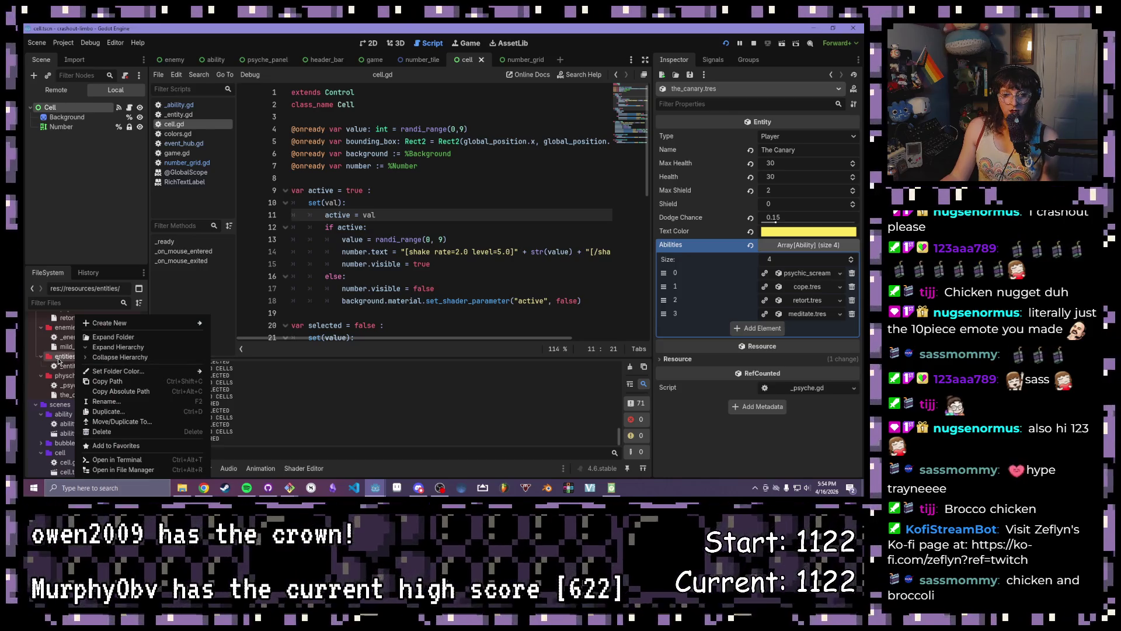
{"action": "scroll", "coordinate": [58, 355], "scroll_direction": "up", "scroll_amount": 3}
{"action": "scroll", "coordinate": [58, 352], "scroll_direction": "up", "scroll_amount": 3}
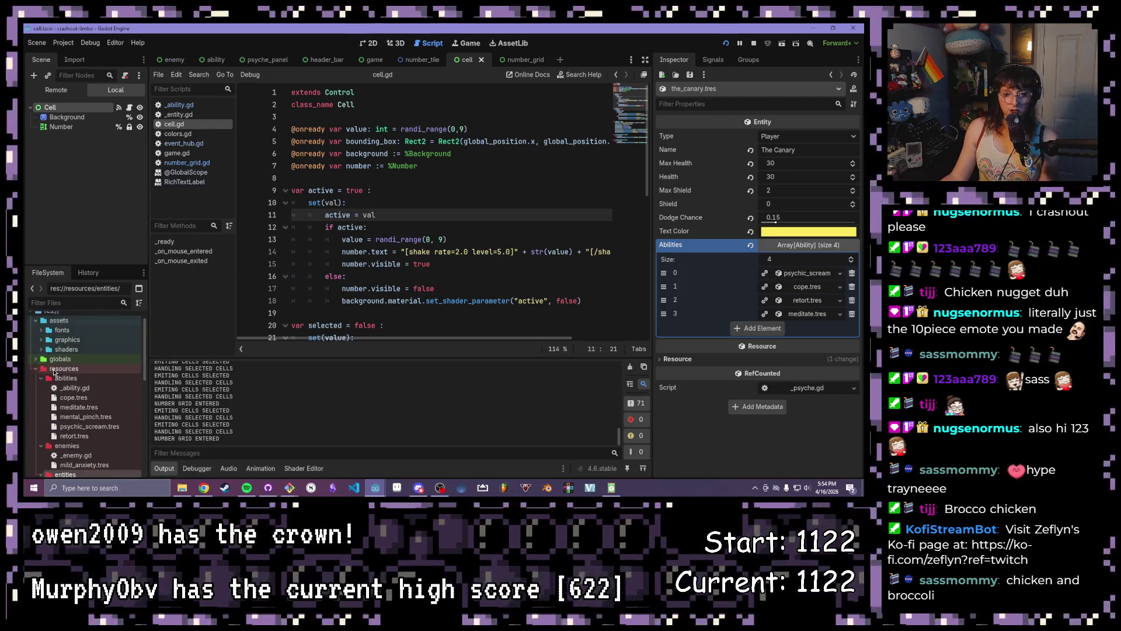
{"action": "left_click", "coordinate": [58, 359]}
{"action": "left_click", "coordinate": [35, 359]}
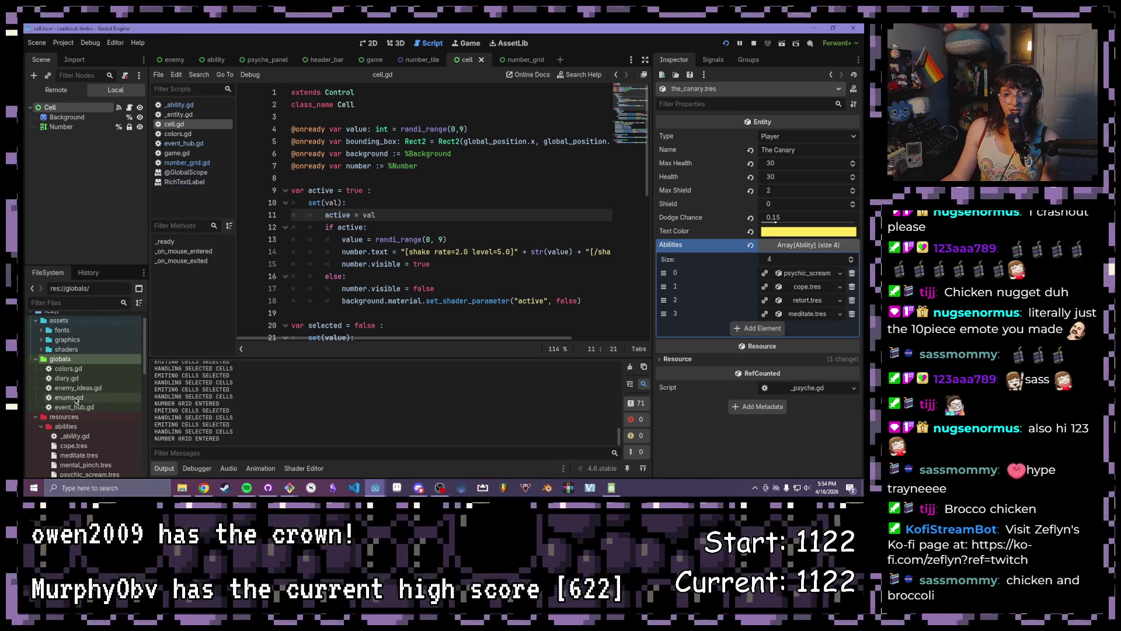
{"action": "double_click", "coordinate": [78, 387]}
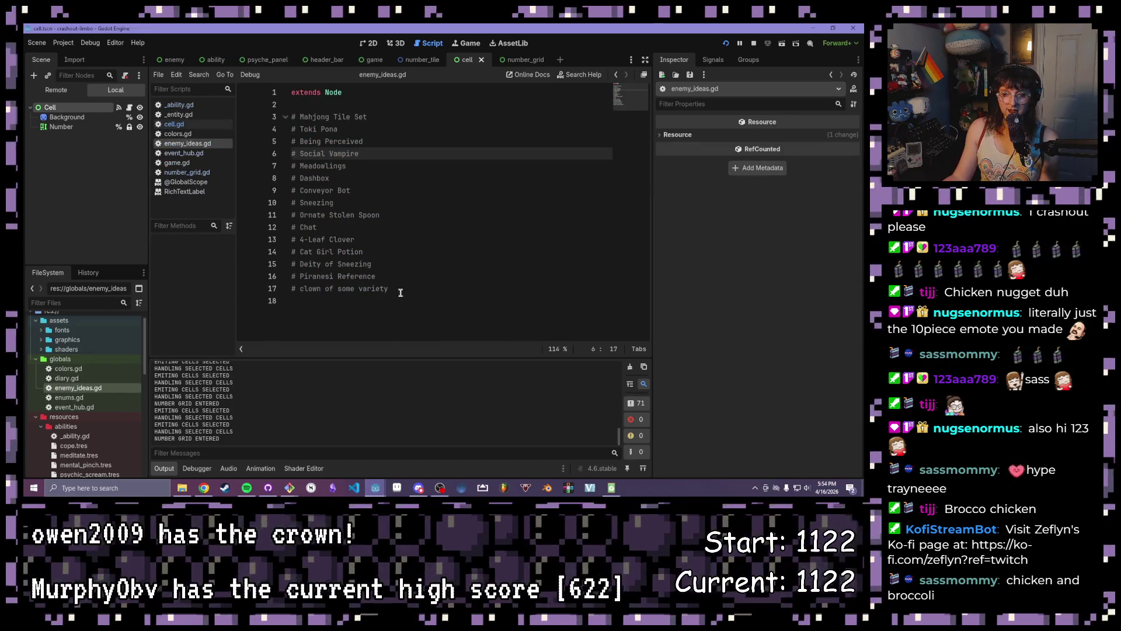
Fix 'variety' on line 17, add a '# 10 PIECE NUGGET' idea crediting a chat viewer, and save
{"action": "double_click", "coordinate": [387, 289]}
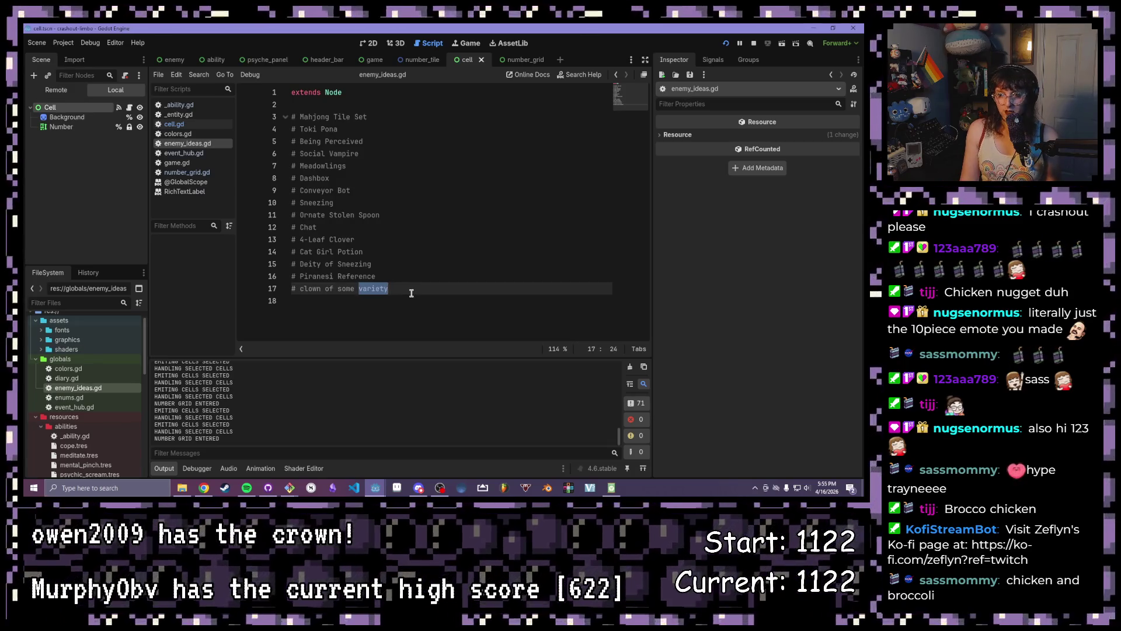
{"action": "key", "text": "Return"}
{"action": "key", "text": "BackSpace"}
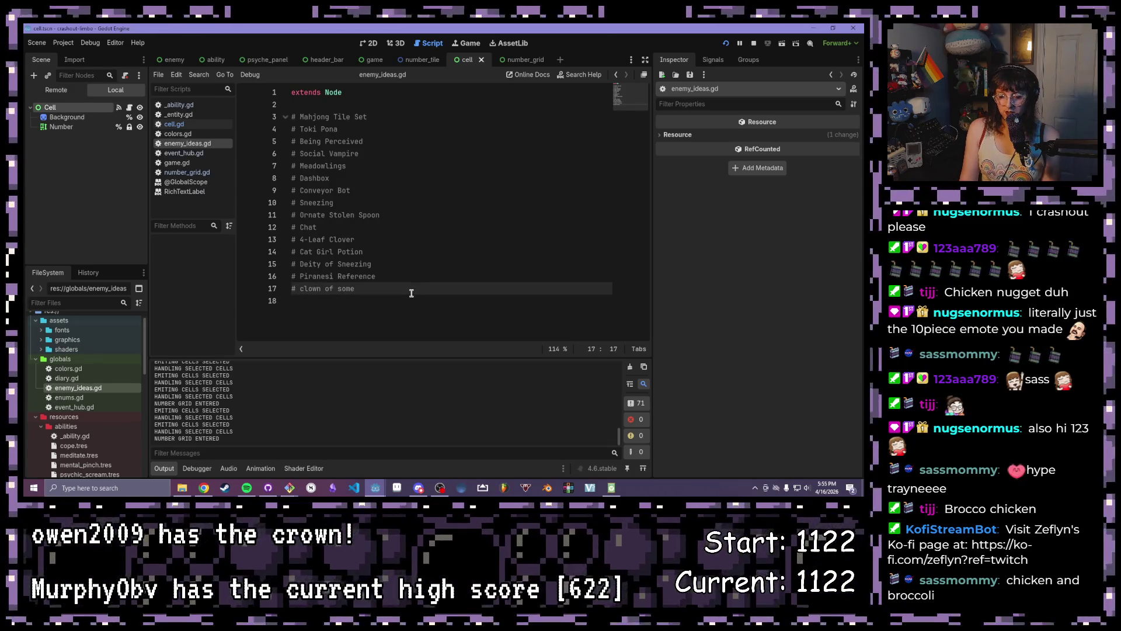
{"action": "type", "text": "ariety"}
{"action": "key", "text": "Return"}
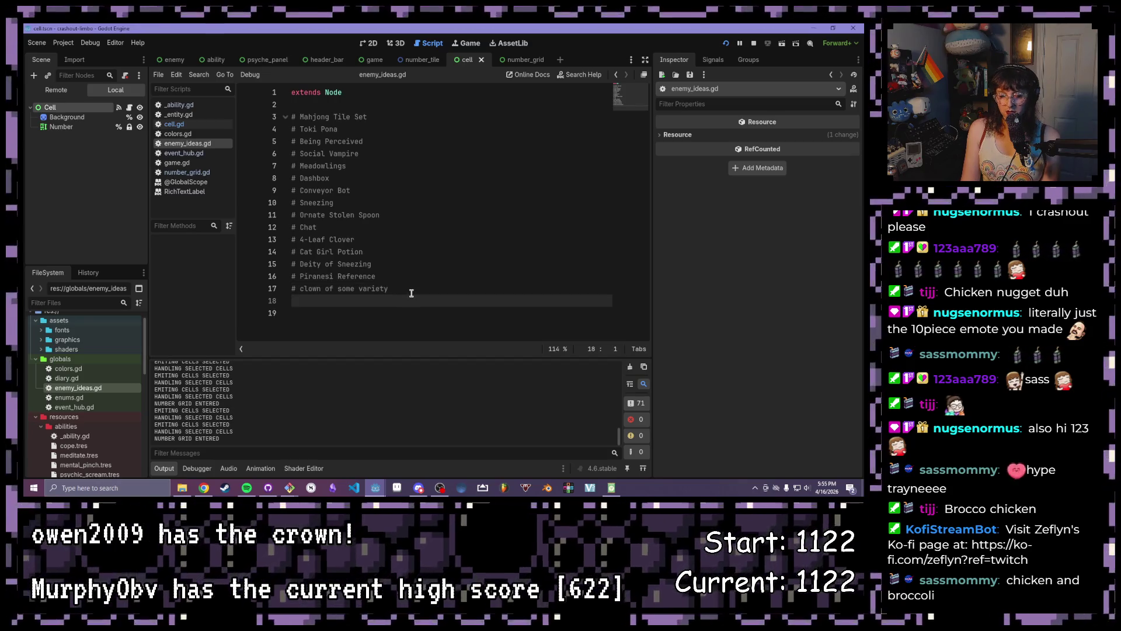
{"action": "type", "text": "# v"}
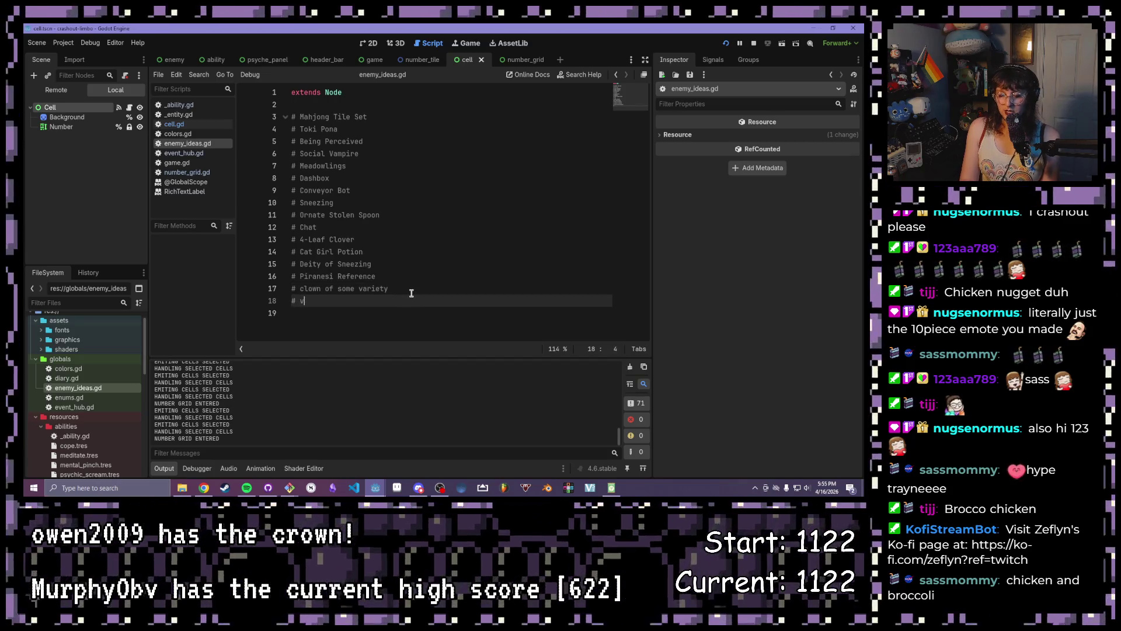
{"action": "key", "text": "BackSpace"}
{"action": "type", "text": "!"}
{"action": "type", "text": "0 PIECE NUG"}
{"action": "type", "text": "GET"}
{"action": "type", "text": " ("}
{"action": "type", "text": "THX NUGS"}
{"action": "type", "text": "ENORMUS)"}
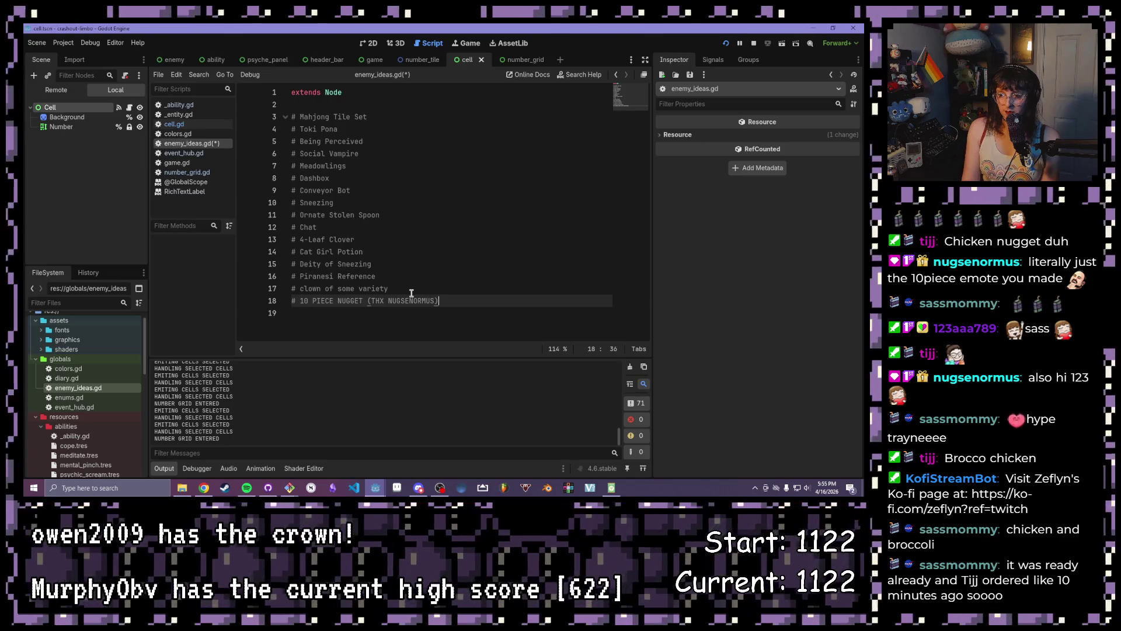
{"action": "left_click", "coordinate": [397, 278]}
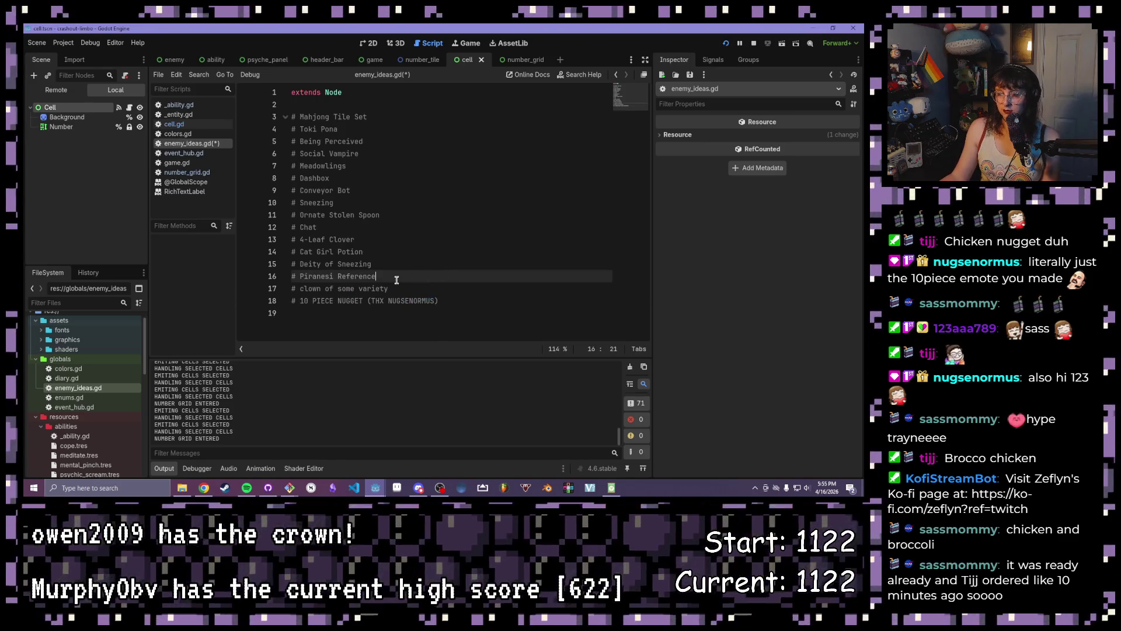
{"action": "key", "text": "ctrl+s"}
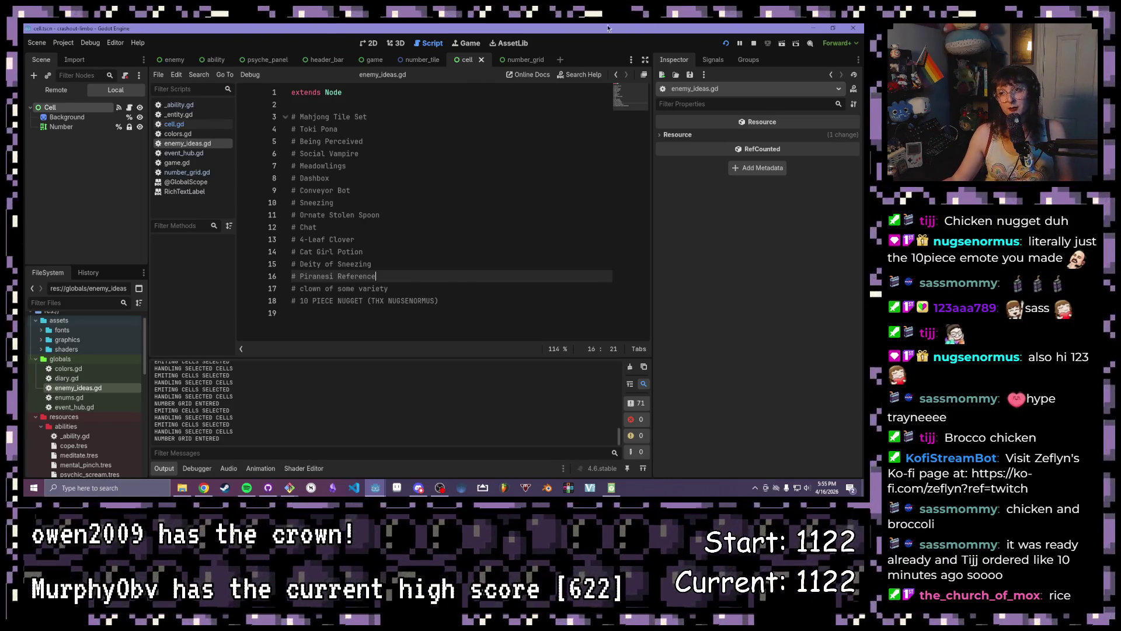
{"action": "left_click", "coordinate": [432, 60]}
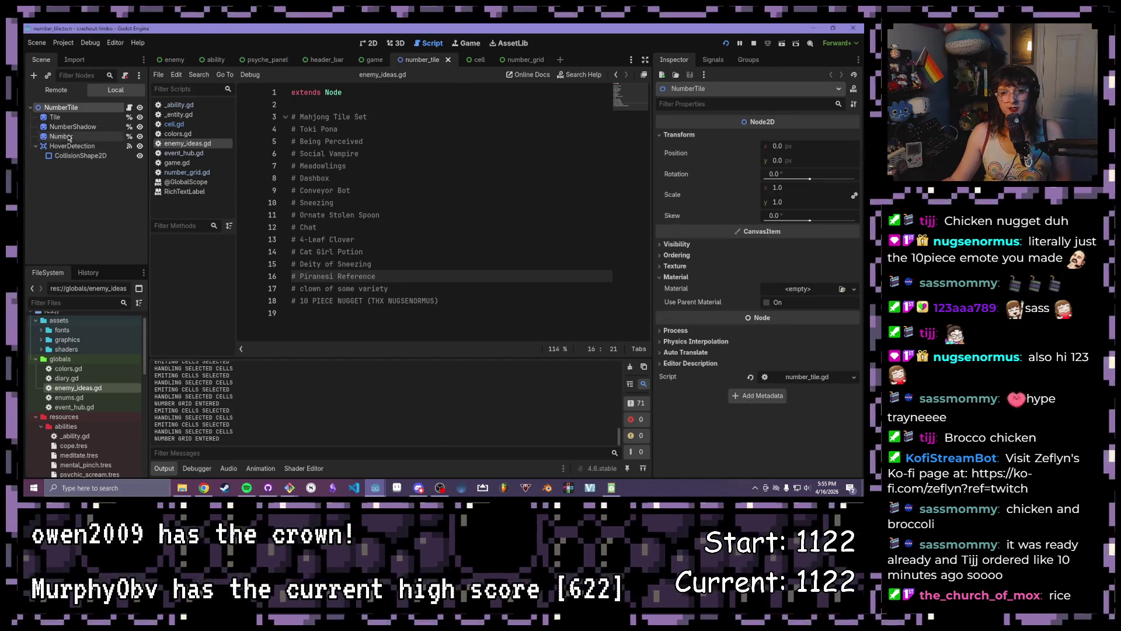
Open number_tile.gd from the NumberTile node, then close the number_tile scene tab
{"action": "left_click", "coordinate": [129, 109]}
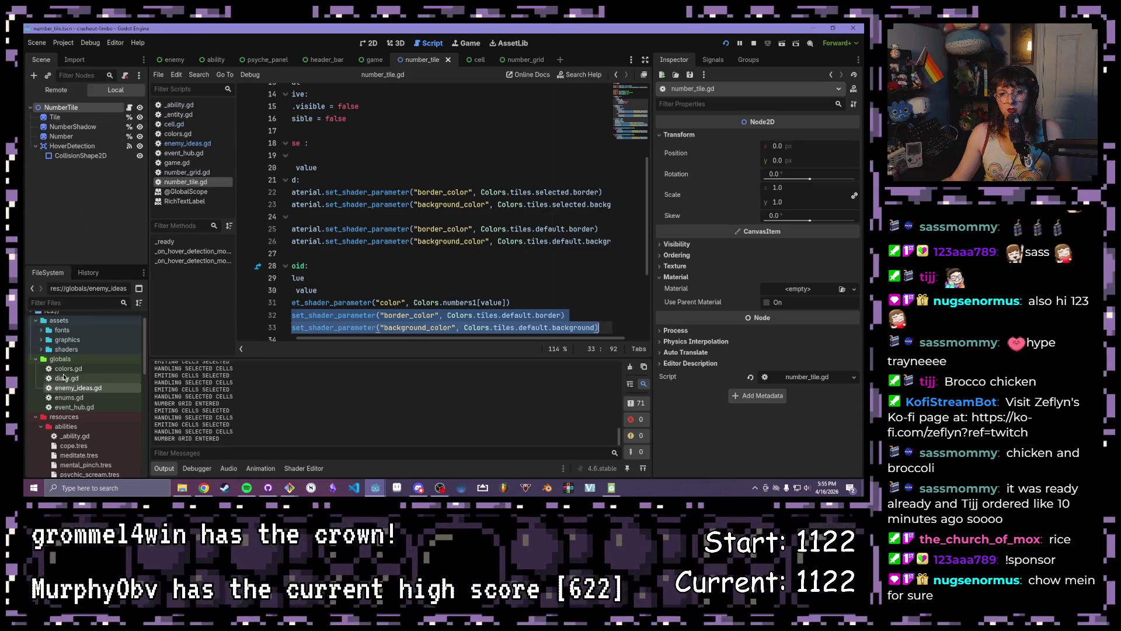
{"action": "left_click", "coordinate": [449, 60]}
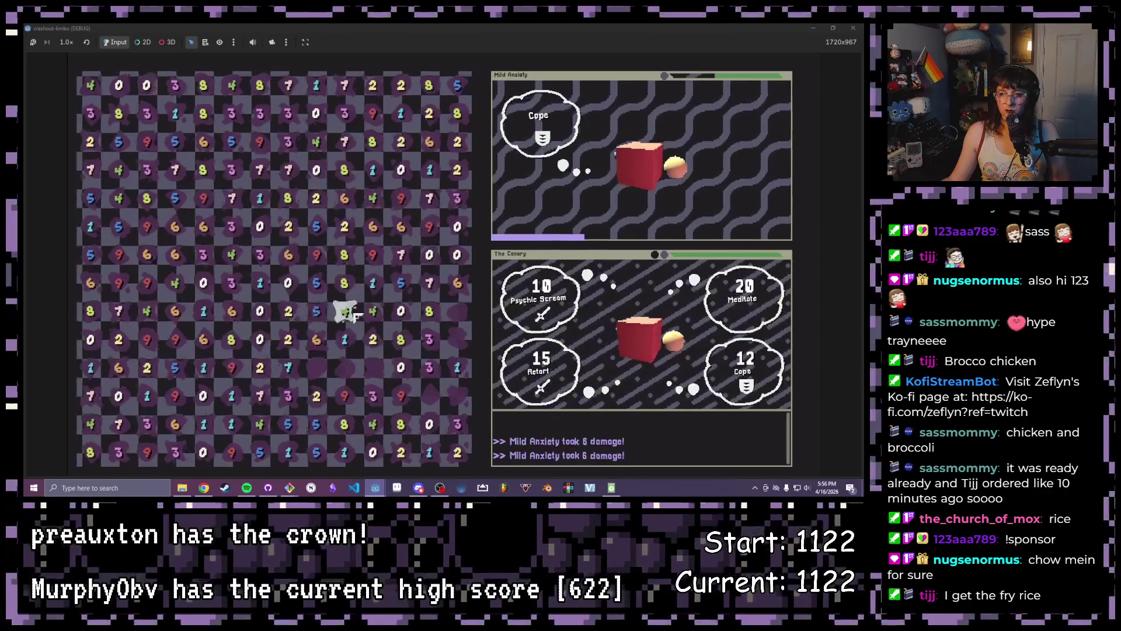
Clear 1-and-9 pairs and a column chain down to a 3 to attack Mild Anxiety
{"action": "left_click", "coordinate": [376, 313]}
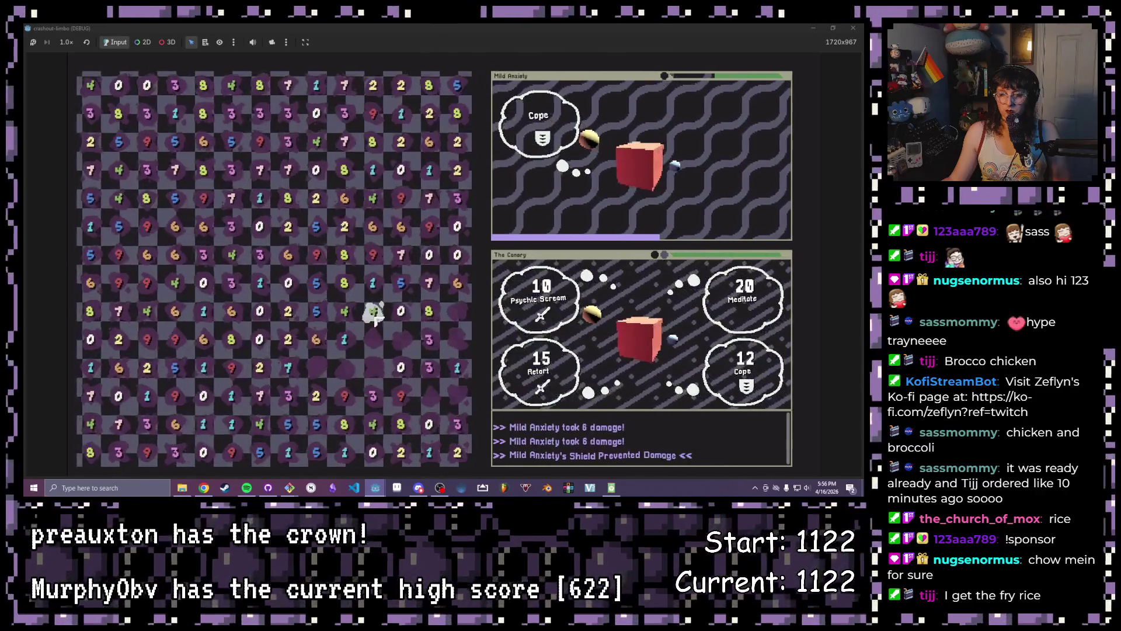
{"action": "left_click", "coordinate": [345, 338]}
{"action": "left_click", "coordinate": [345, 395]}
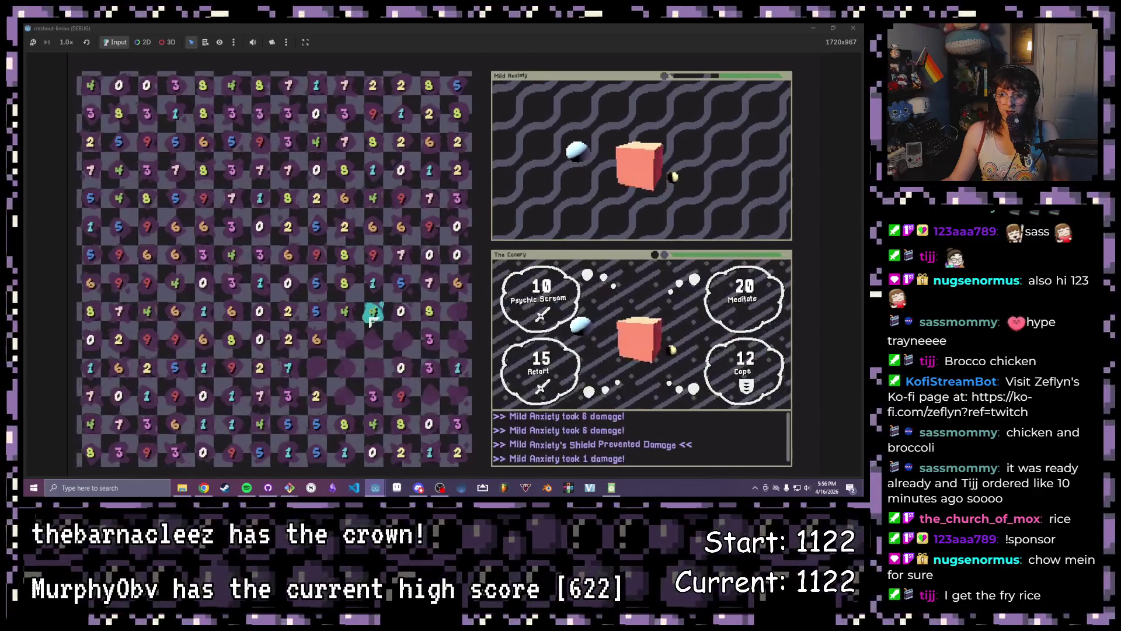
{"action": "left_click_drag", "start_coordinate": [375, 311], "coordinate": [383, 397]}
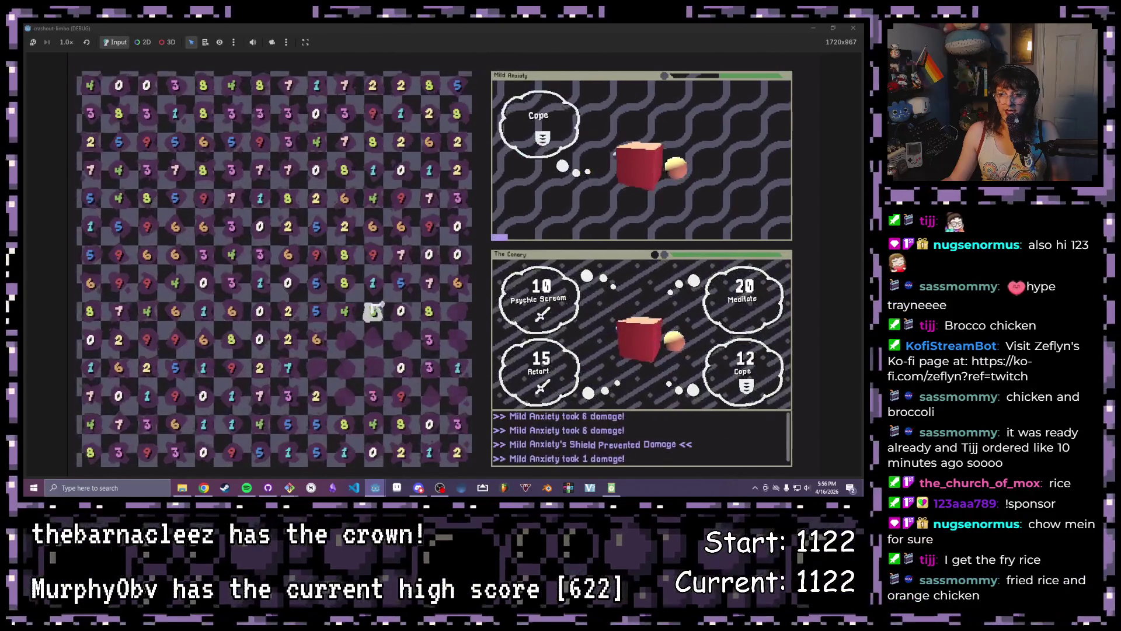
{"action": "left_click_drag", "start_coordinate": [373, 311], "coordinate": [373, 252]}
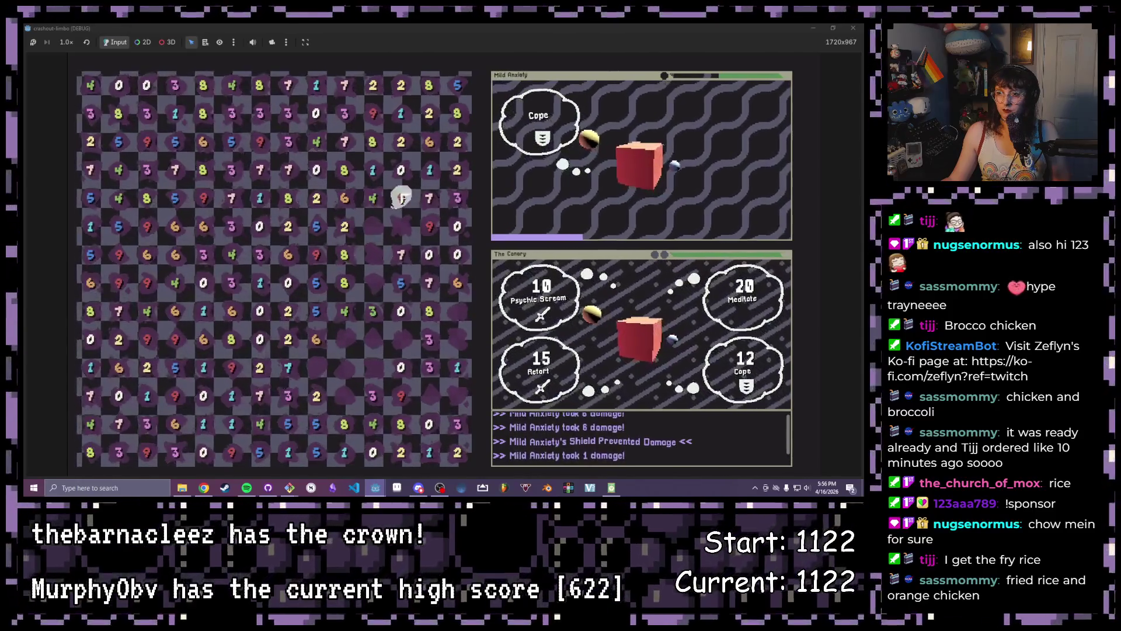
{"action": "left_click_drag", "start_coordinate": [345, 197], "coordinate": [361, 199]}
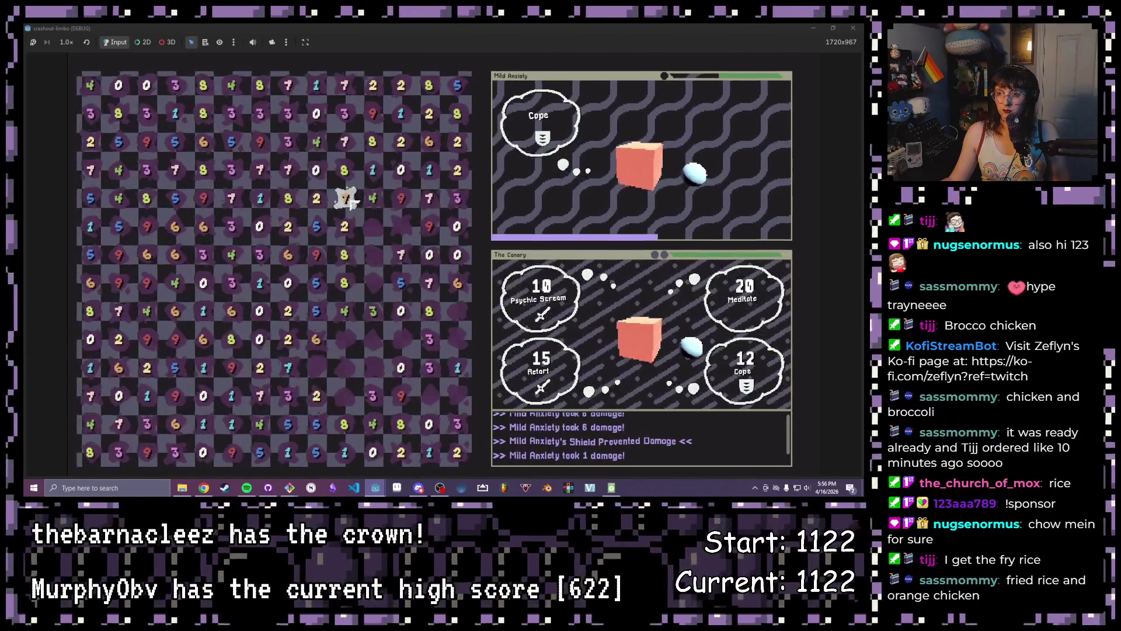
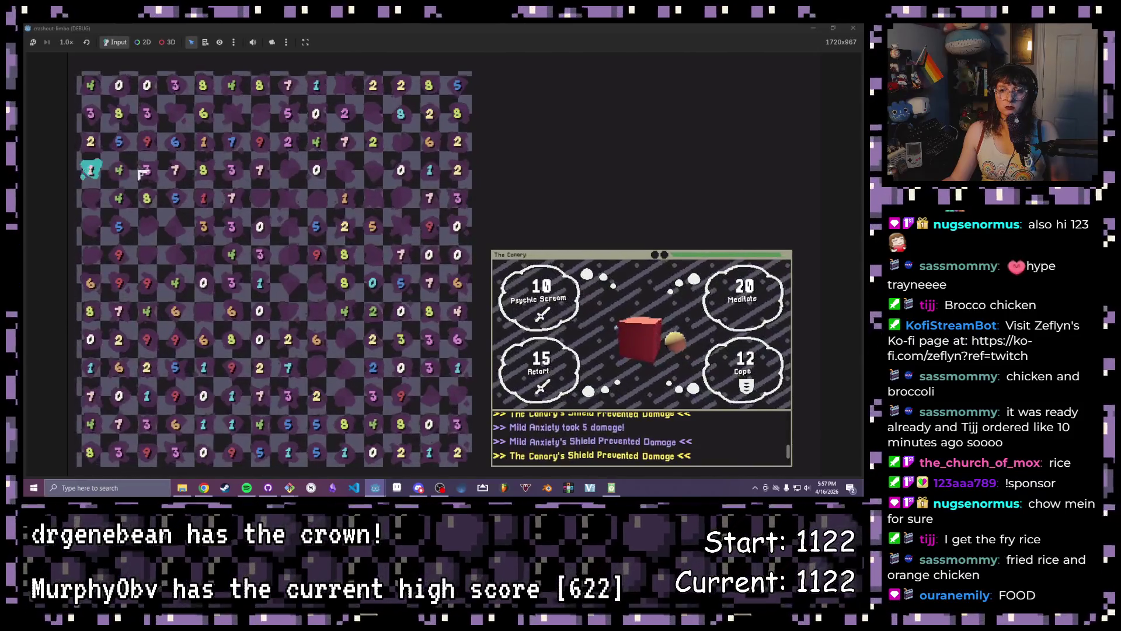
Try a few cell selections in the running grid, including the two 9 cells, then close the game
{"action": "left_click", "coordinate": [125, 163]}
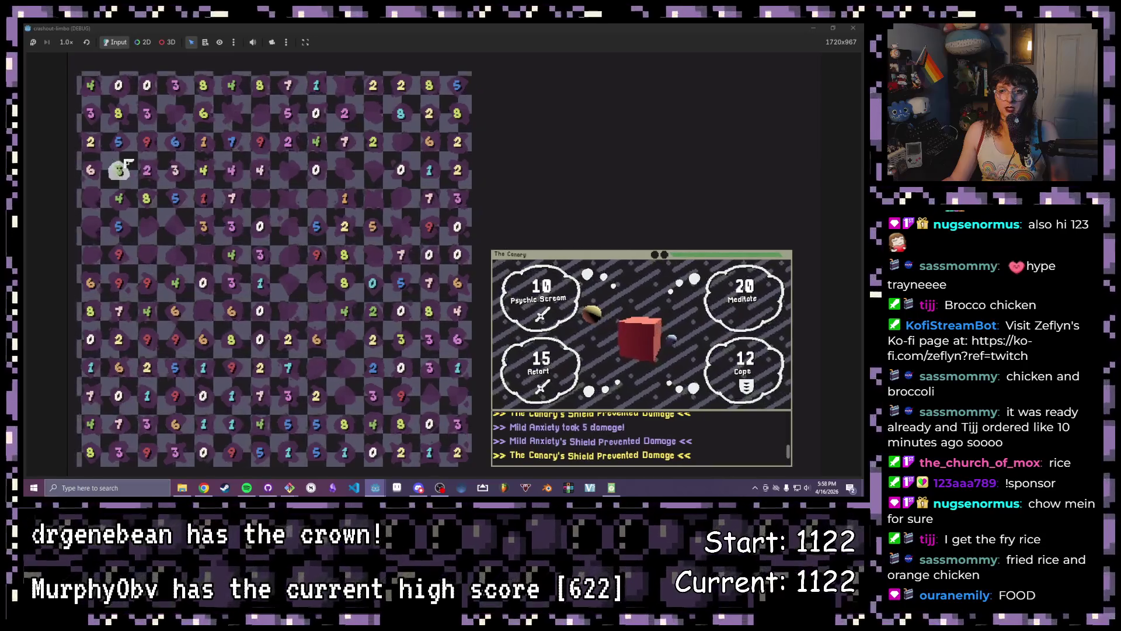
{"action": "left_click", "coordinate": [250, 162]}
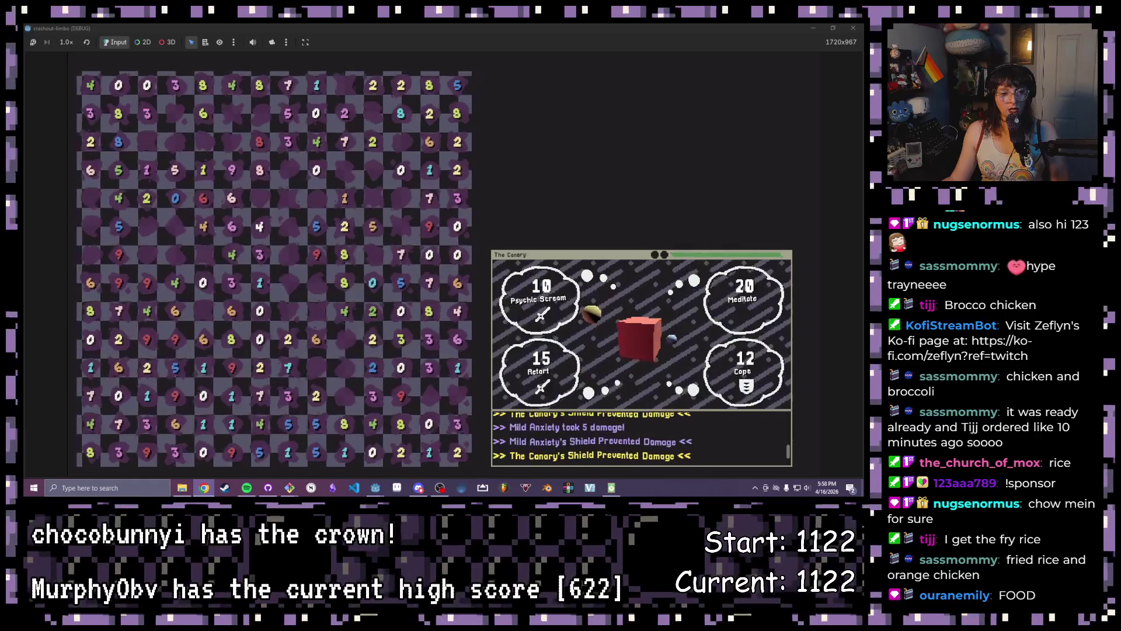
{"action": "left_click", "coordinate": [316, 343]}
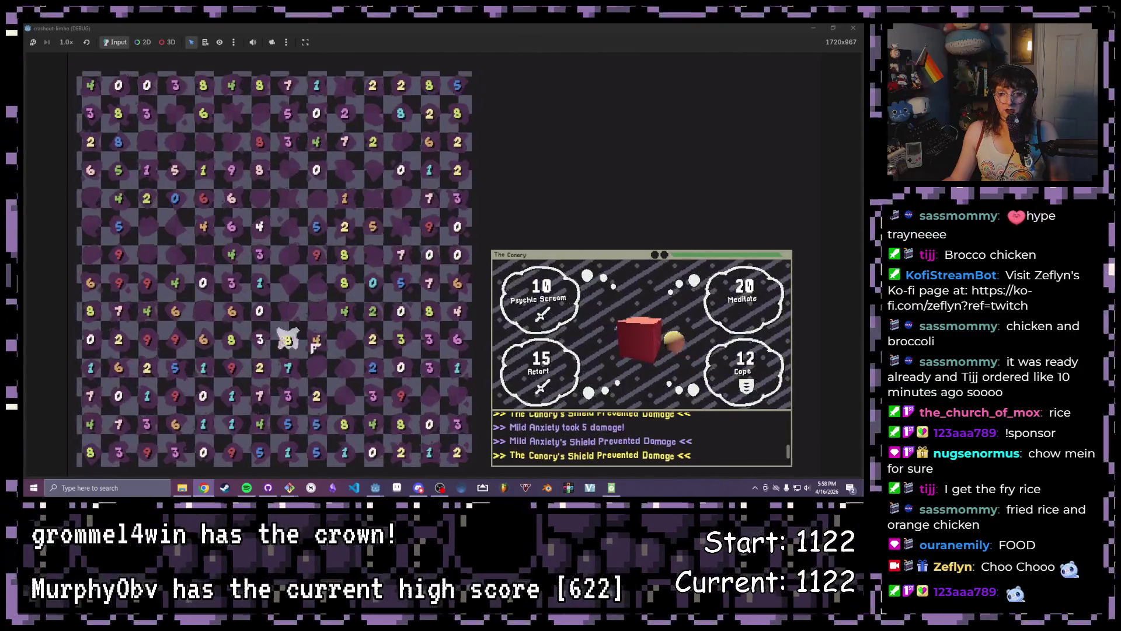
{"action": "mouse_move", "coordinate": [151, 347]}
{"action": "left_mouse_down"}
{"action": "mouse_move", "coordinate": [209, 351]}
{"action": "mouse_move", "coordinate": [209, 367]}
{"action": "left_mouse_up"}
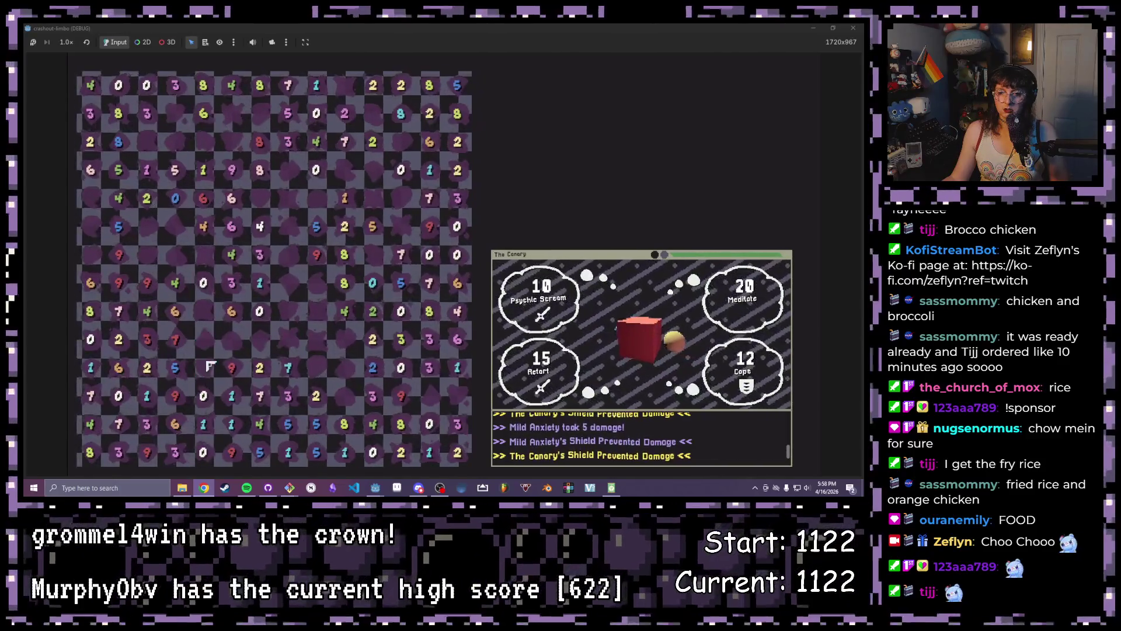
{"action": "key", "text": "alt+F4"}
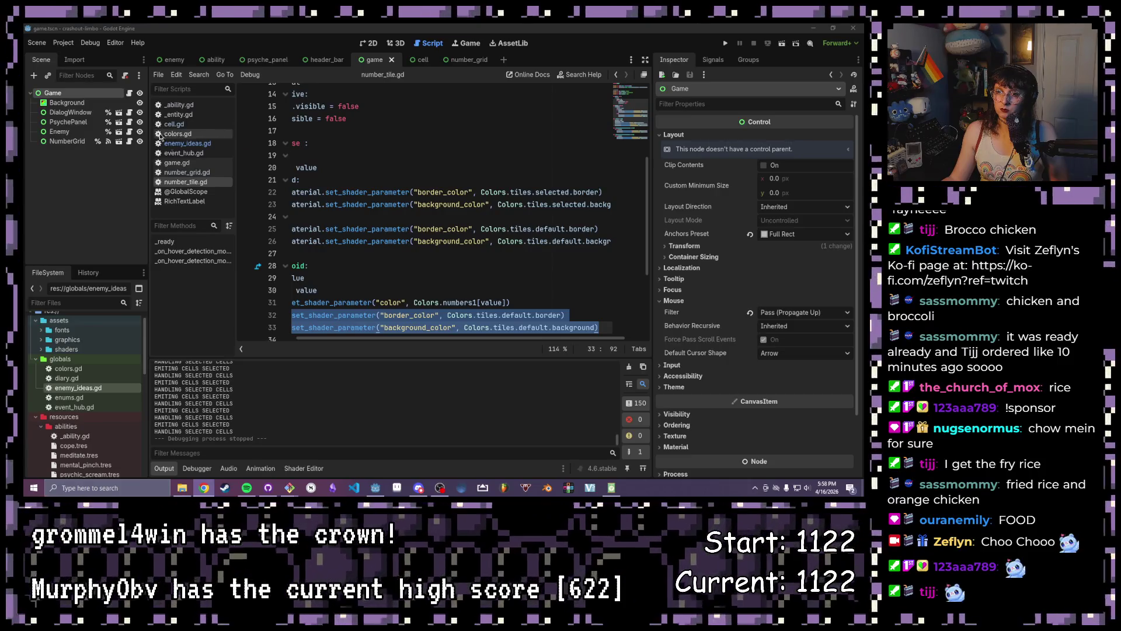
Open _ability.gd, select the line 26 EventHub.refresh_board.emit(magnitude) call, and load cope.tres
{"action": "left_click", "coordinate": [178, 105]}
{"action": "scroll", "coordinate": [419, 168], "scroll_direction": "down", "scroll_amount": 2}
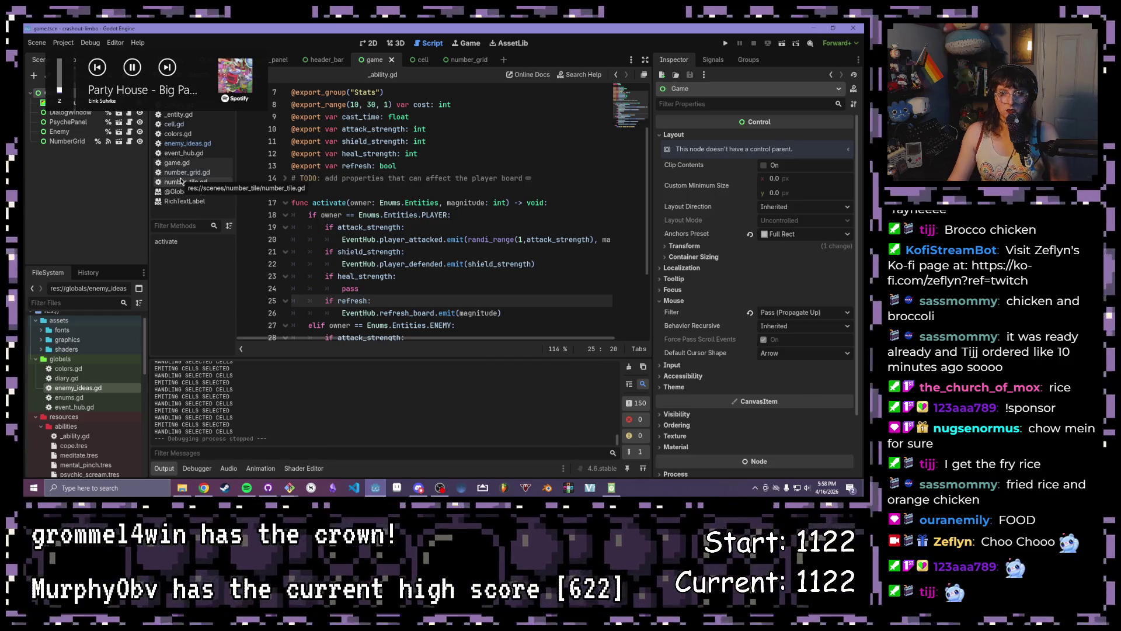
{"action": "key", "text": "XF86AudioNext"}
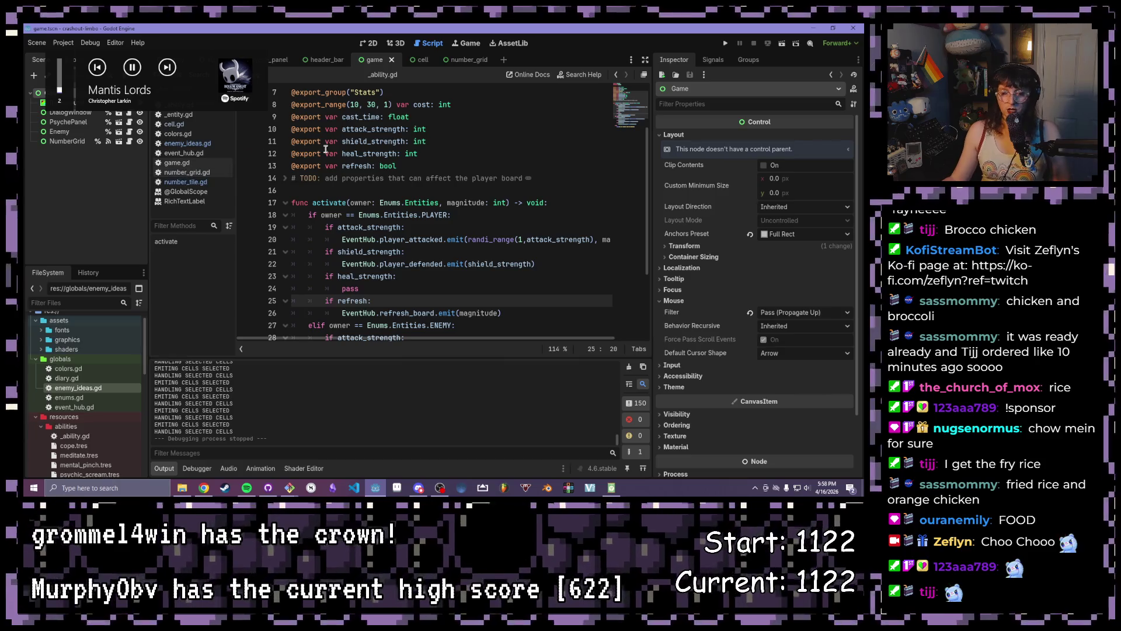
{"action": "left_click", "coordinate": [416, 239]}
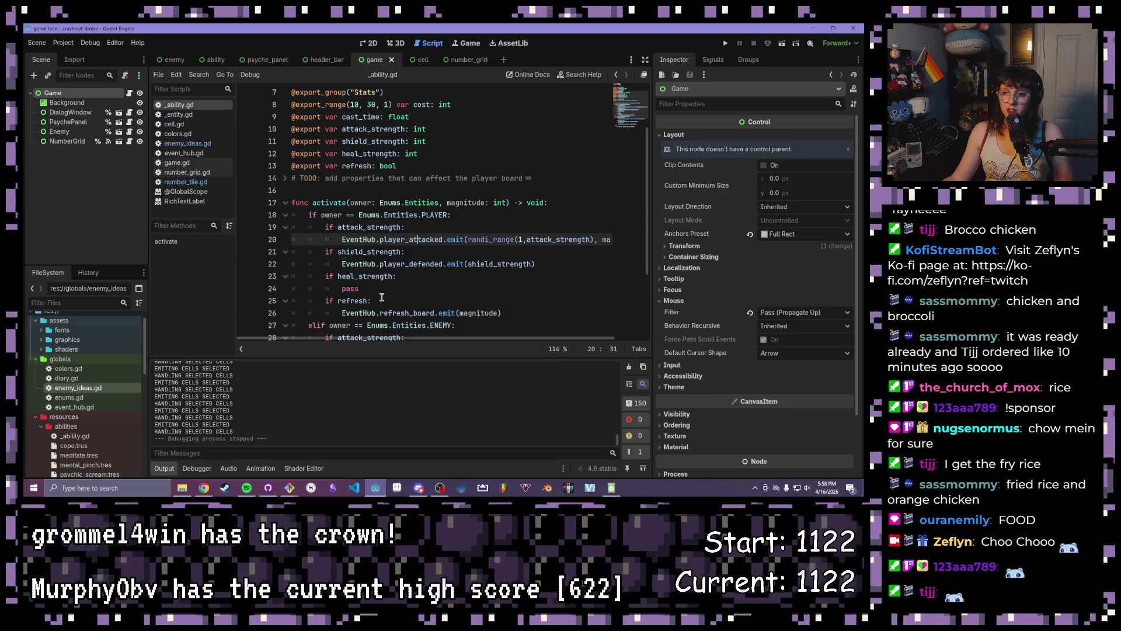
{"action": "mouse_move", "coordinate": [511, 313]}
{"action": "left_mouse_down"}
{"action": "mouse_move", "coordinate": [339, 313]}
{"action": "mouse_move", "coordinate": [325, 302]}
{"action": "left_mouse_up"}
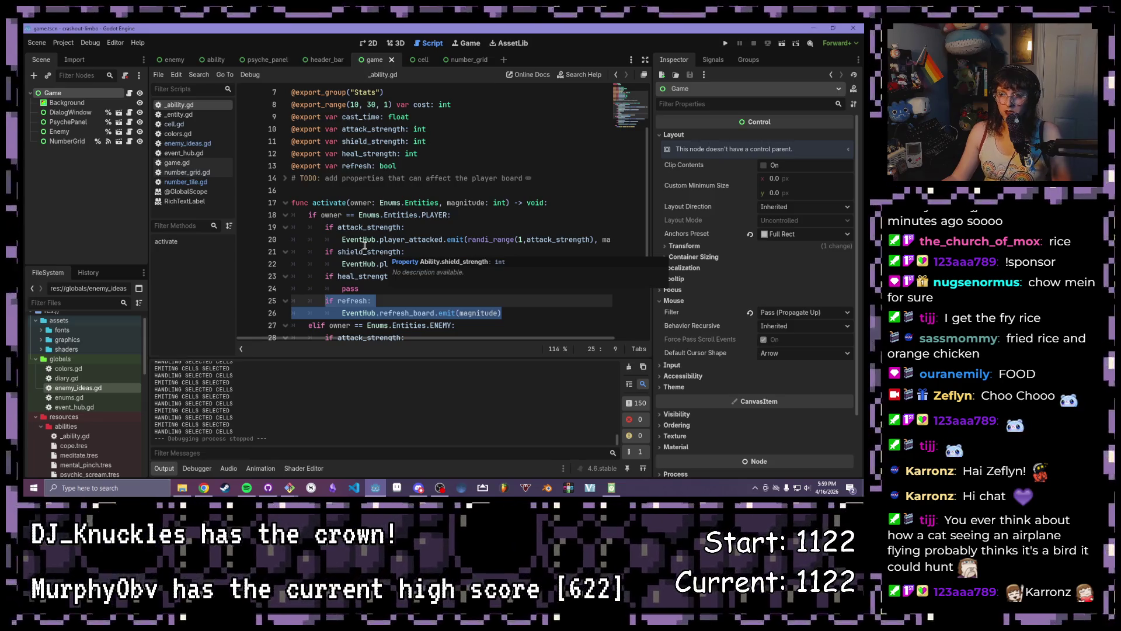
{"action": "scroll", "coordinate": [94, 432], "scroll_direction": "down", "scroll_amount": 1}
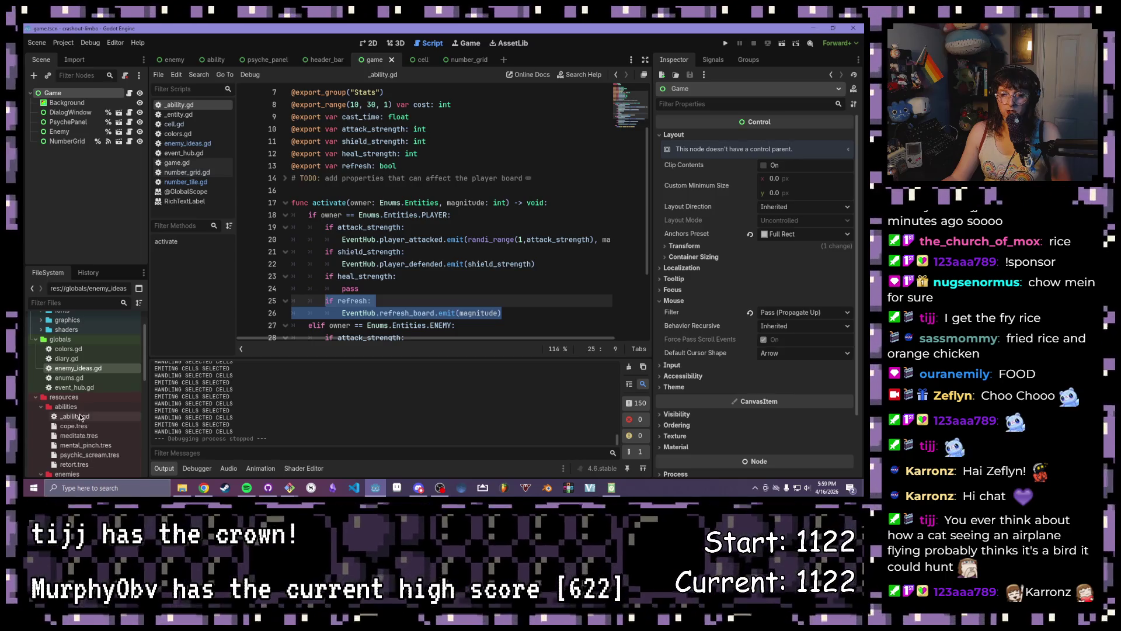
{"action": "left_click", "coordinate": [75, 426]}
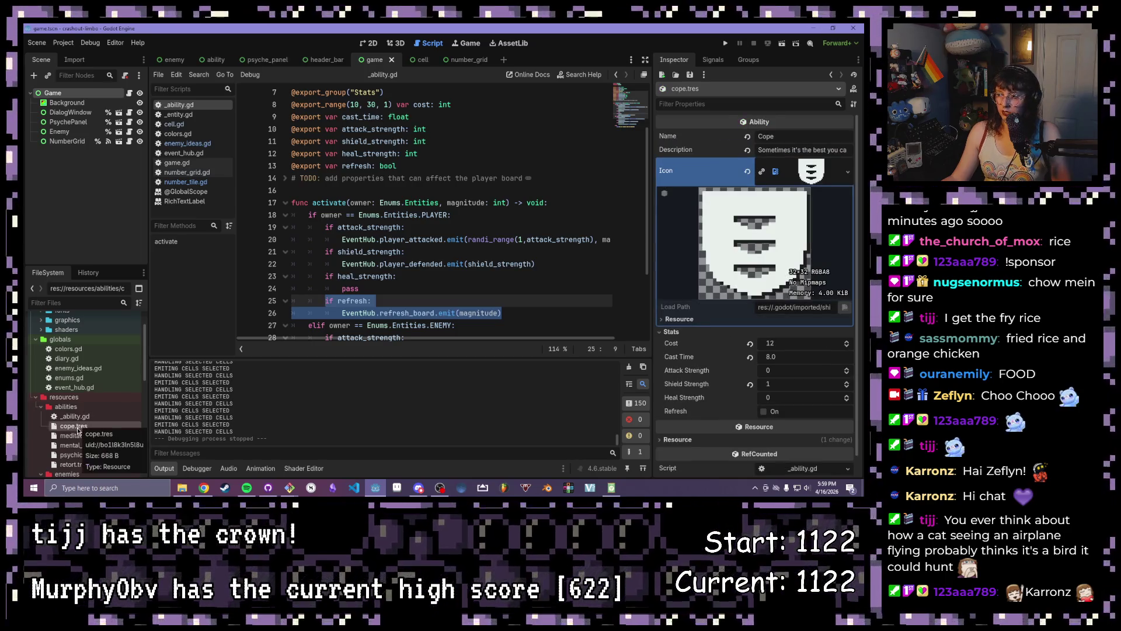
Compare meditate, mental_pinch and psychic_scream resources, ending on meditate.tres (cost 20, refresh enabled)
{"action": "left_click", "coordinate": [82, 436]}
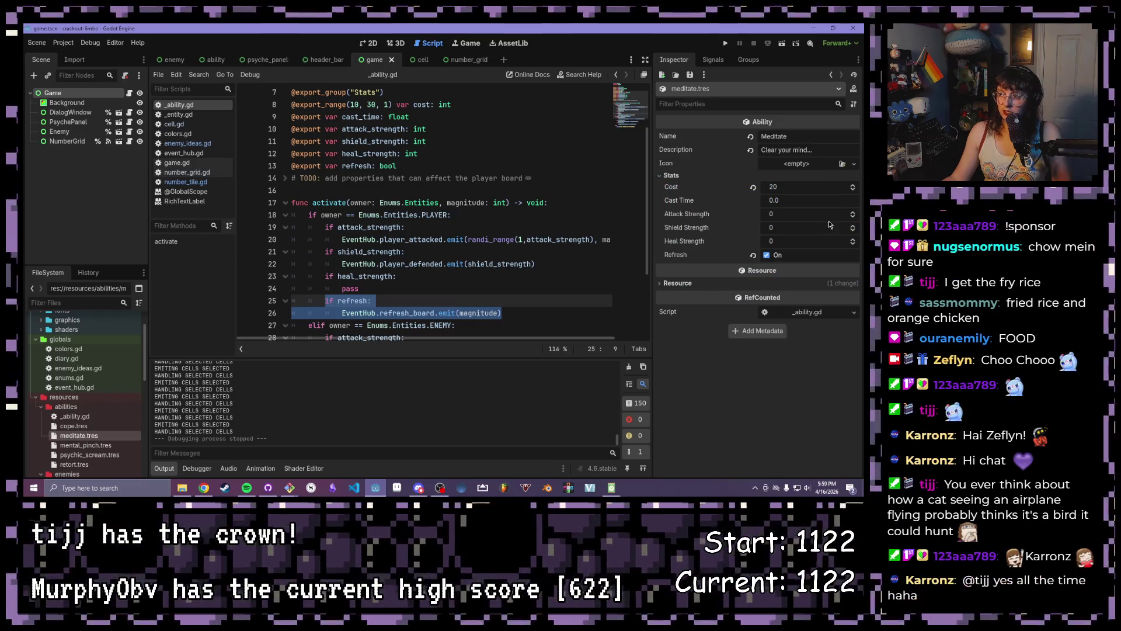
{"action": "left_click", "coordinate": [80, 446]}
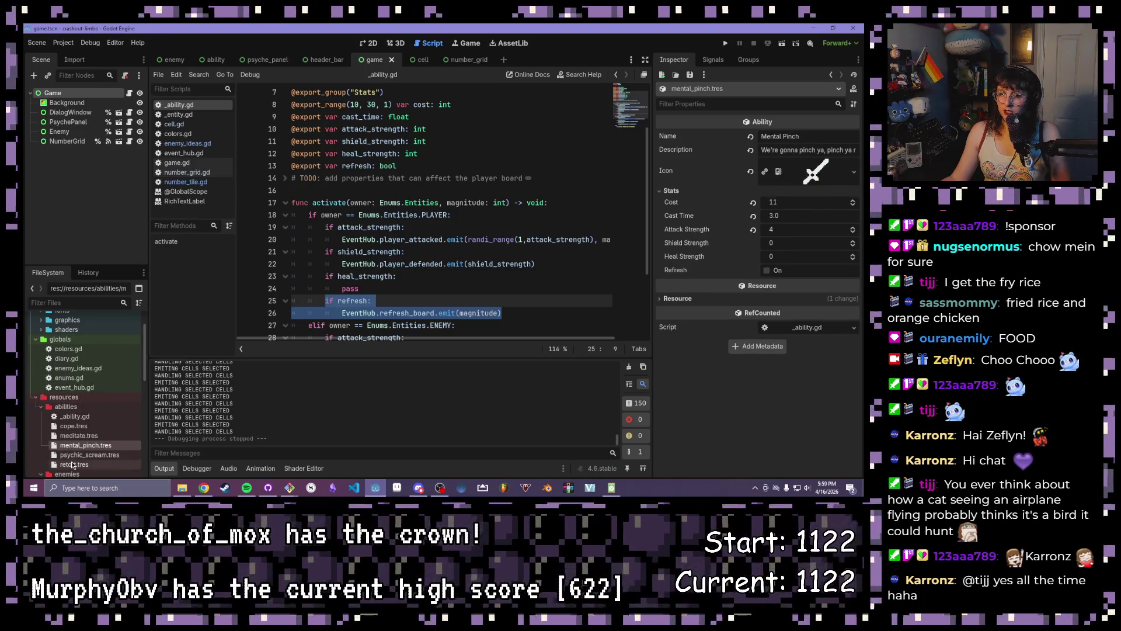
{"action": "left_click", "coordinate": [81, 455]}
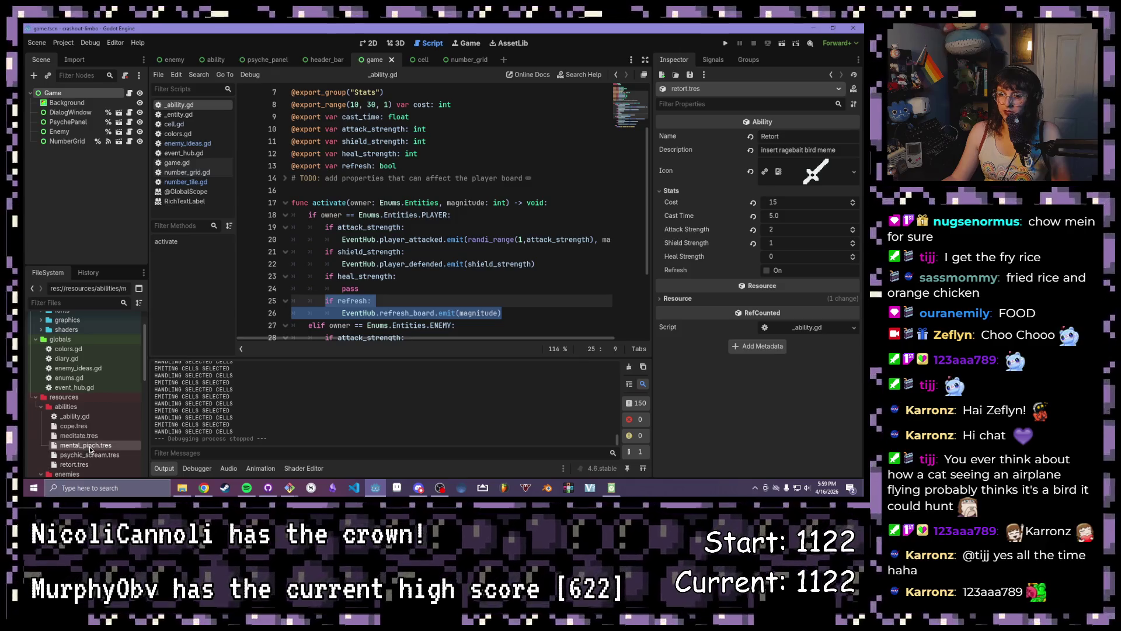
{"action": "left_click", "coordinate": [92, 446]}
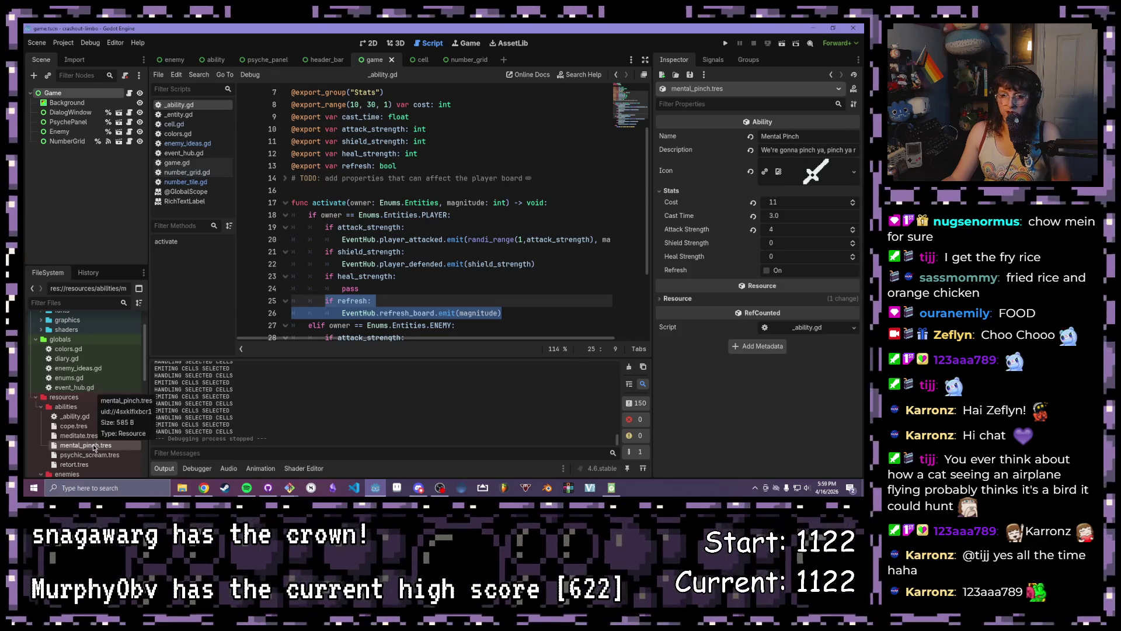
{"action": "left_click", "coordinate": [75, 436]}
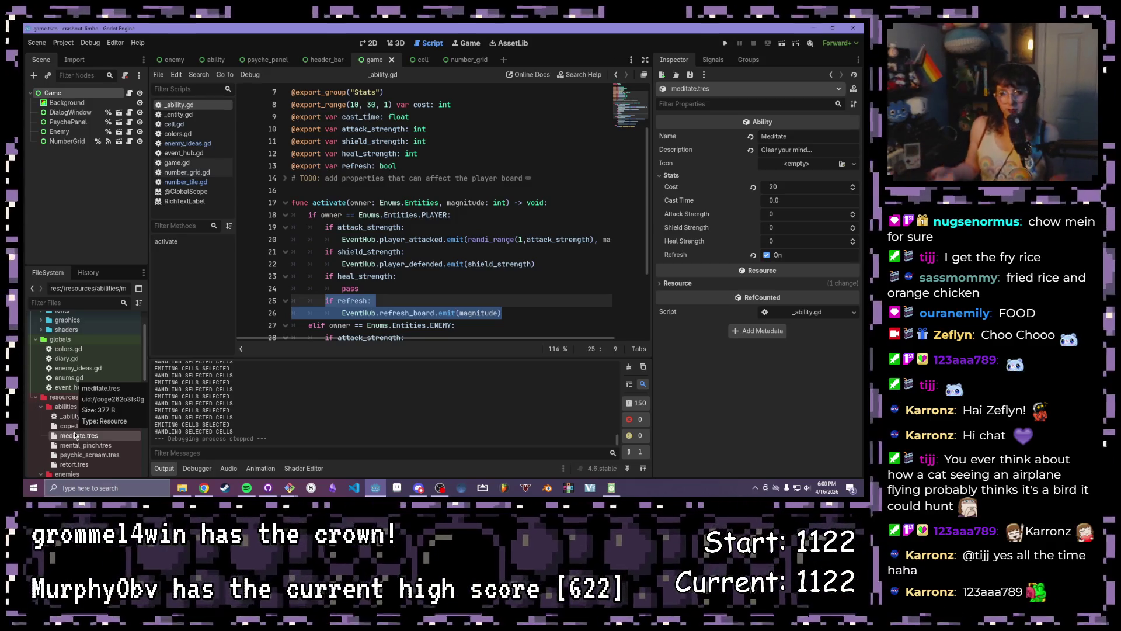
Select the refresh_board emit call on line 26, then switch to the number_grid scene
{"action": "left_click", "coordinate": [382, 284]}
{"action": "left_click", "coordinate": [381, 294]}
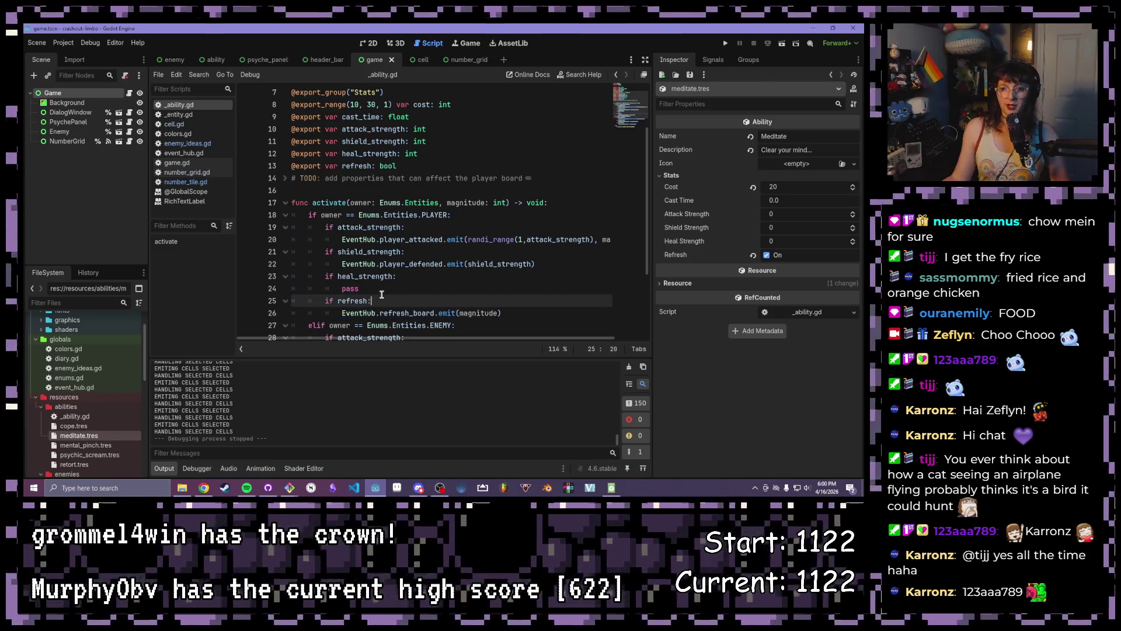
{"action": "mouse_move", "coordinate": [340, 261]}
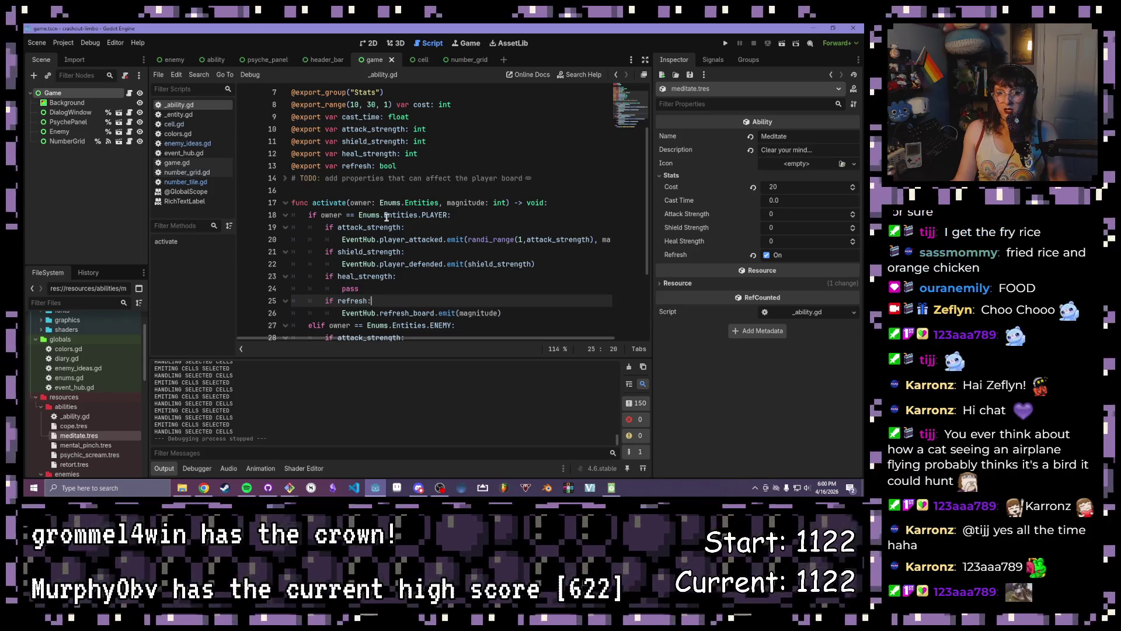
{"action": "mouse_move", "coordinate": [386, 217]}
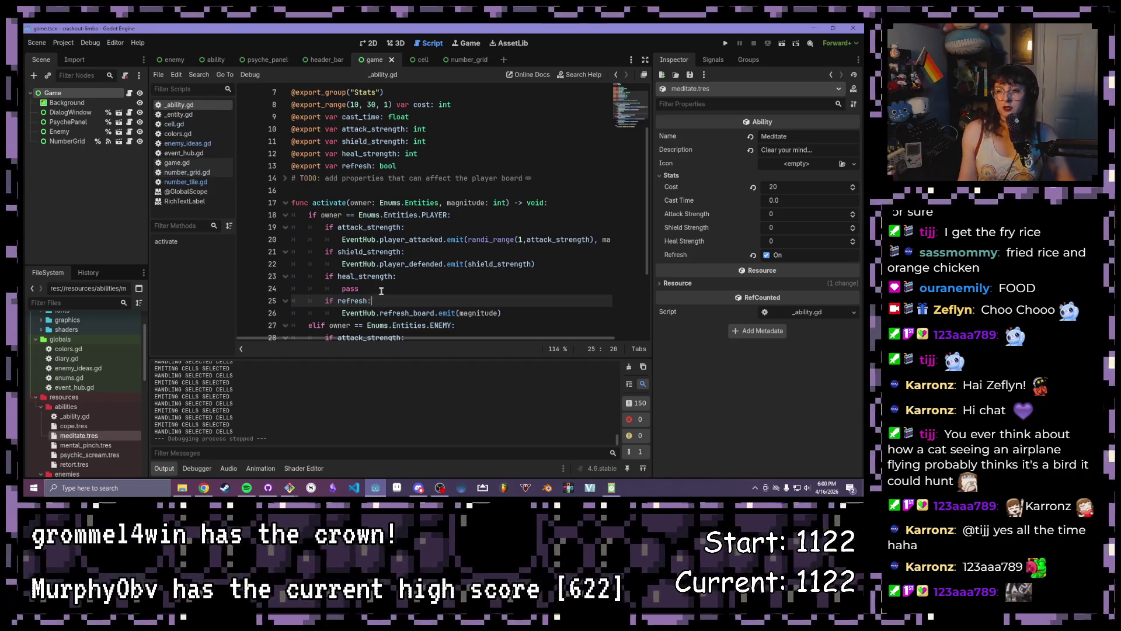
{"action": "left_click_drag", "start_coordinate": [342, 313], "coordinate": [504, 313]}
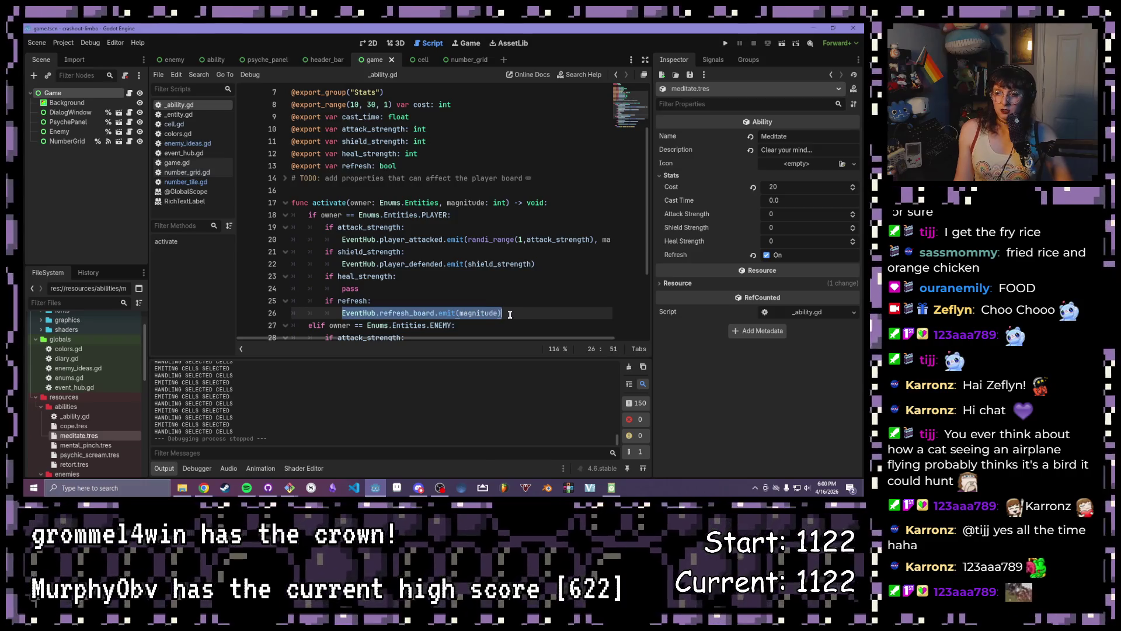
{"action": "left_click", "coordinate": [503, 314]}
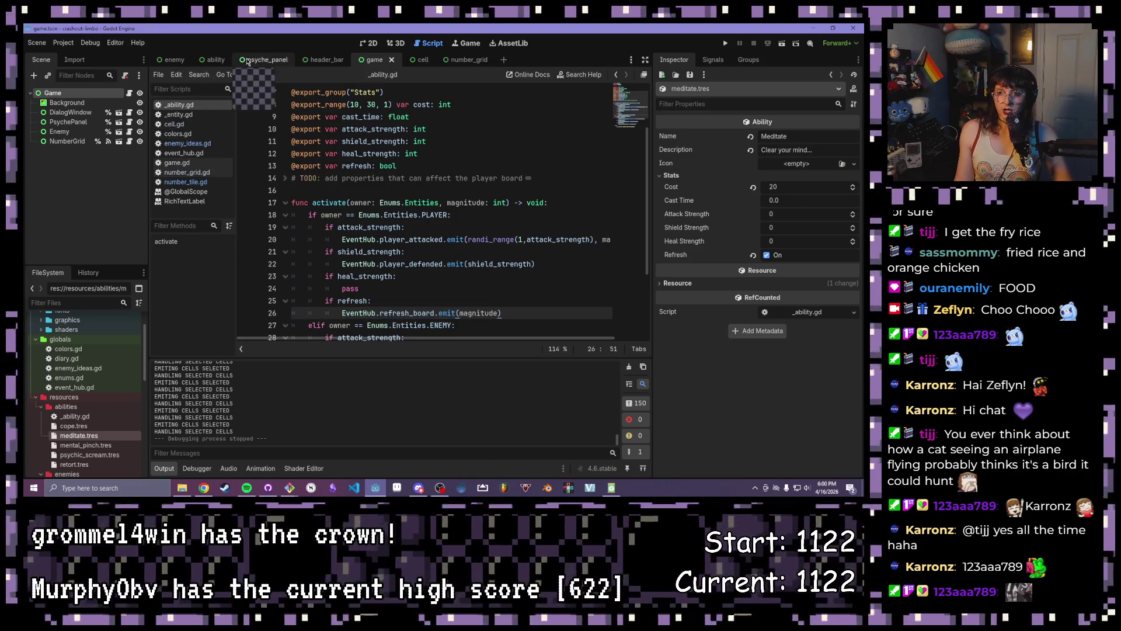
{"action": "left_click", "coordinate": [457, 59]}
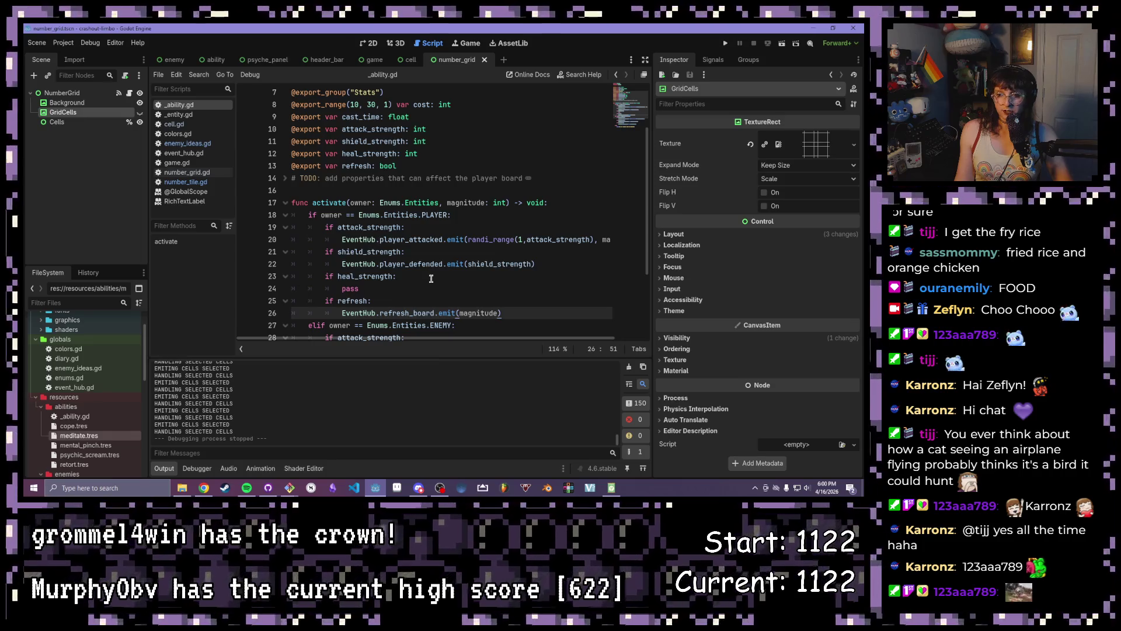
Open number_grid.gd and scroll to the _handle_refresh_board function
{"action": "left_click", "coordinate": [189, 182]}
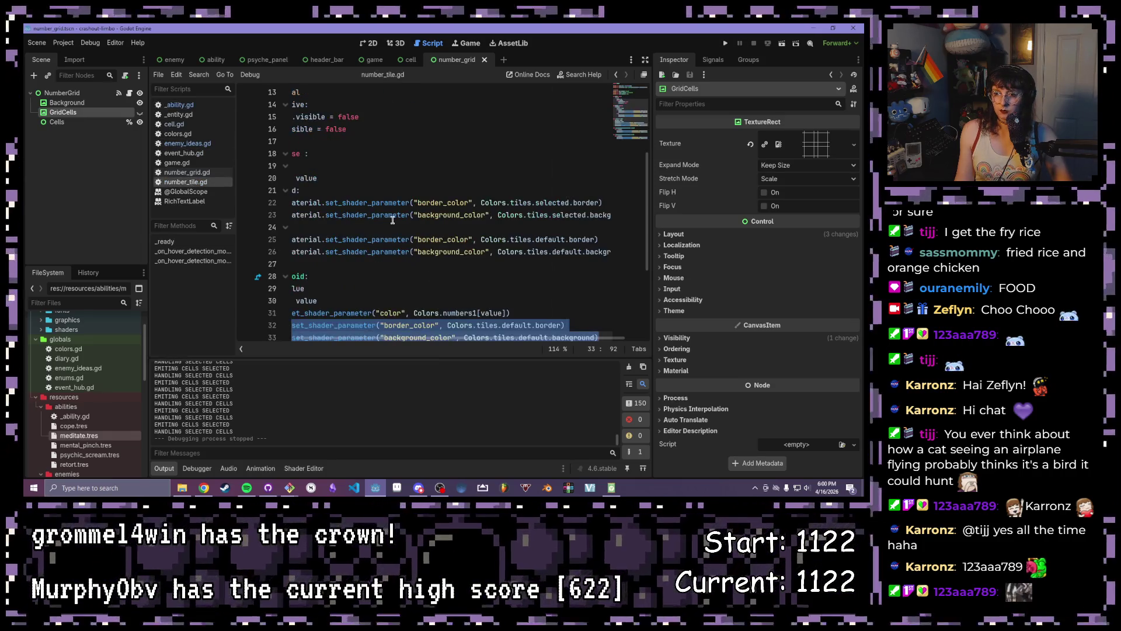
{"action": "left_click", "coordinate": [187, 172]}
{"action": "scroll", "coordinate": [376, 235], "scroll_direction": "up", "scroll_amount": 10}
{"action": "scroll", "coordinate": [377, 235], "scroll_direction": "down", "scroll_amount": 10}
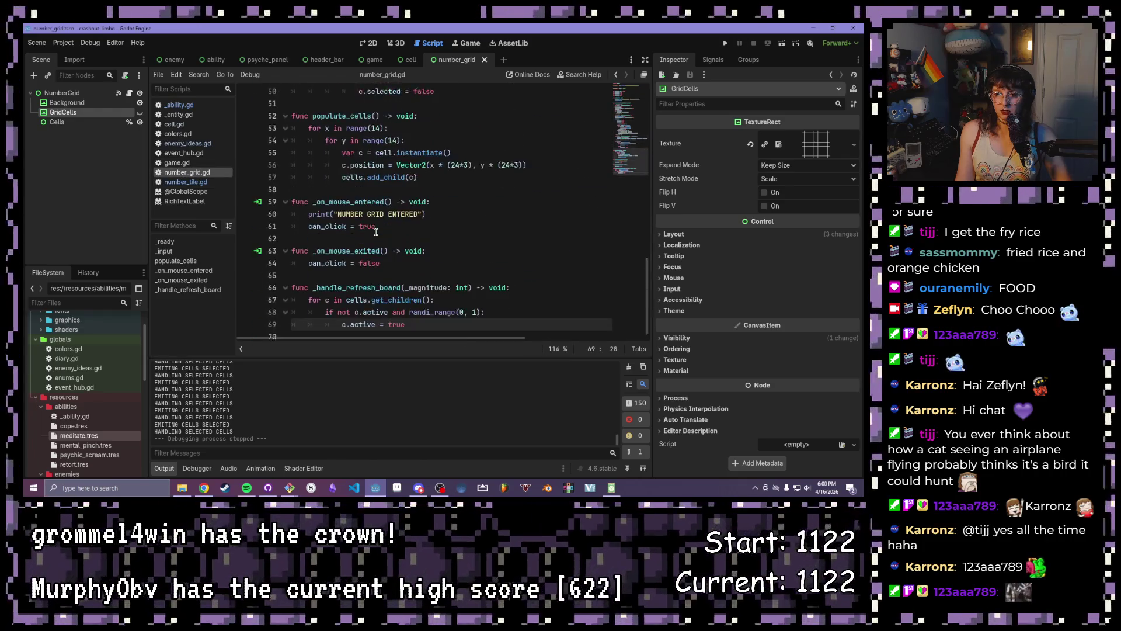
Add print("REFRESH TRIGGERED") at the top of _handle_refresh_board and run the game with F5
{"action": "left_click", "coordinate": [554, 265]}
{"action": "left_click", "coordinate": [557, 278]}
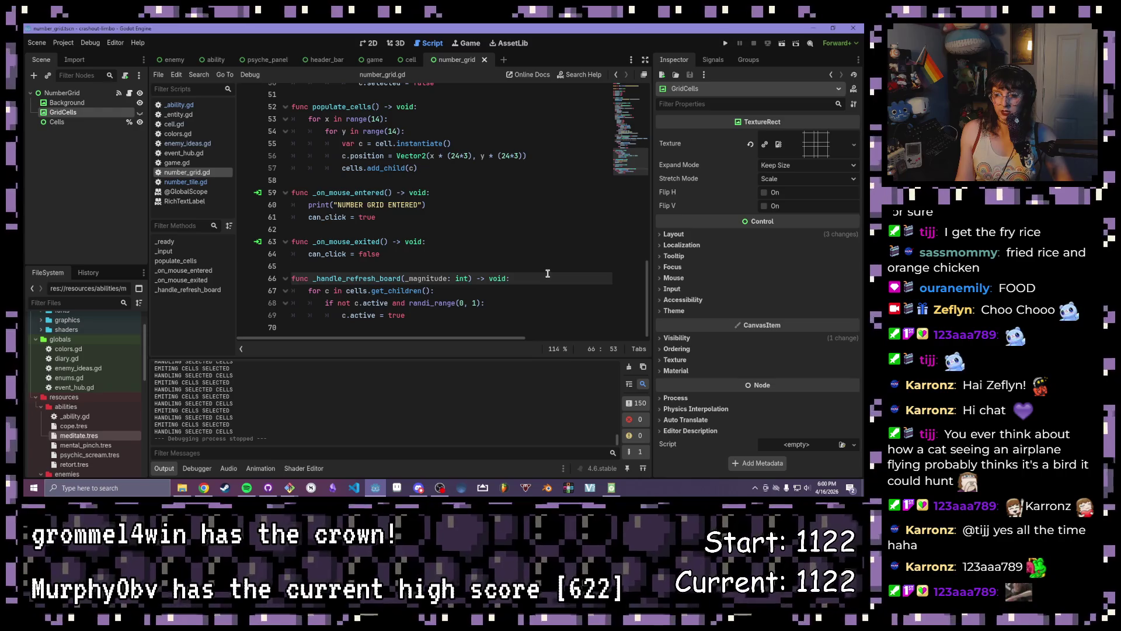
{"action": "key", "text": "Return"}
{"action": "type", "text": "print(\"REF"}
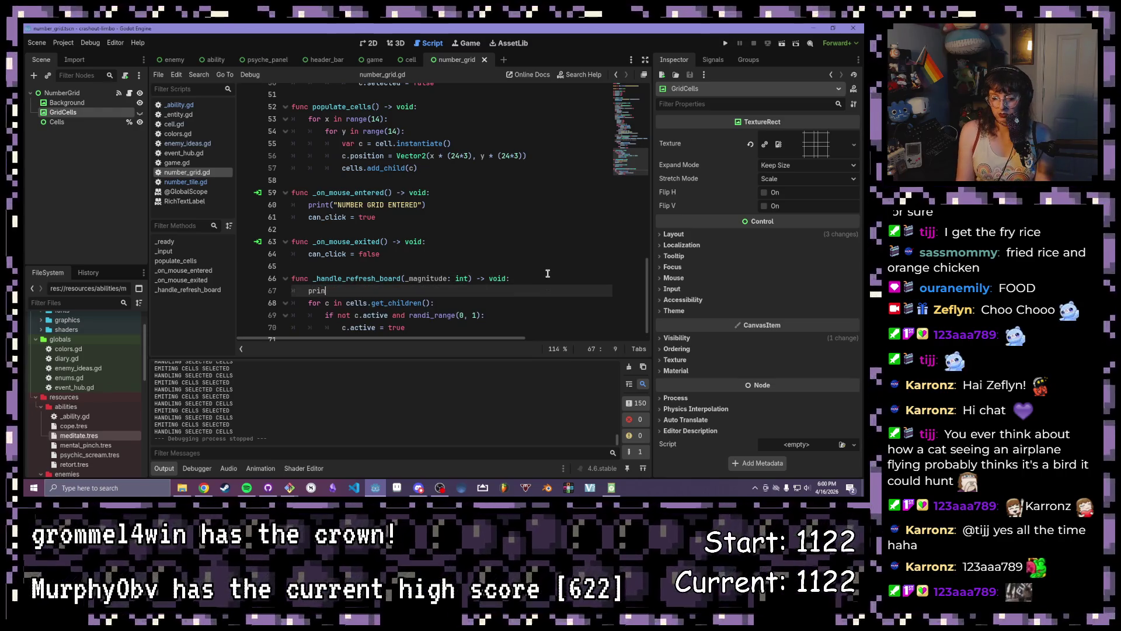
{"action": "type", "text": "RESH TRIGGERED"}
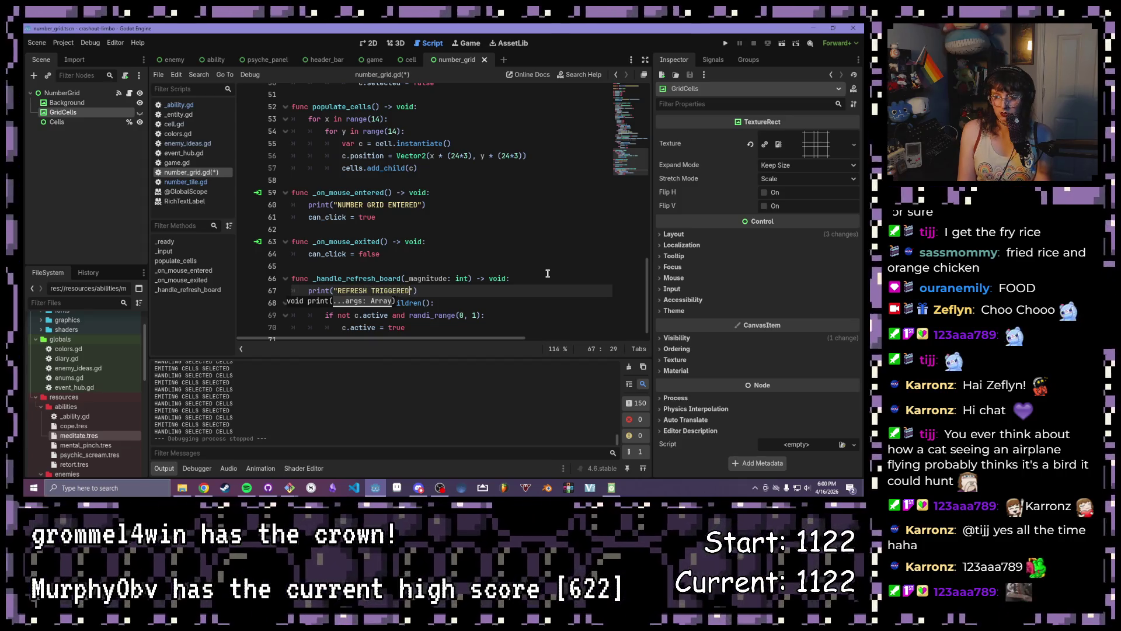
{"action": "key", "text": "F5"}
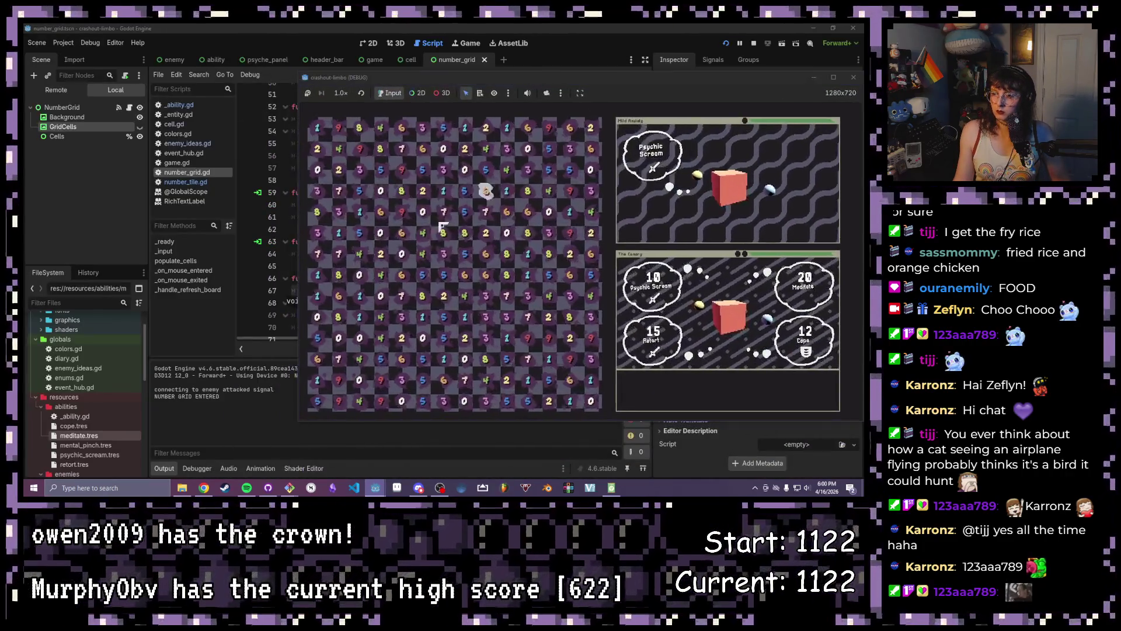
Clear several cell groups, including row eight, to damage Mild Anxiety, then close the game window
{"action": "left_click_drag", "start_coordinate": [380, 315], "coordinate": [399, 357]}
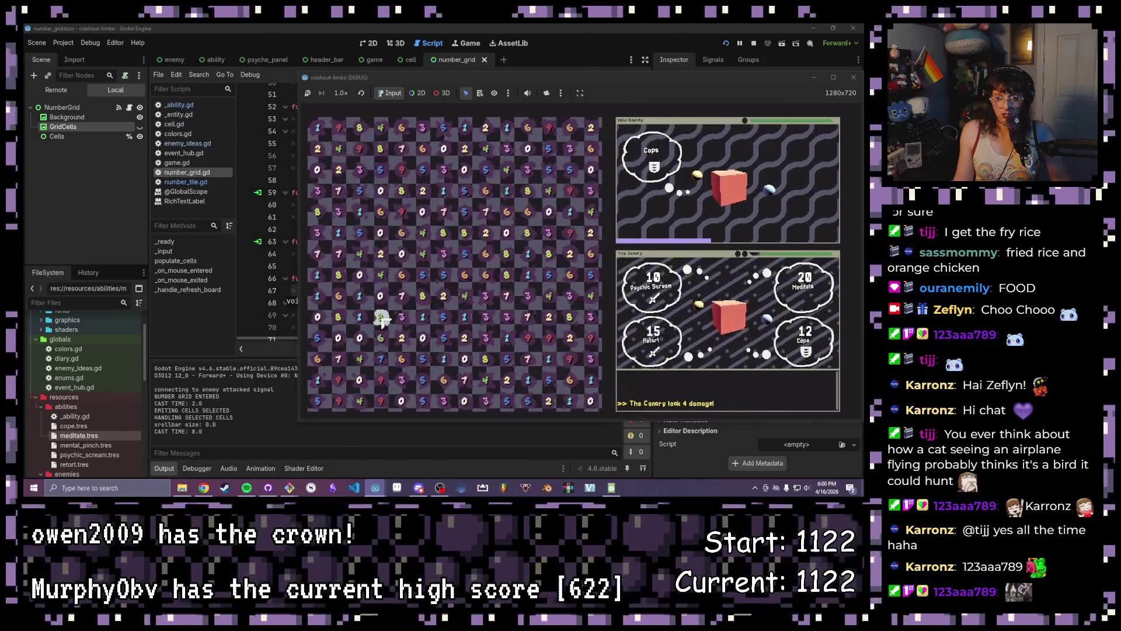
{"action": "left_click", "coordinate": [381, 318]}
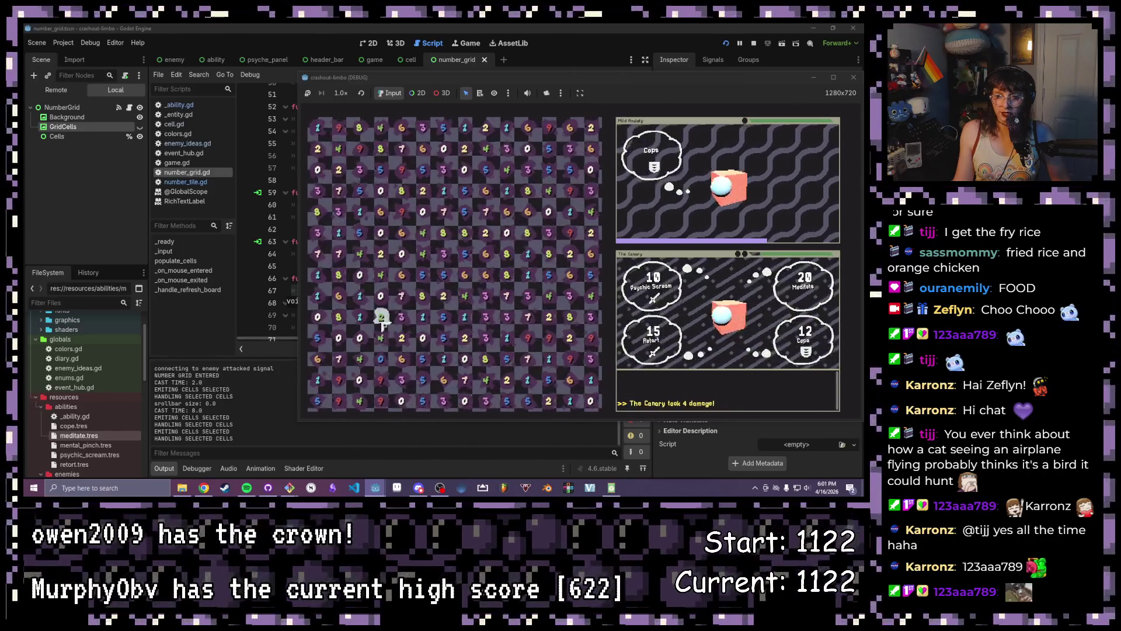
{"action": "left_click", "coordinate": [382, 322]}
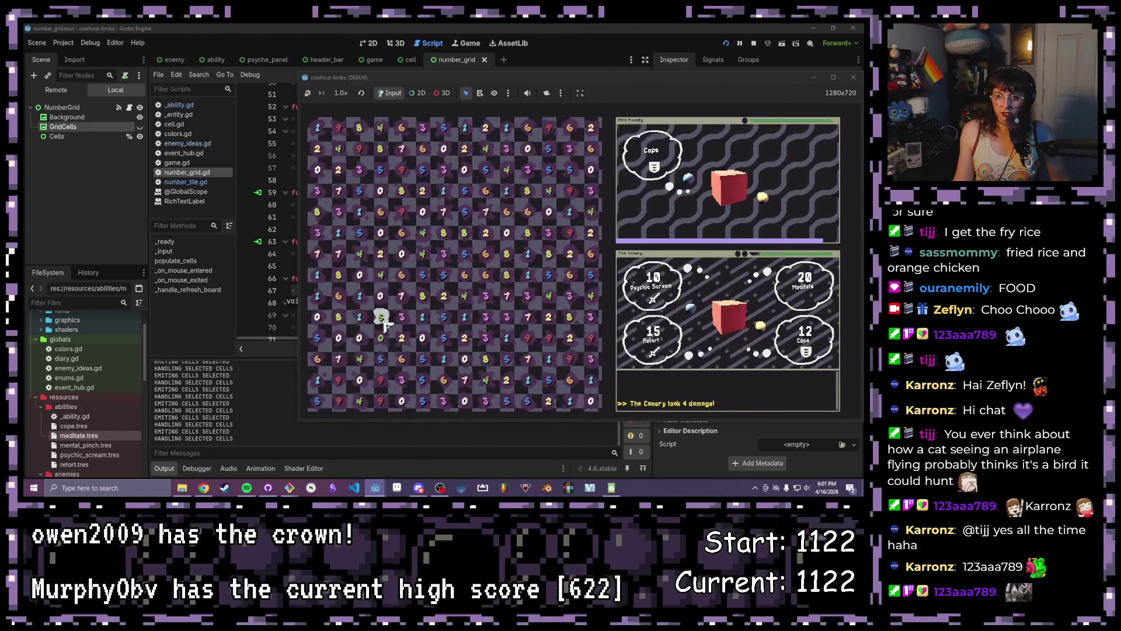
{"action": "left_click", "coordinate": [382, 320]}
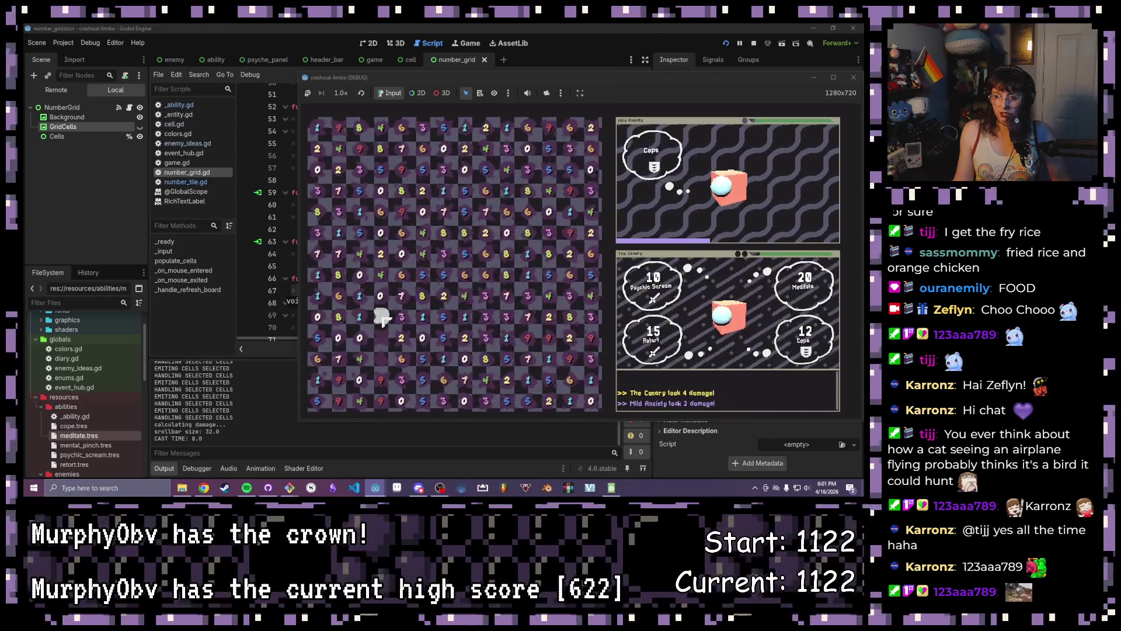
{"action": "left_click", "coordinate": [403, 318]}
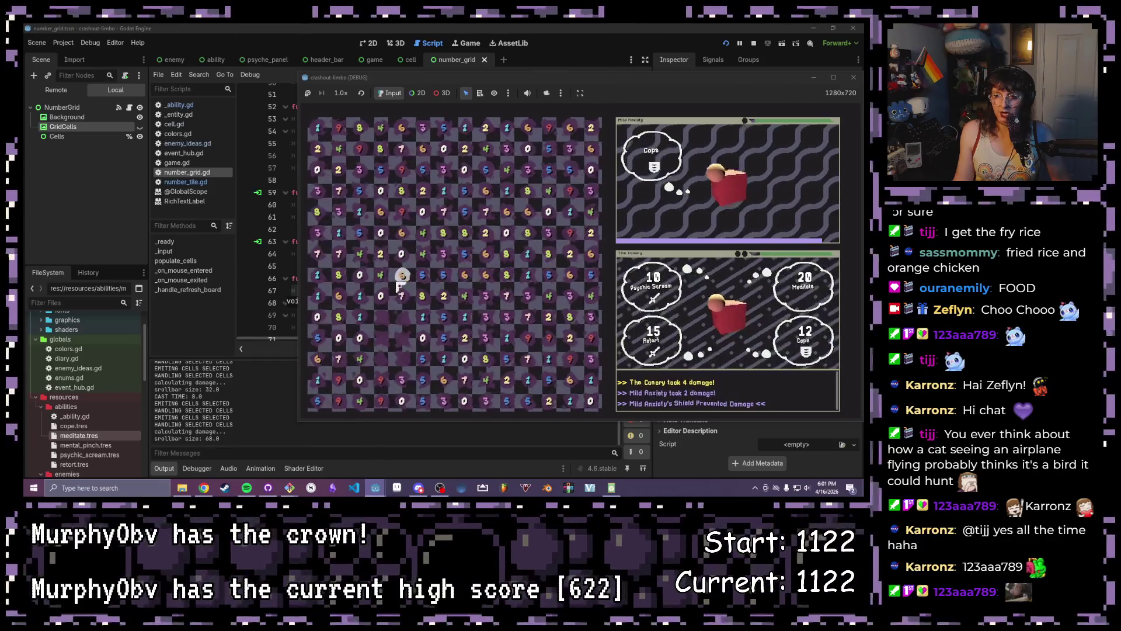
{"action": "left_click", "coordinate": [399, 299]}
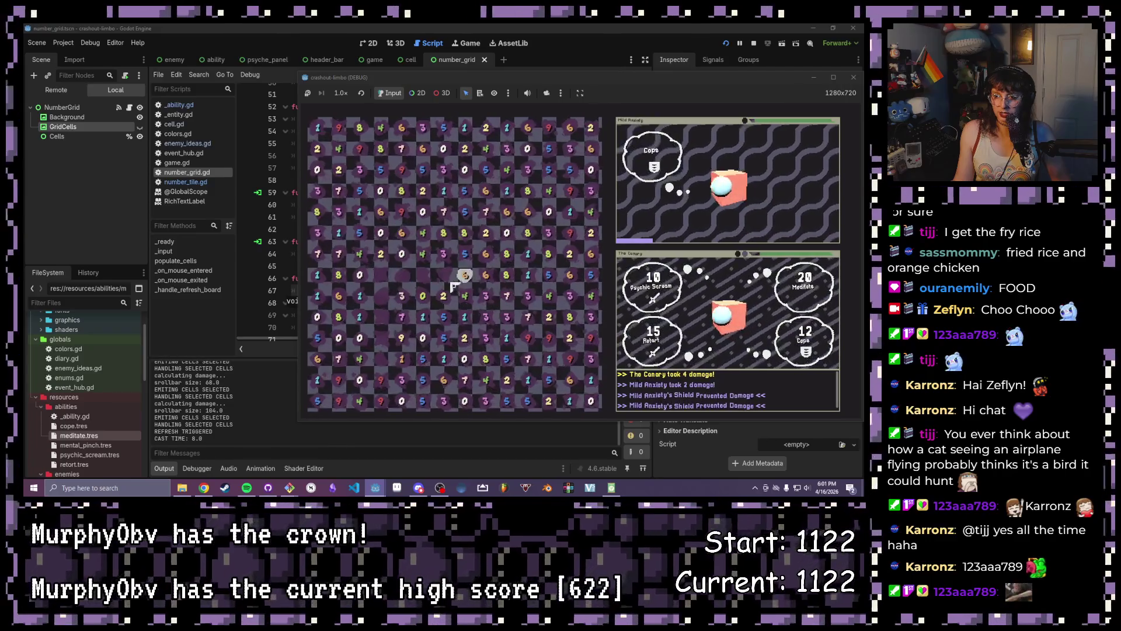
{"action": "left_click", "coordinate": [458, 304]}
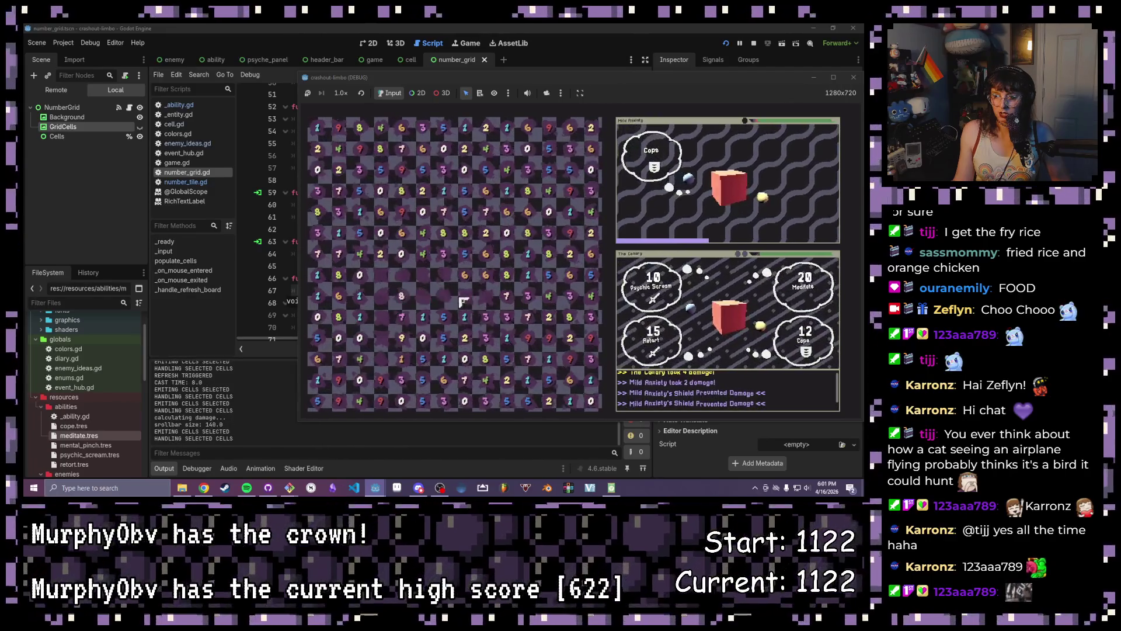
{"action": "left_click", "coordinate": [853, 77]}
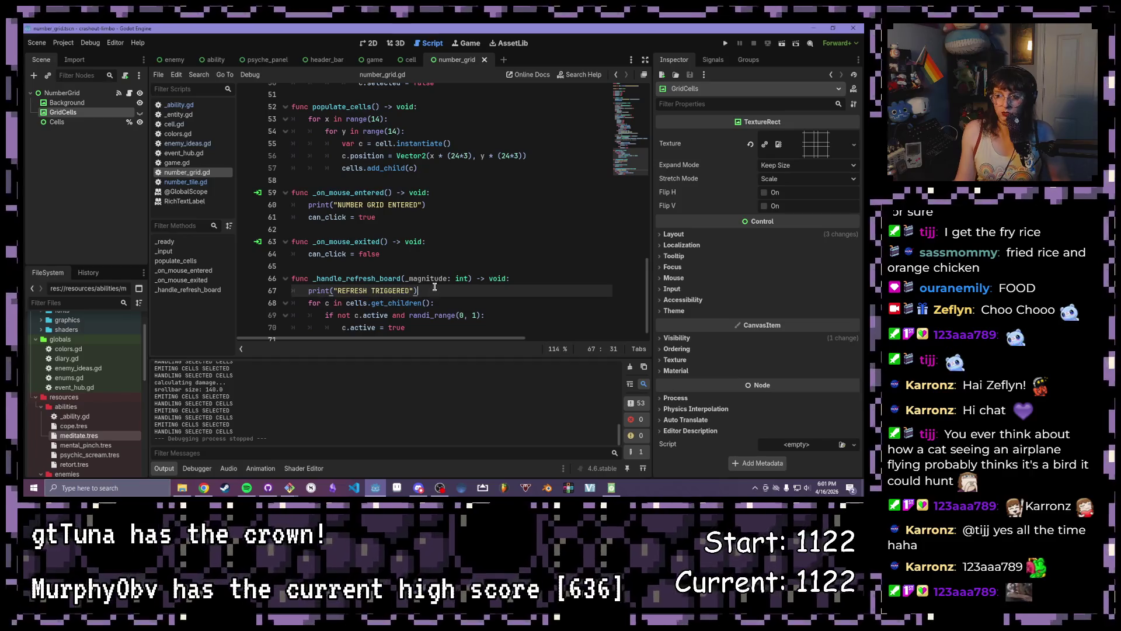
Delete the print("REFRESH TRIGGERED") line and scroll up to the _input code
{"action": "key", "text": "BackSpace"}
{"action": "key", "text": "BackSpace"}
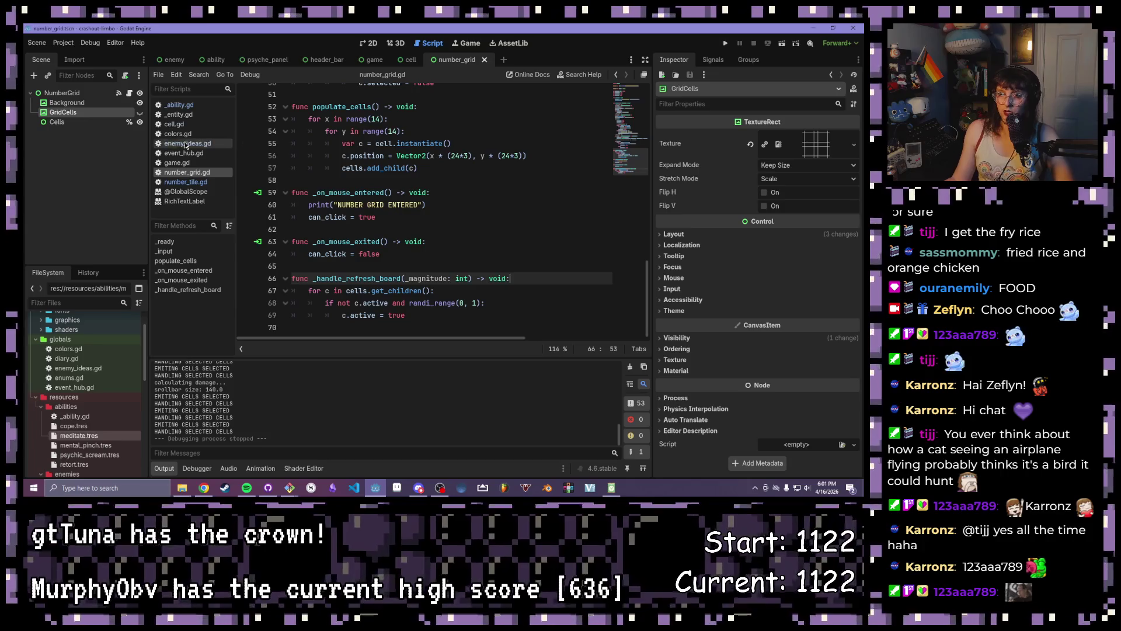
{"action": "scroll", "coordinate": [437, 234], "scroll_direction": "up", "scroll_amount": 7}
{"action": "scroll", "coordinate": [437, 234], "scroll_direction": "up", "scroll_amount": 3}
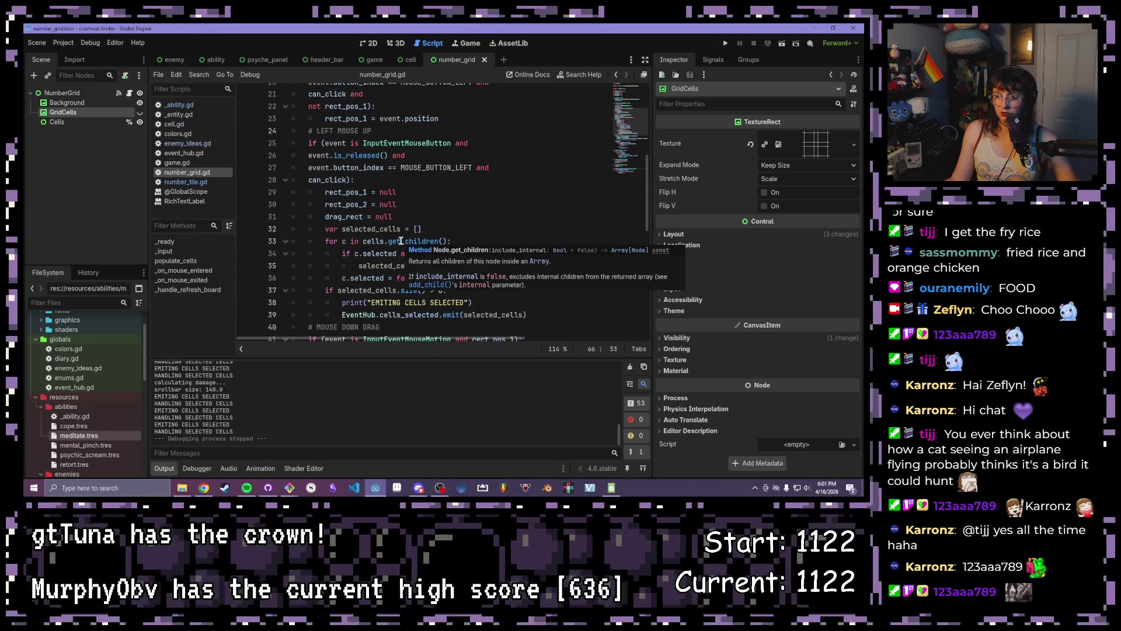
{"action": "scroll", "coordinate": [401, 240], "scroll_direction": "up", "scroll_amount": 1}
{"action": "scroll", "coordinate": [401, 240], "scroll_direction": "up", "scroll_amount": 1}
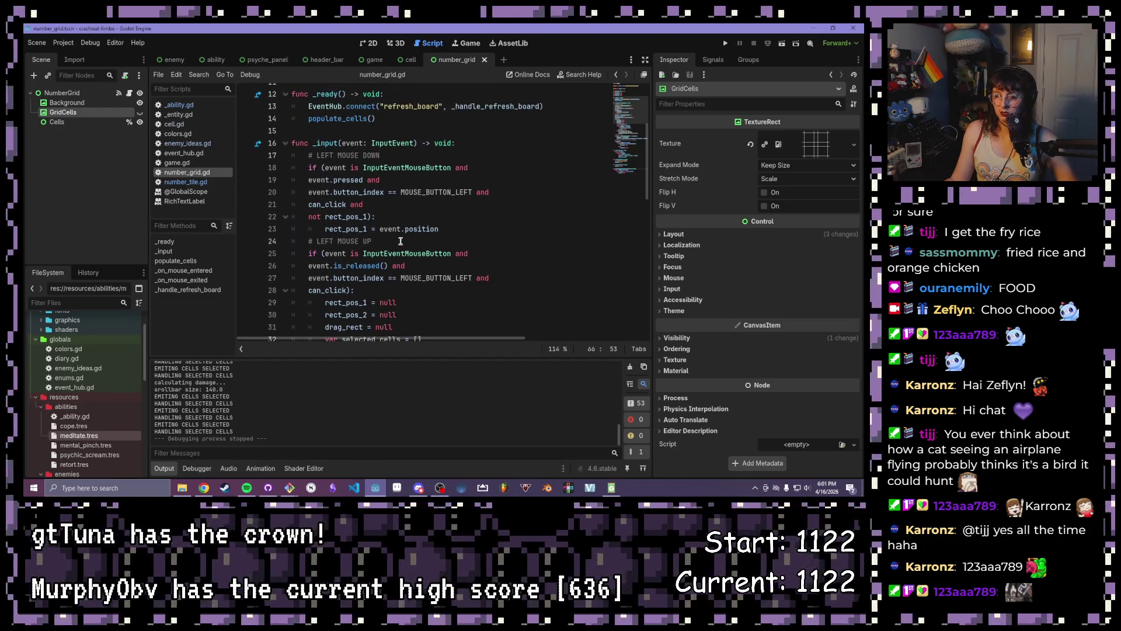
{"action": "scroll", "coordinate": [400, 241], "scroll_direction": "up", "scroll_amount": 2}
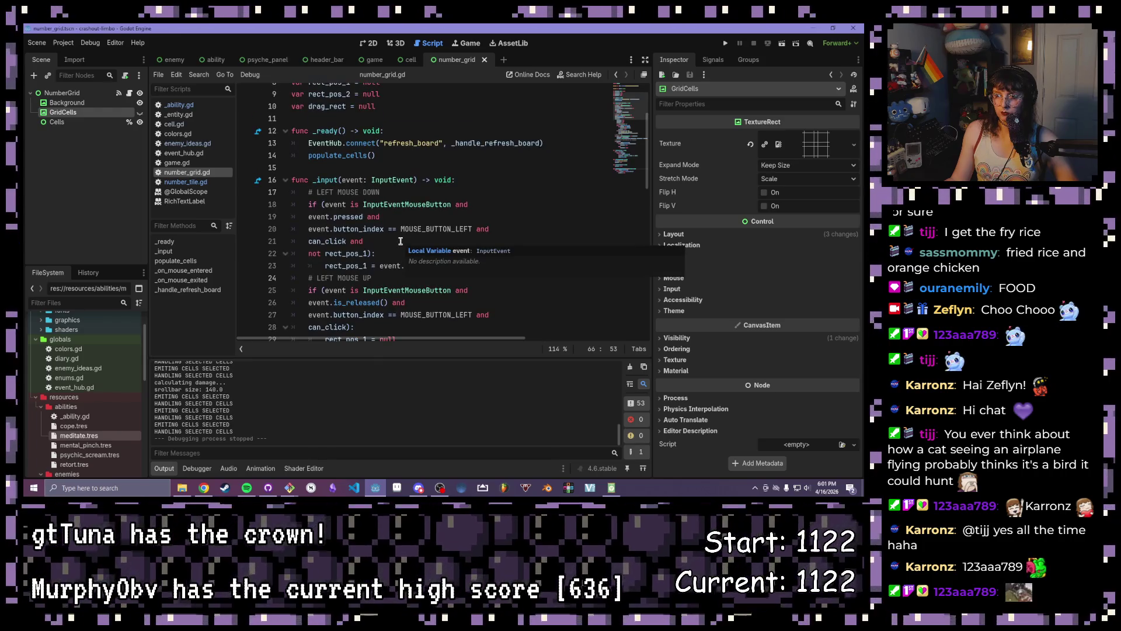
{"action": "scroll", "coordinate": [400, 241], "scroll_direction": "down", "scroll_amount": 4}
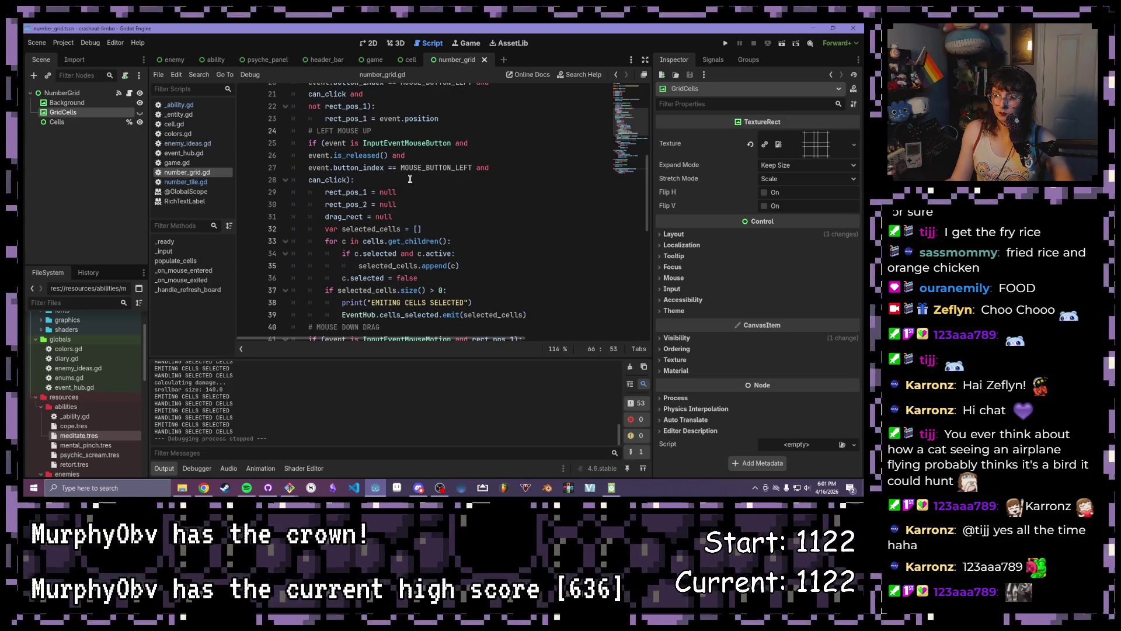
{"action": "scroll", "coordinate": [410, 179], "scroll_direction": "up", "scroll_amount": 3}
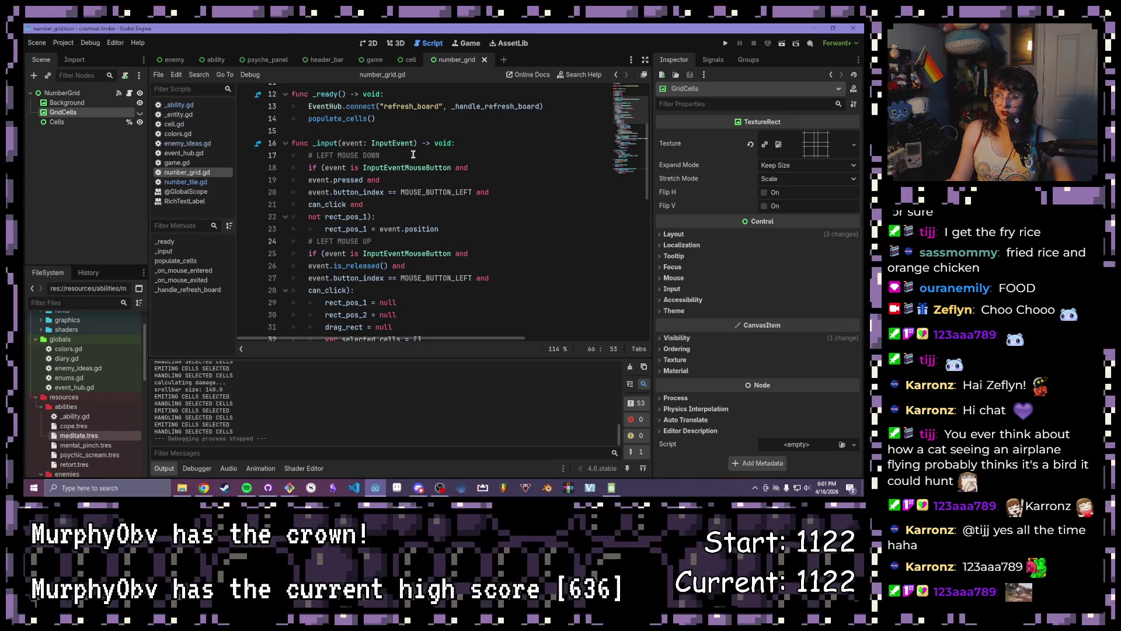
Review the mouse-down block (lines 18–23), highlighting the rect_pos_1 assignment
{"action": "left_click", "coordinate": [412, 154]}
{"action": "left_click", "coordinate": [400, 209]}
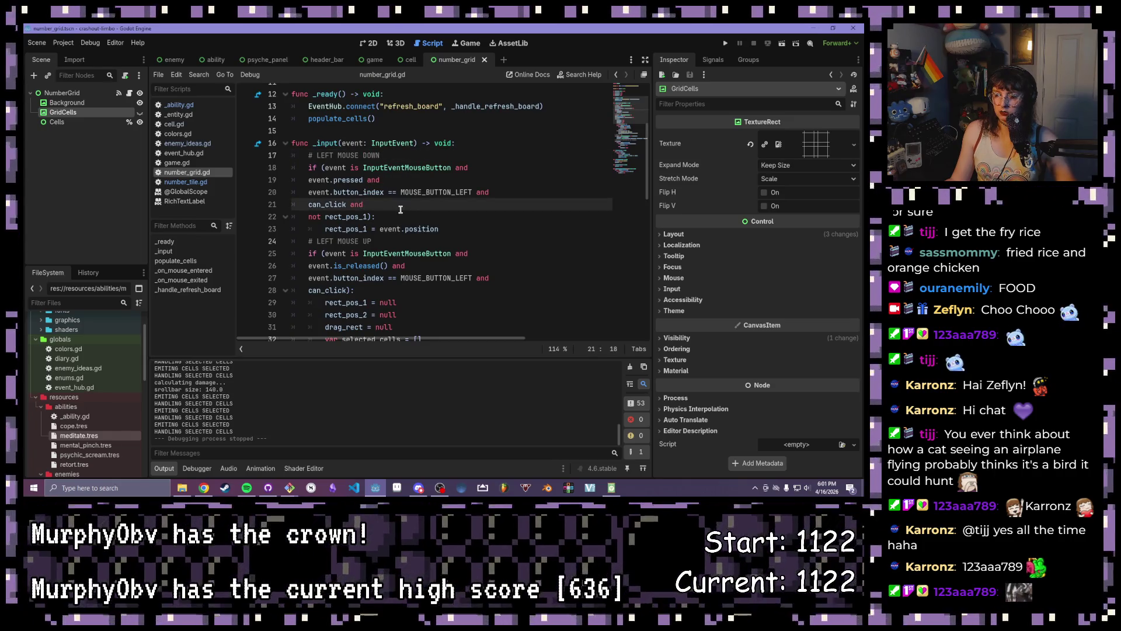
{"action": "left_click", "coordinate": [403, 217]}
{"action": "left_click", "coordinate": [473, 228]}
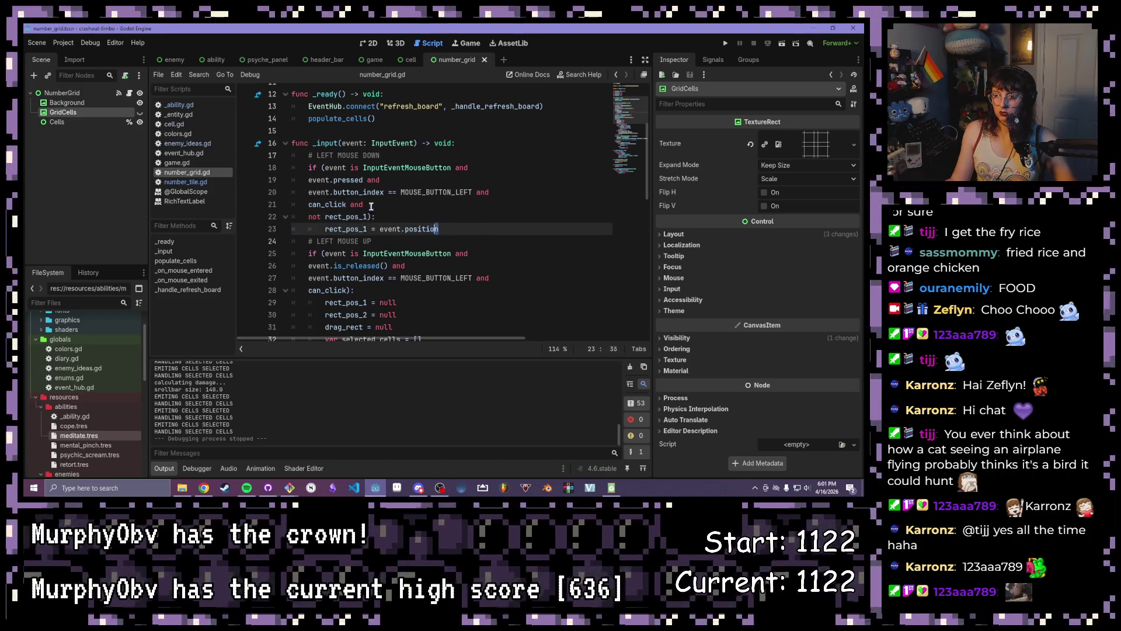
{"action": "left_click", "coordinate": [306, 184], "text": "shift"}
{"action": "left_click", "coordinate": [313, 169], "text": "shift"}
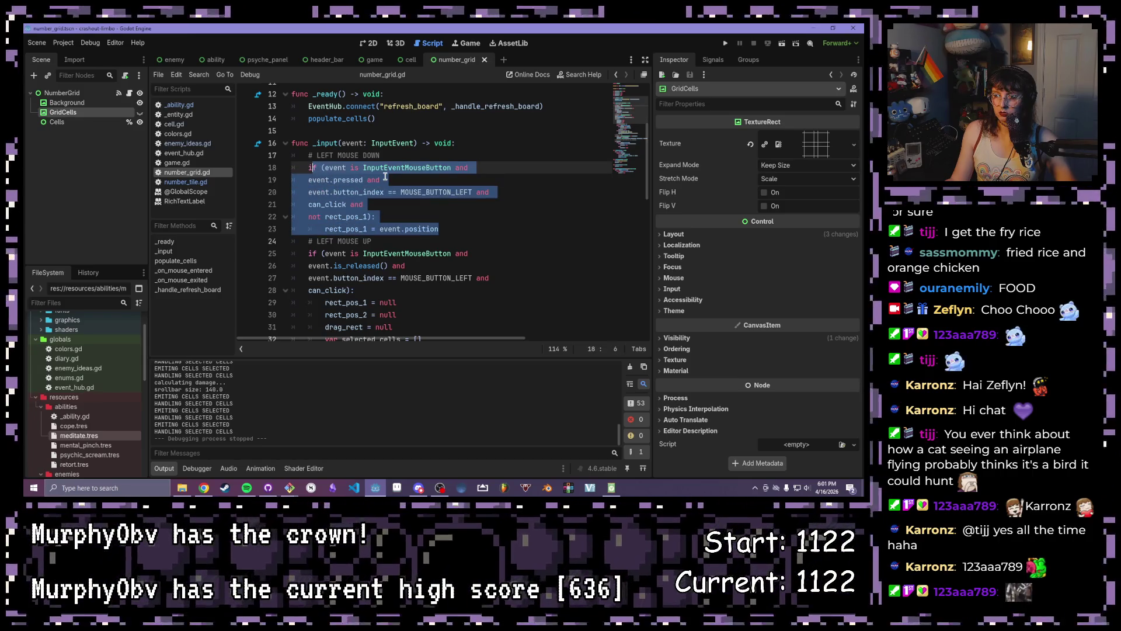
{"action": "scroll", "coordinate": [384, 177], "scroll_direction": "down", "scroll_amount": 1}
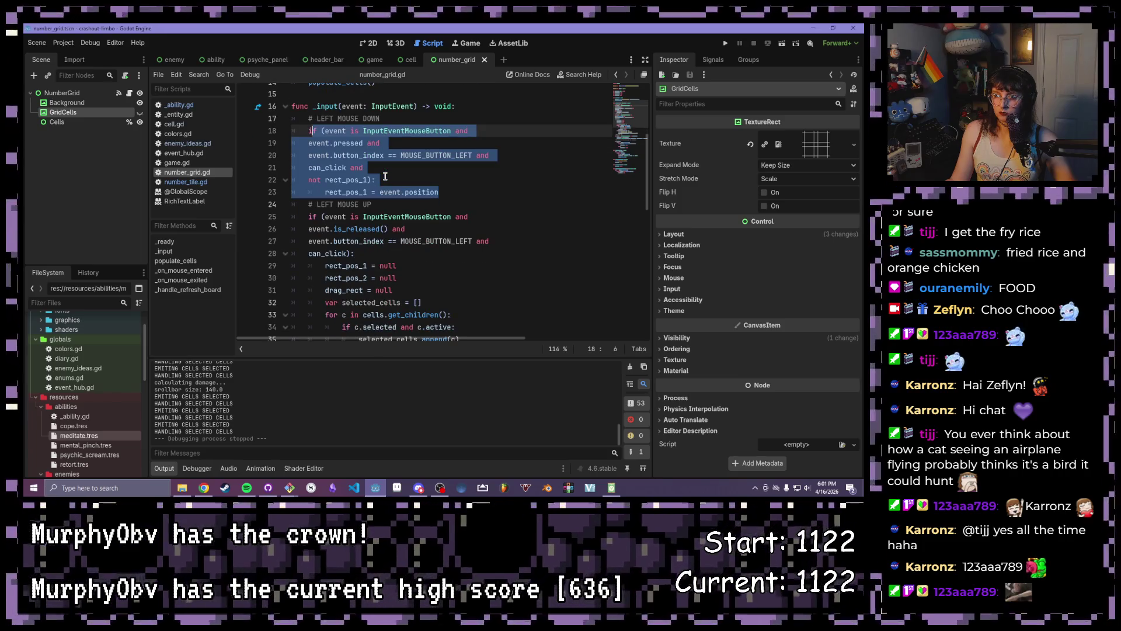
{"action": "left_click", "coordinate": [484, 190]}
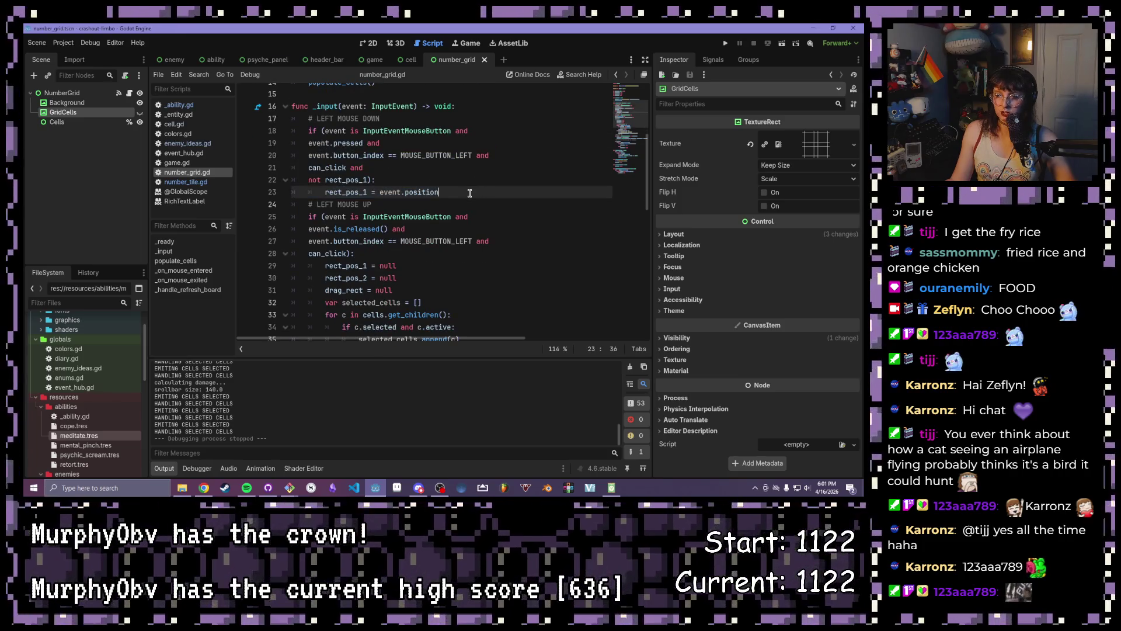
{"action": "key", "text": "shift+Home"}
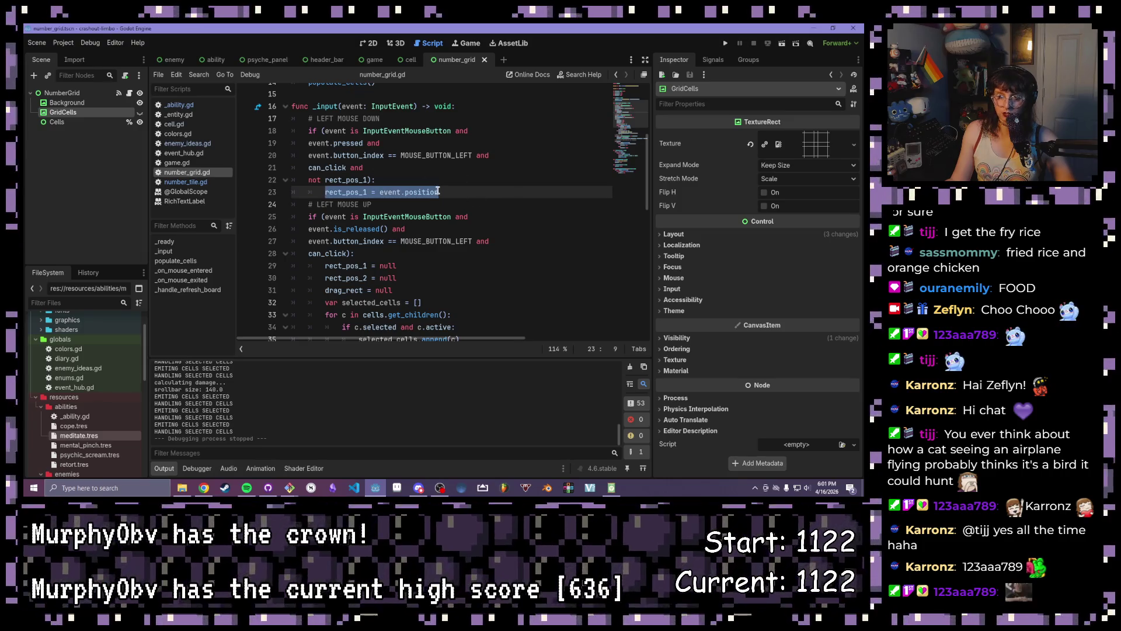
{"action": "scroll", "coordinate": [437, 191], "scroll_direction": "down", "scroll_amount": 6}
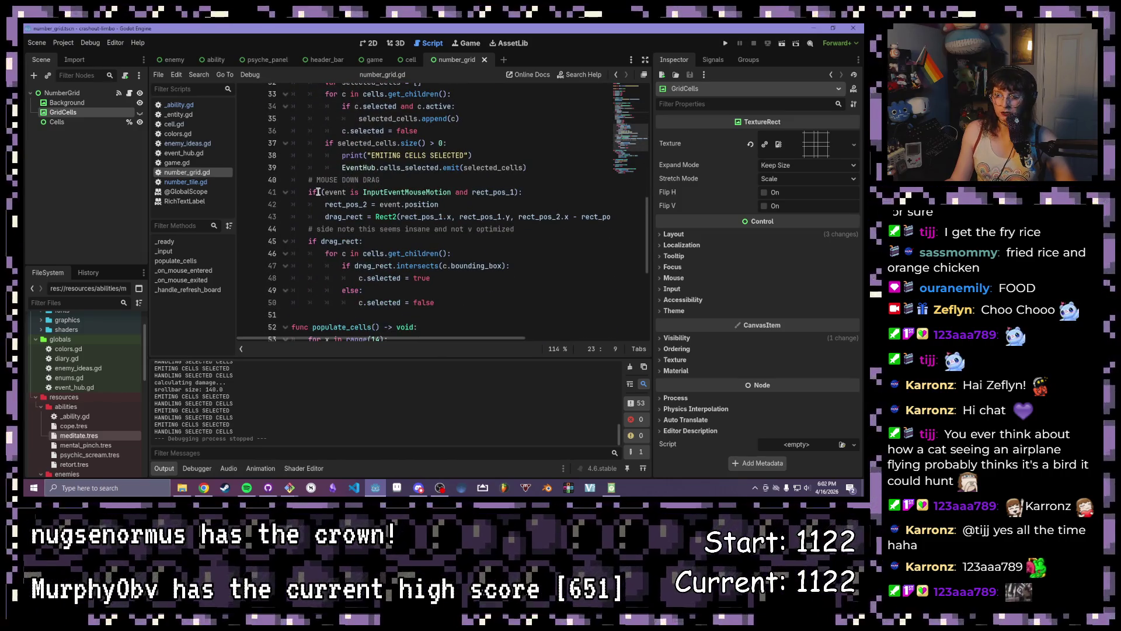
Highlight rect_pos_2, drag_rect, the intersection check and the mouse-up condition to review them
{"action": "left_click_drag", "start_coordinate": [325, 204], "coordinate": [439, 205]}
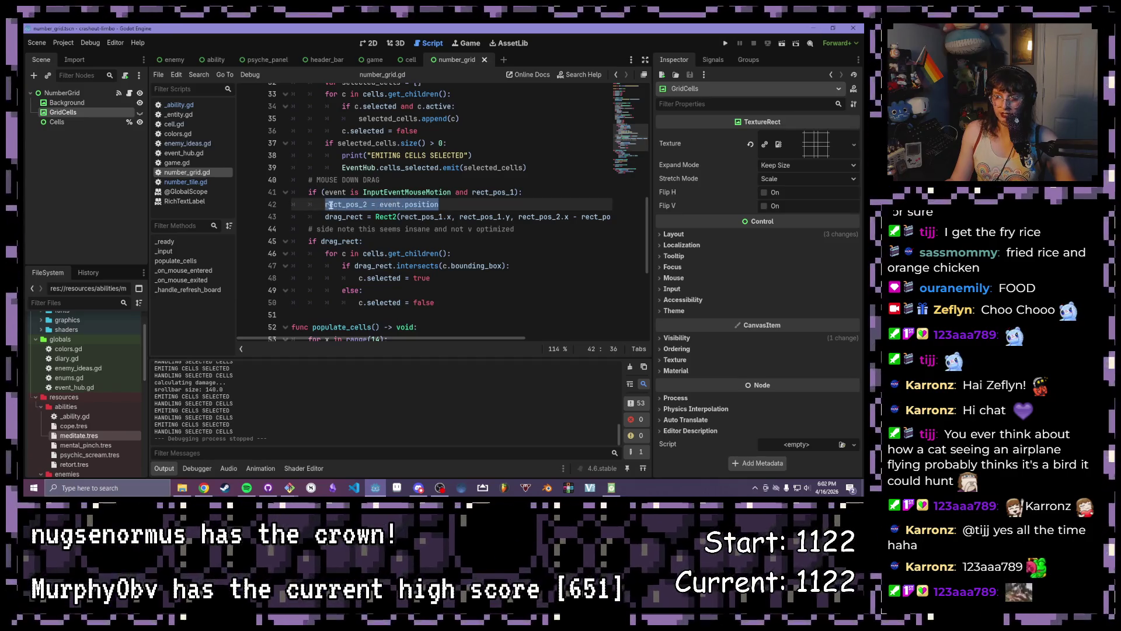
{"action": "mouse_move", "coordinate": [427, 338]}
{"action": "left_mouse_down"}
{"action": "mouse_move", "coordinate": [599, 325]}
{"action": "mouse_move", "coordinate": [364, 328]}
{"action": "left_mouse_up"}
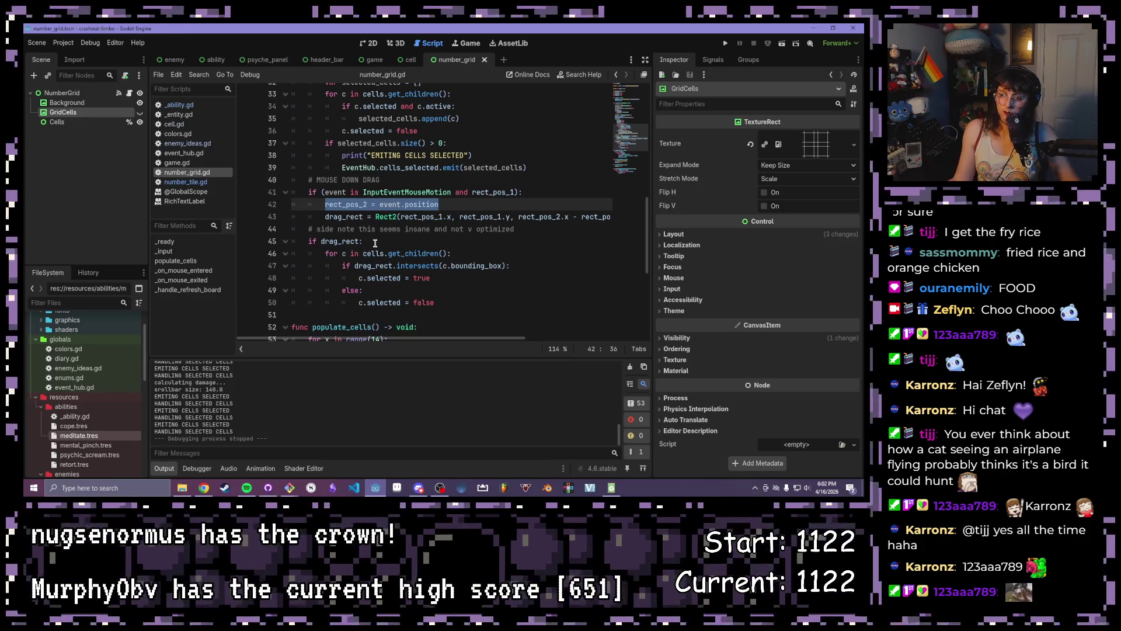
{"action": "mouse_move", "coordinate": [320, 241]}
{"action": "left_mouse_down"}
{"action": "mouse_move", "coordinate": [358, 241]}
{"action": "mouse_move", "coordinate": [327, 254]}
{"action": "mouse_move", "coordinate": [474, 254]}
{"action": "left_mouse_up"}
{"action": "left_click_drag", "start_coordinate": [335, 266], "coordinate": [521, 296]}
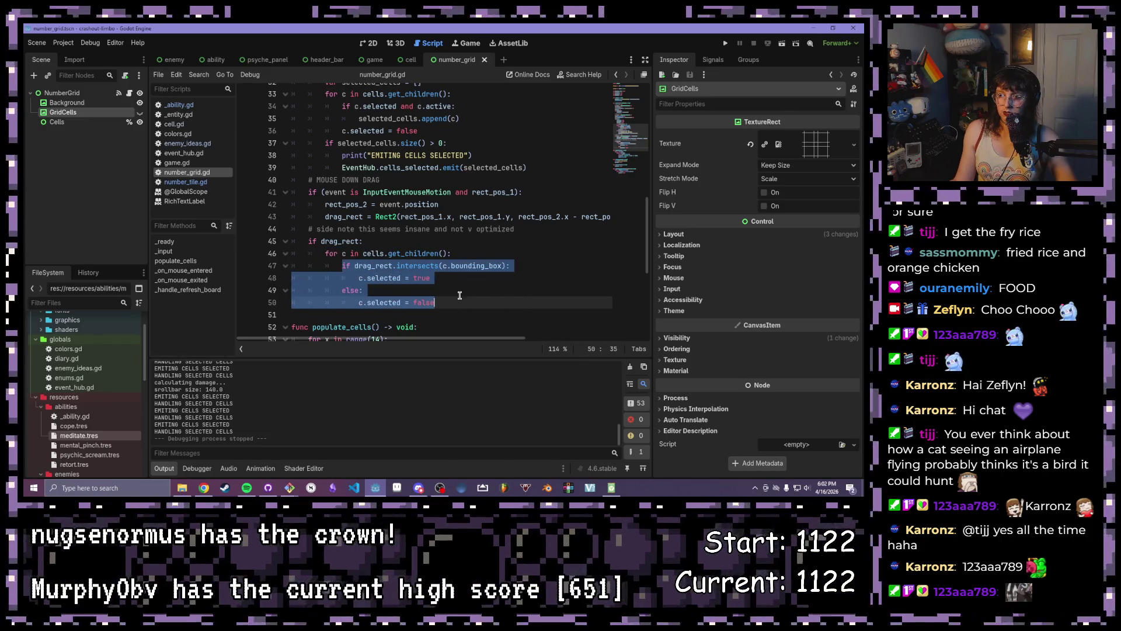
{"action": "scroll", "coordinate": [444, 289], "scroll_direction": "up", "scroll_amount": 5}
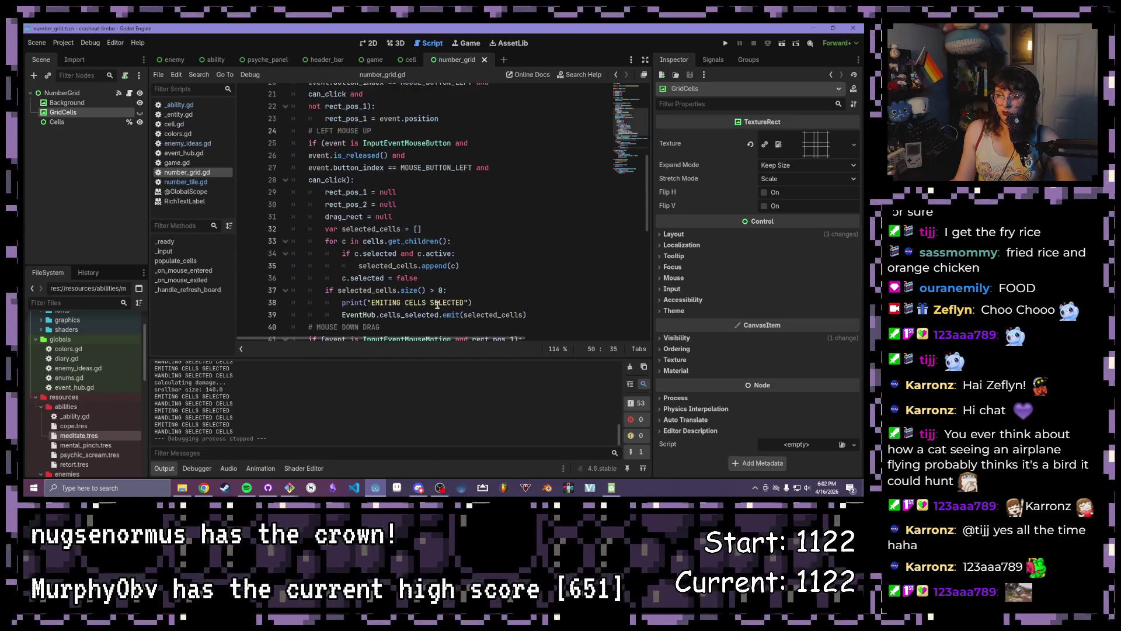
{"action": "mouse_move", "coordinate": [308, 180]}
{"action": "left_mouse_down"}
{"action": "mouse_move", "coordinate": [309, 192]}
{"action": "mouse_move", "coordinate": [366, 212]}
{"action": "mouse_move", "coordinate": [321, 192]}
{"action": "mouse_move", "coordinate": [397, 196]}
{"action": "mouse_move", "coordinate": [409, 216]}
{"action": "left_mouse_up"}
{"action": "scroll", "coordinate": [366, 211], "scroll_direction": "down", "scroll_amount": 1}
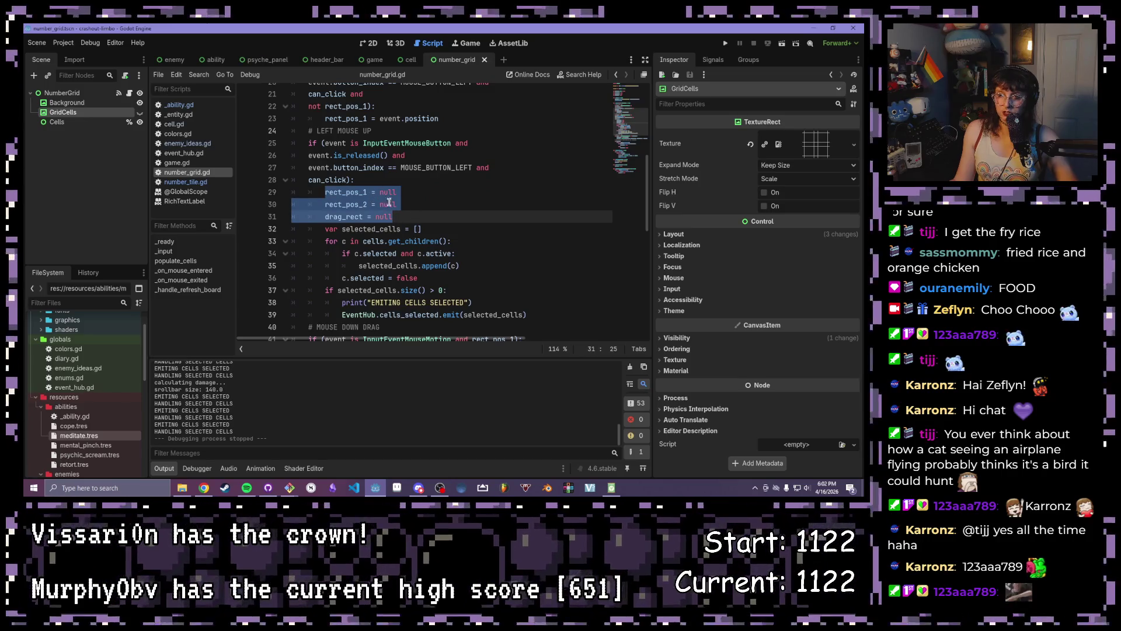
{"action": "scroll", "coordinate": [335, 227], "scroll_direction": "down", "scroll_amount": 1}
Review the selected_cells loop, deselection and cells_selected emit (lines 32–39), then open game.gd
{"action": "left_click", "coordinate": [328, 193]}
{"action": "left_click_drag", "start_coordinate": [332, 193], "coordinate": [423, 186]}
{"action": "left_click_drag", "start_coordinate": [310, 205], "coordinate": [451, 202]}
{"action": "mouse_move", "coordinate": [328, 216]}
{"action": "left_mouse_down"}
{"action": "mouse_move", "coordinate": [464, 226]}
{"action": "mouse_move", "coordinate": [342, 216]}
{"action": "left_mouse_up"}
{"action": "left_click", "coordinate": [448, 222]}
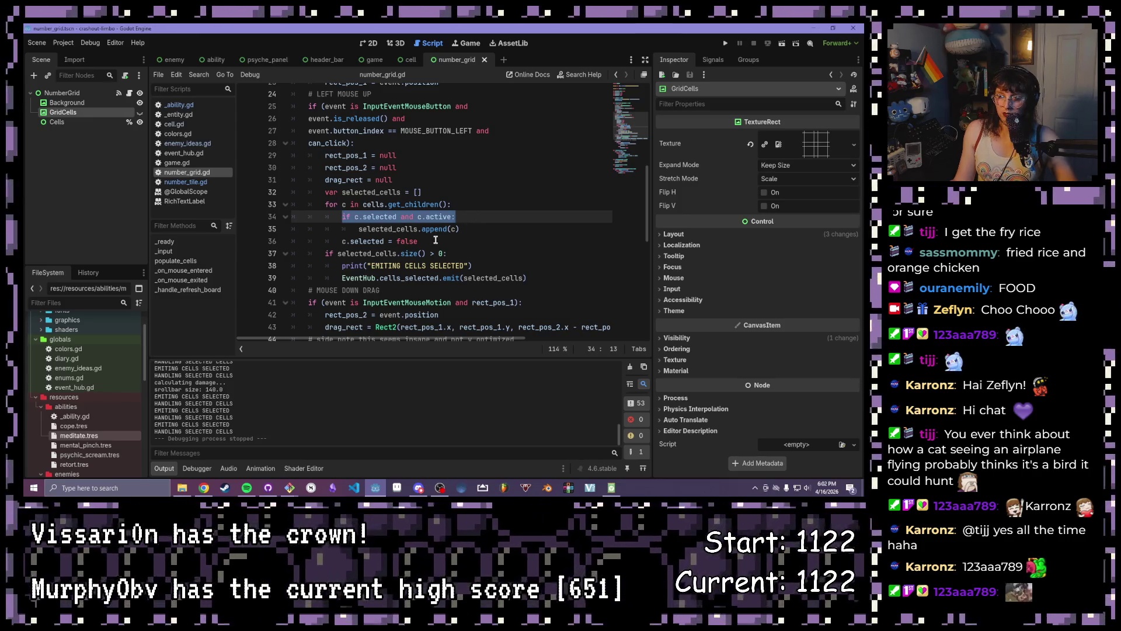
{"action": "left_click", "coordinate": [435, 241]}
{"action": "mouse_move", "coordinate": [435, 240]}
{"action": "left_mouse_down"}
{"action": "mouse_move", "coordinate": [341, 241]}
{"action": "mouse_move", "coordinate": [463, 219]}
{"action": "mouse_move", "coordinate": [401, 241]}
{"action": "mouse_move", "coordinate": [329, 241]}
{"action": "mouse_move", "coordinate": [346, 242]}
{"action": "left_mouse_up"}
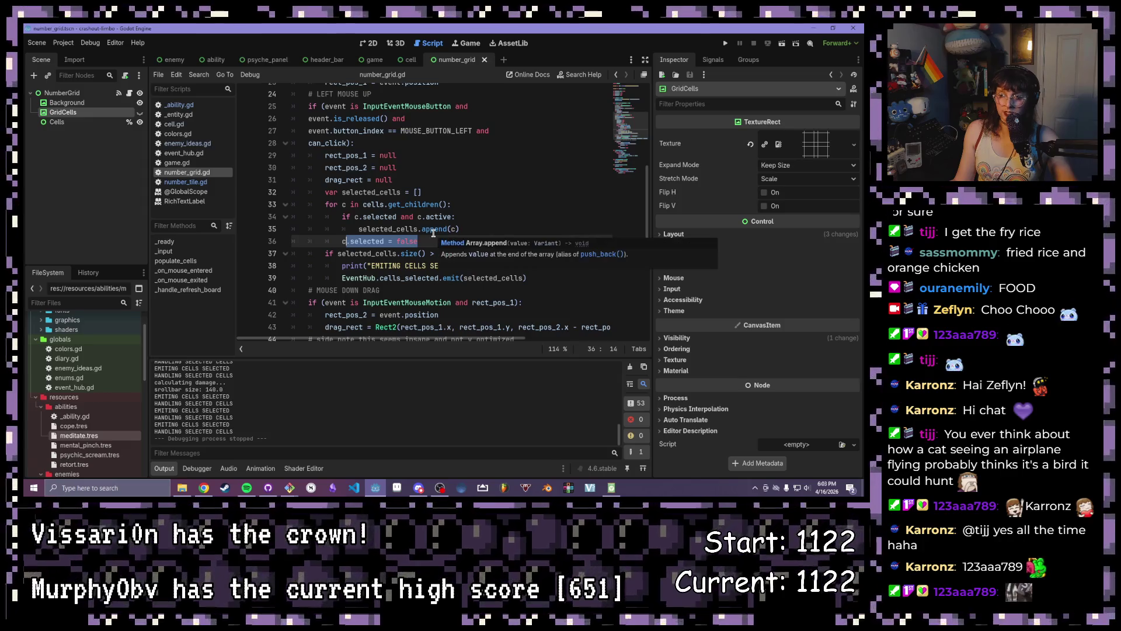
{"action": "left_click", "coordinate": [436, 193]}
{"action": "left_click_drag", "start_coordinate": [323, 253], "coordinate": [457, 249]}
{"action": "scroll", "coordinate": [457, 249], "scroll_direction": "down", "scroll_amount": 1}
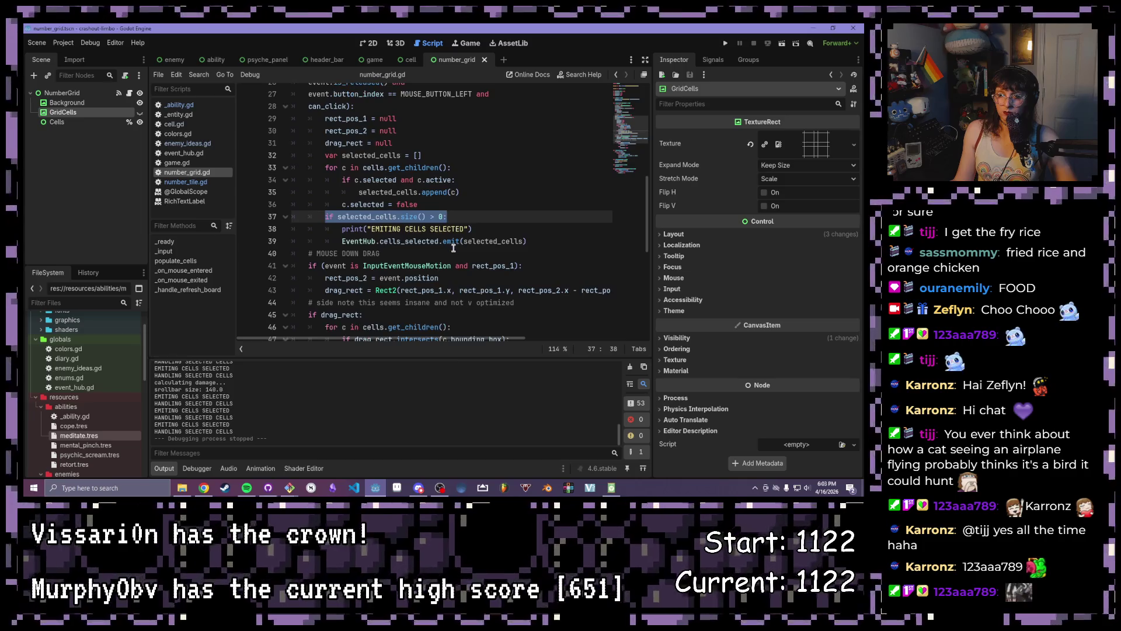
{"action": "left_click_drag", "start_coordinate": [344, 241], "coordinate": [541, 239]}
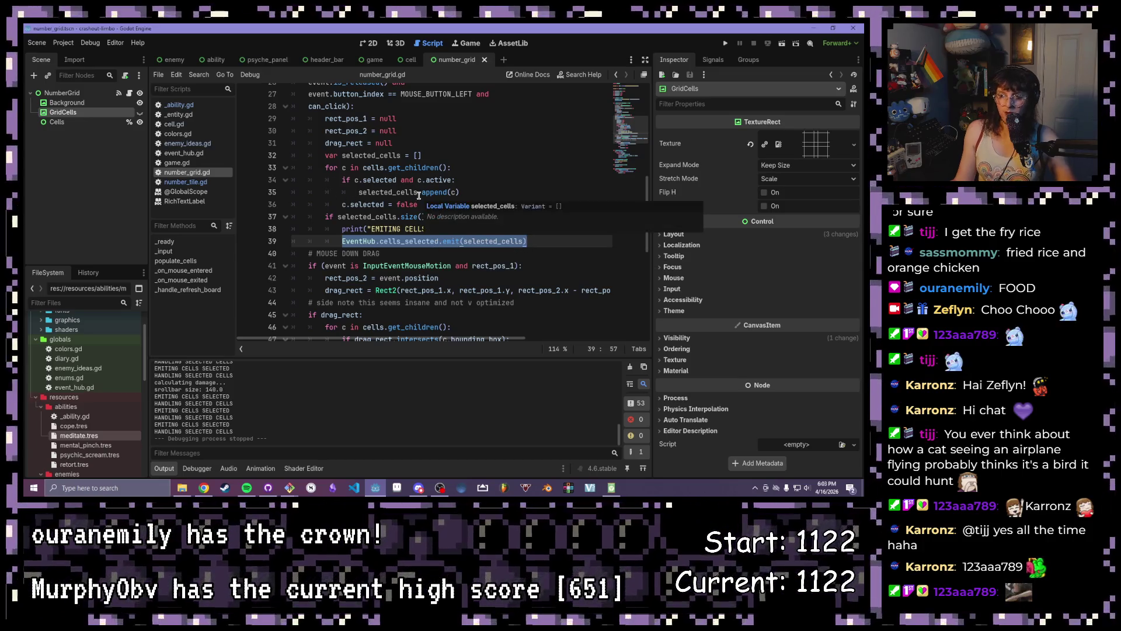
{"action": "scroll", "coordinate": [414, 218], "scroll_direction": "up", "scroll_amount": 9}
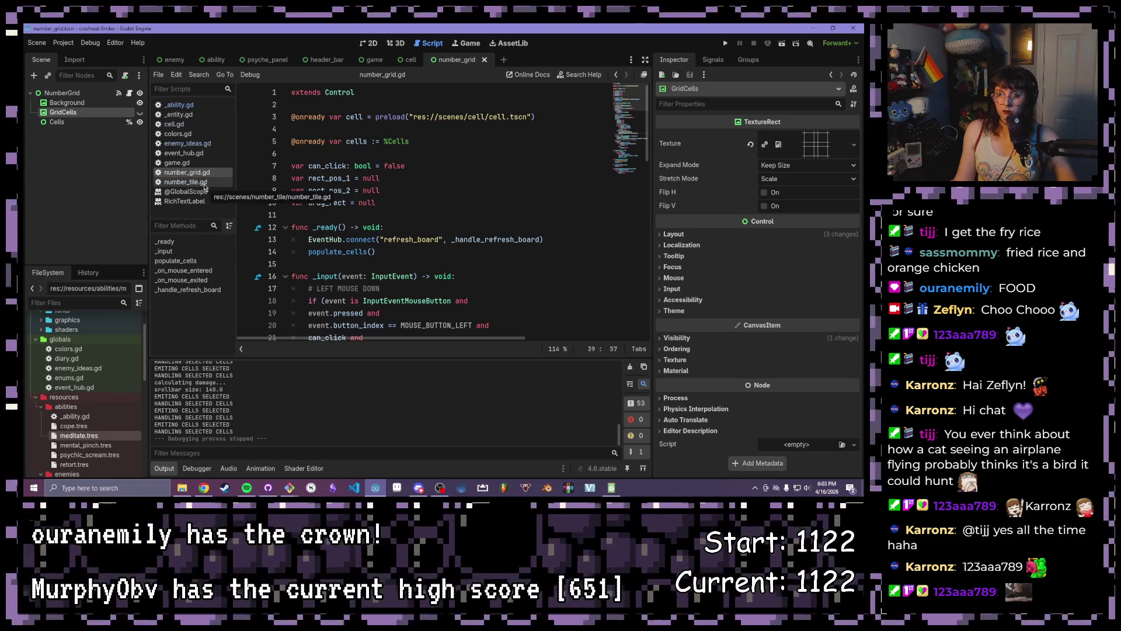
{"action": "left_click", "coordinate": [177, 163]}
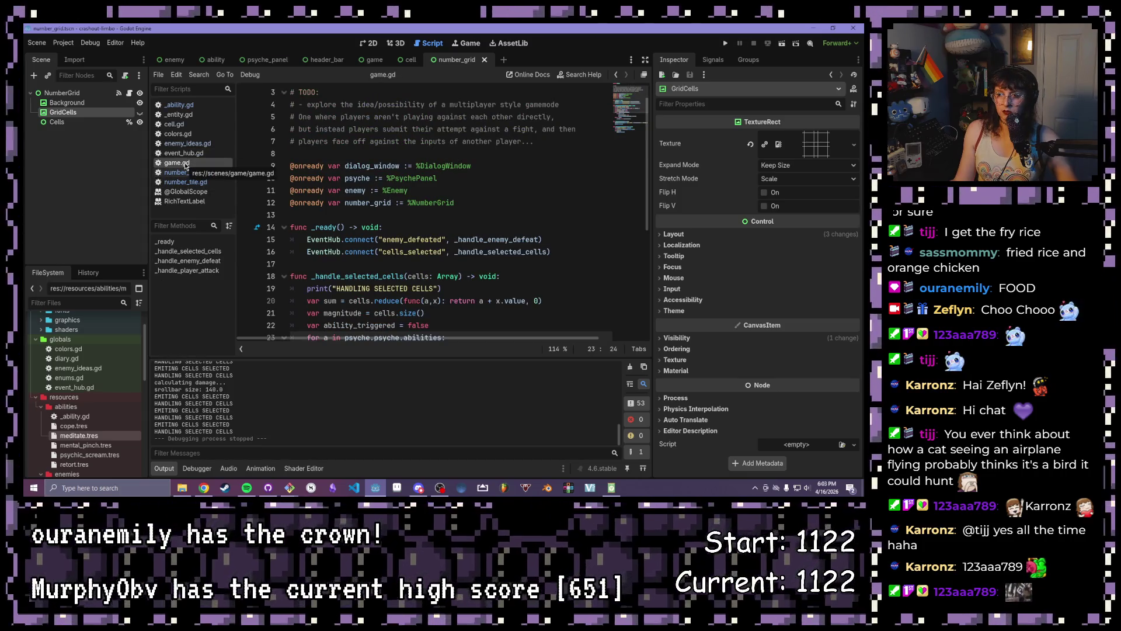
{"action": "left_click_drag", "start_coordinate": [569, 252], "coordinate": [301, 251]}
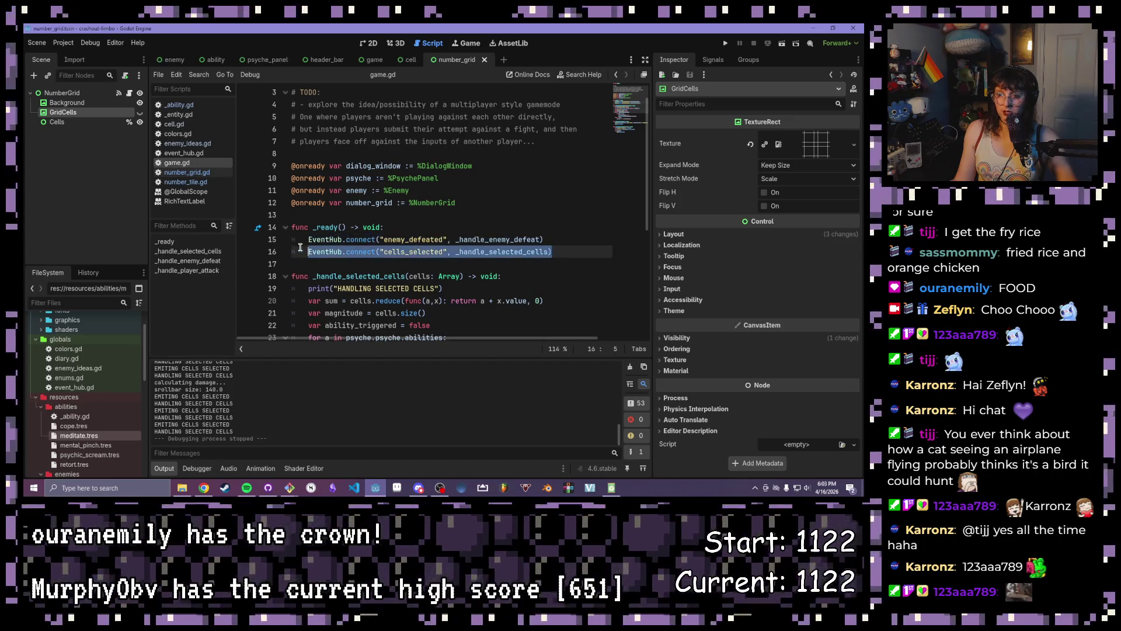
{"action": "scroll", "coordinate": [345, 204], "scroll_direction": "down", "scroll_amount": 1}
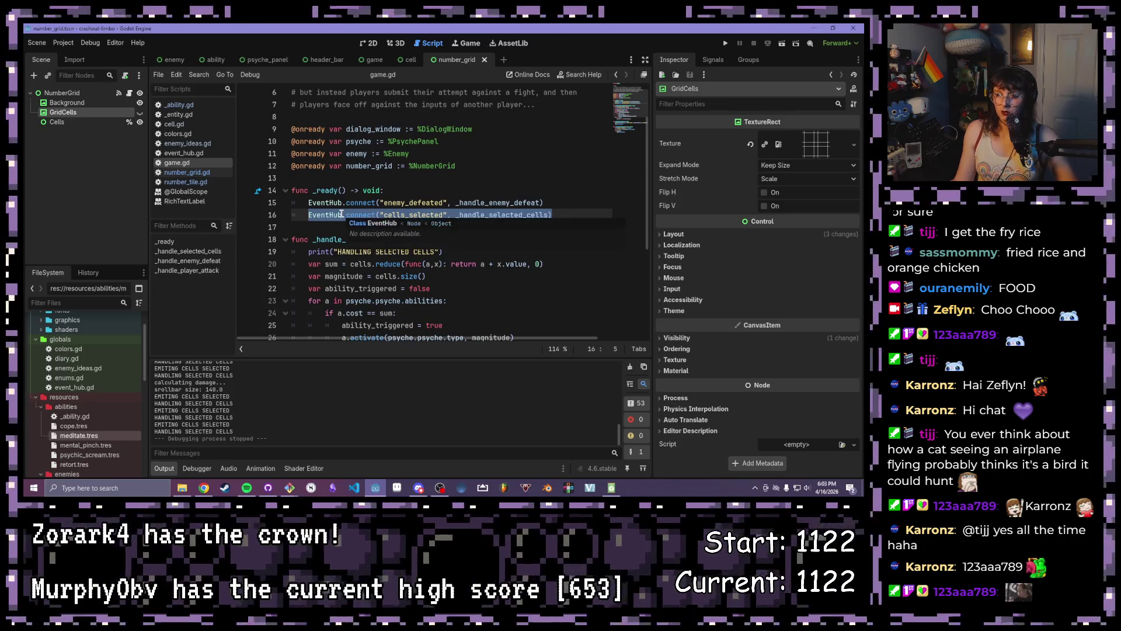
{"action": "scroll", "coordinate": [342, 214], "scroll_direction": "down", "scroll_amount": 1}
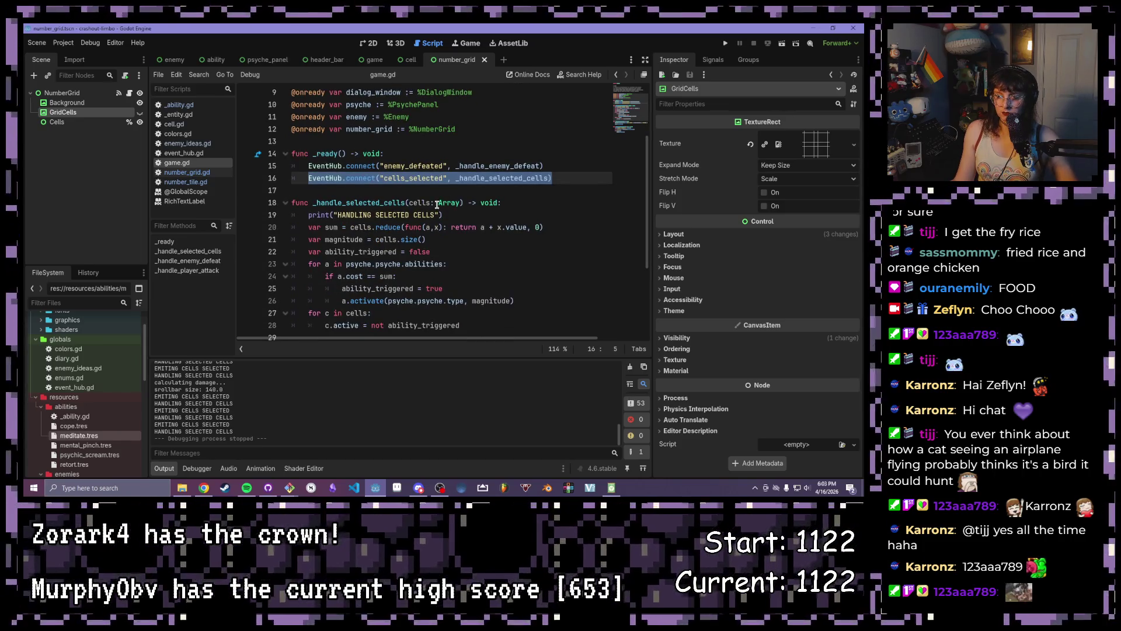
{"action": "scroll", "coordinate": [397, 210], "scroll_direction": "down", "scroll_amount": 1}
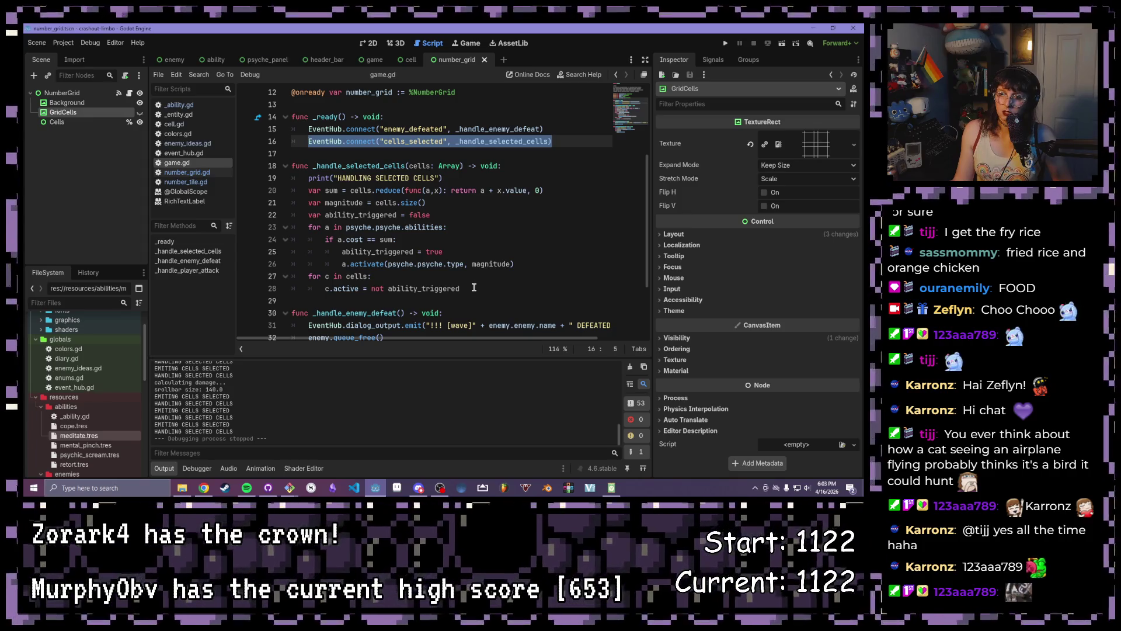
{"action": "mouse_move", "coordinate": [325, 239]}
{"action": "left_mouse_down"}
{"action": "mouse_move", "coordinate": [435, 252]}
{"action": "mouse_move", "coordinate": [422, 240]}
{"action": "mouse_move", "coordinate": [435, 252]}
{"action": "left_mouse_up"}
{"action": "left_click", "coordinate": [441, 242]}
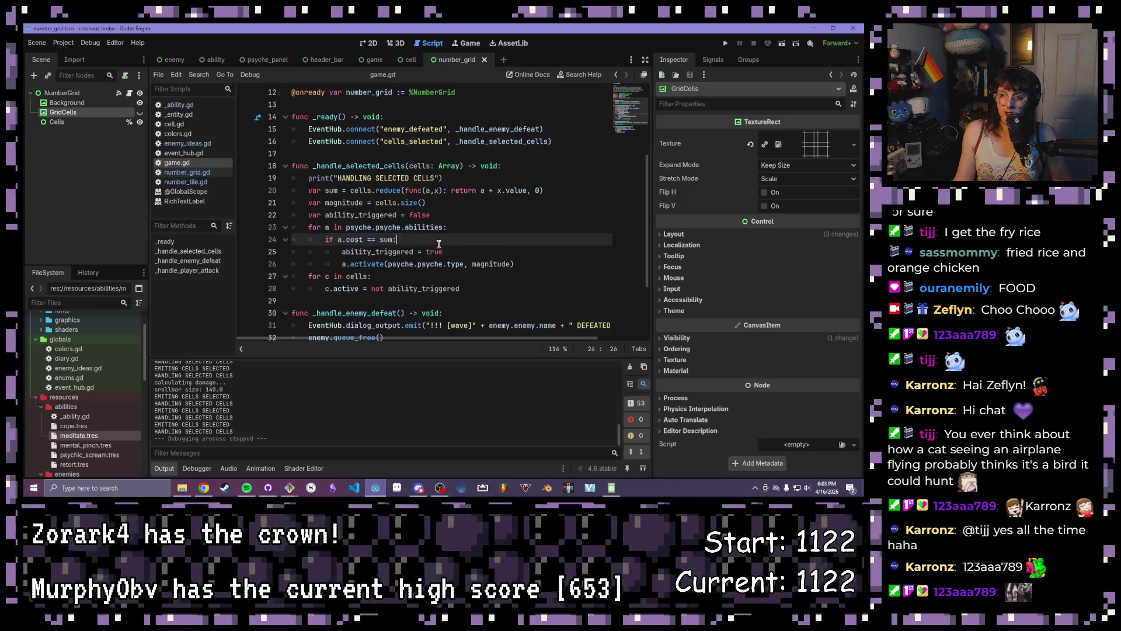
{"action": "mouse_move", "coordinate": [305, 190]}
{"action": "left_mouse_down"}
{"action": "mouse_move", "coordinate": [511, 197]}
{"action": "mouse_move", "coordinate": [514, 216]}
{"action": "left_mouse_up"}
{"action": "left_click", "coordinate": [403, 230]}
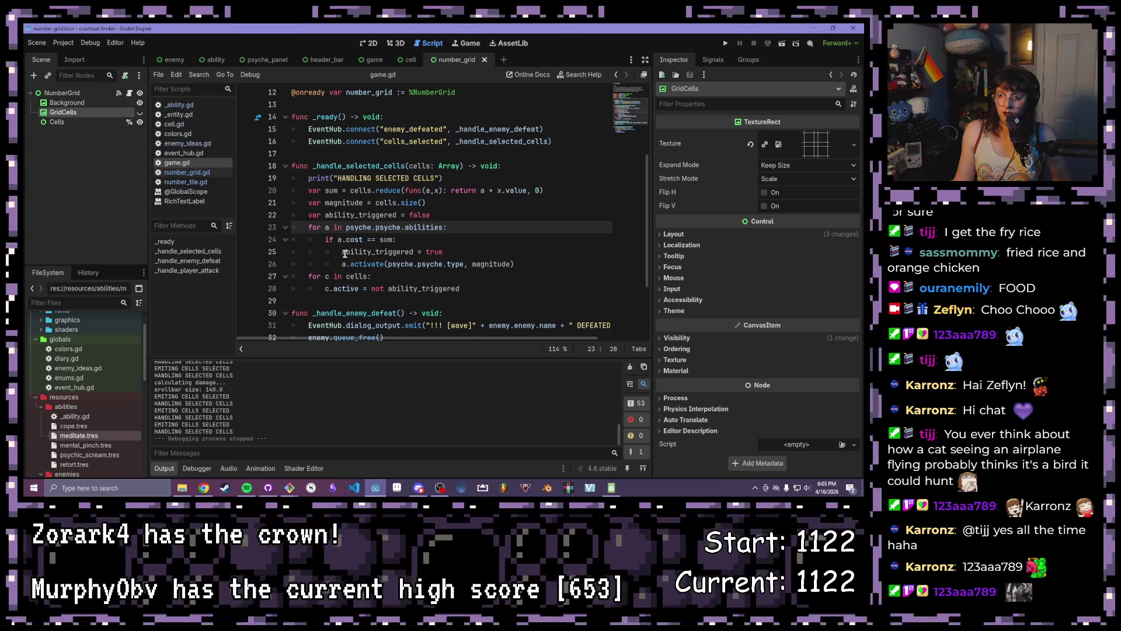
{"action": "left_click_drag", "start_coordinate": [337, 252], "coordinate": [454, 250]}
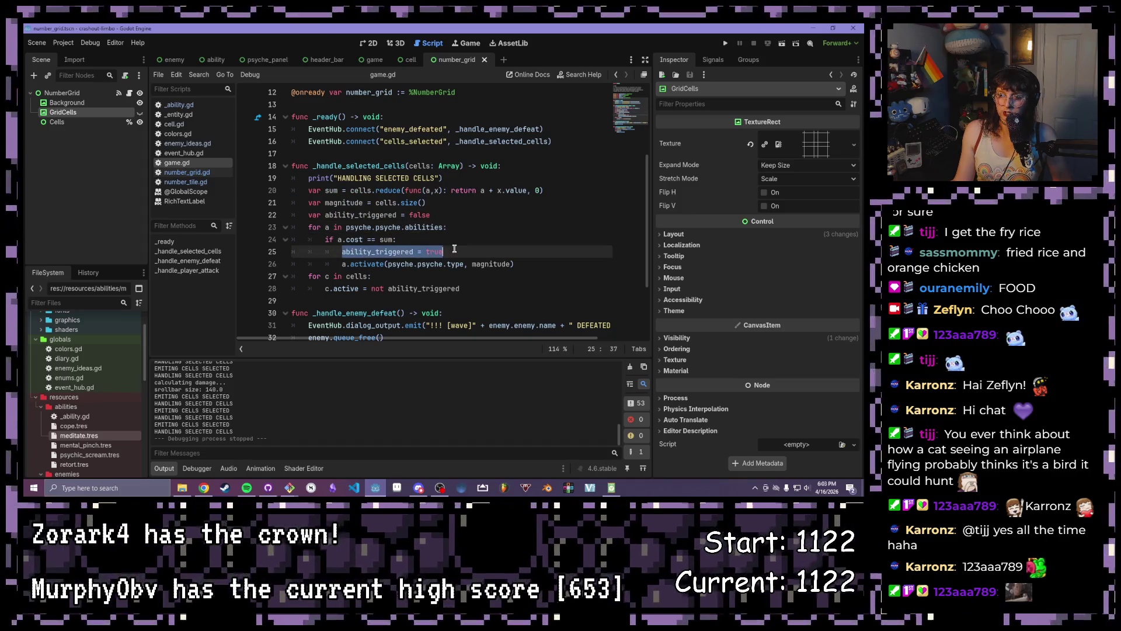
{"action": "left_click_drag", "start_coordinate": [342, 264], "coordinate": [527, 259]}
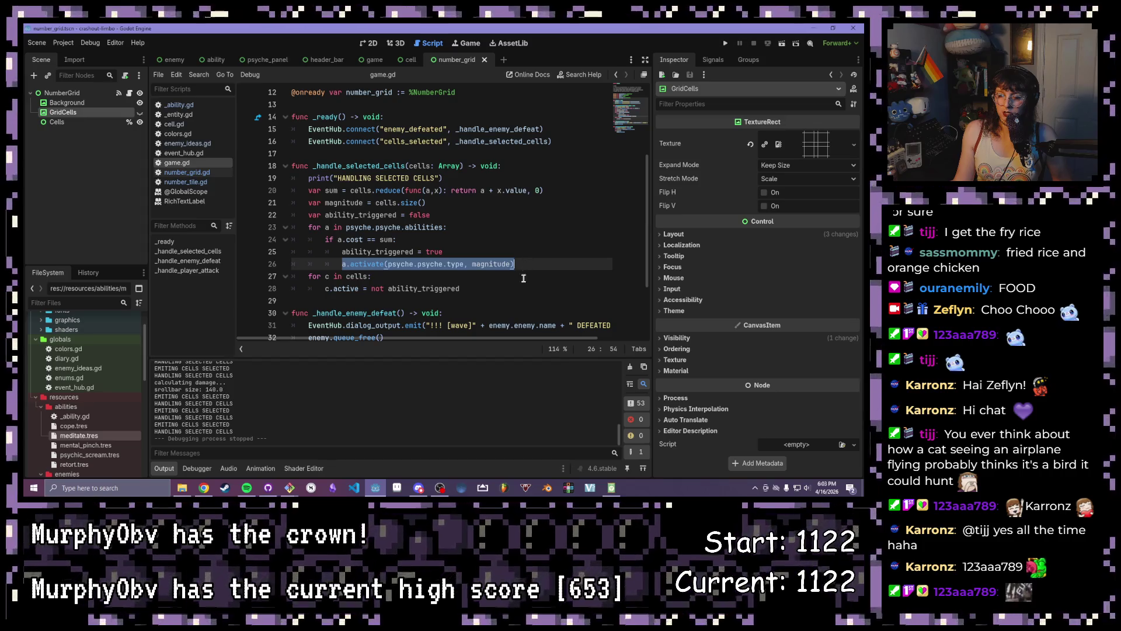
{"action": "left_click_drag", "start_coordinate": [503, 287], "coordinate": [327, 288]}
{"action": "left_click", "coordinate": [408, 288]}
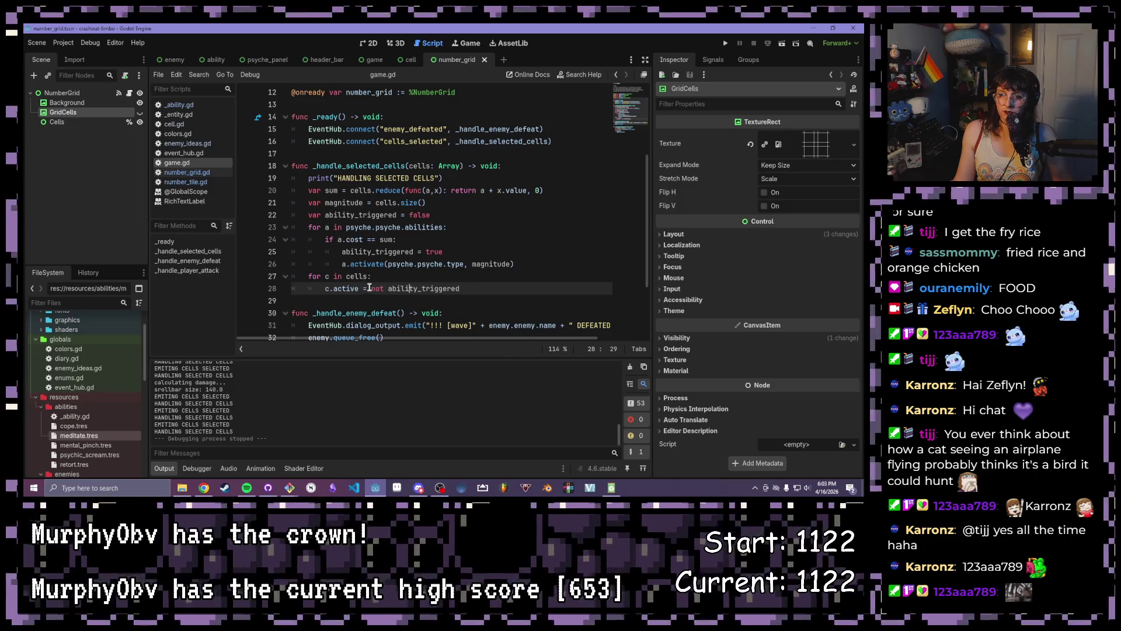
{"action": "left_click_drag", "start_coordinate": [390, 289], "coordinate": [465, 287]}
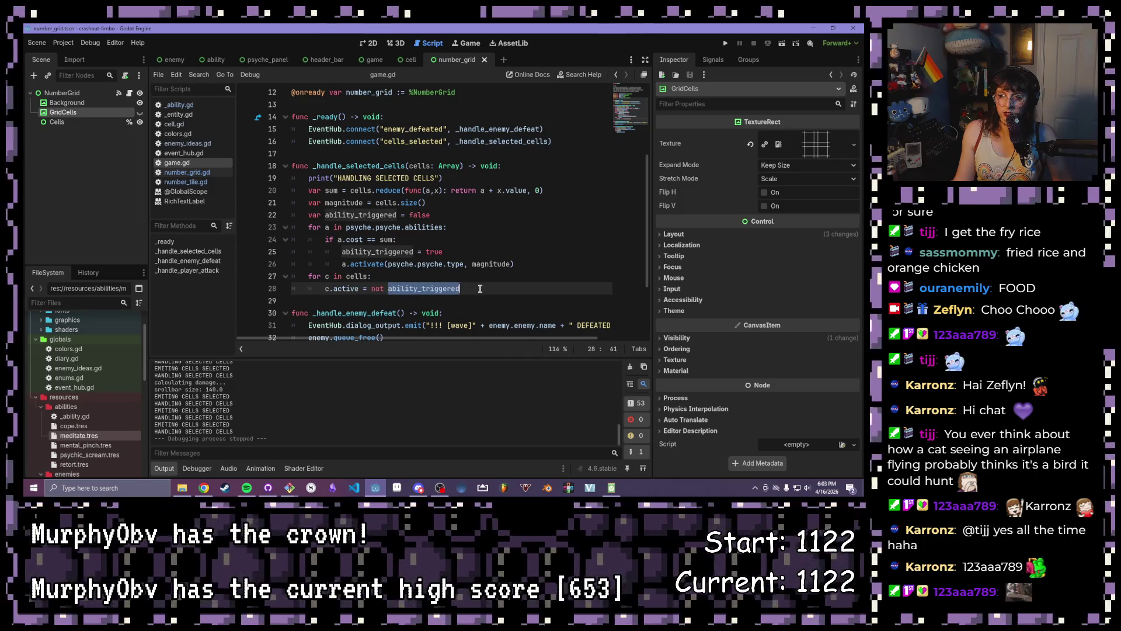
{"action": "left_click", "coordinate": [480, 288]}
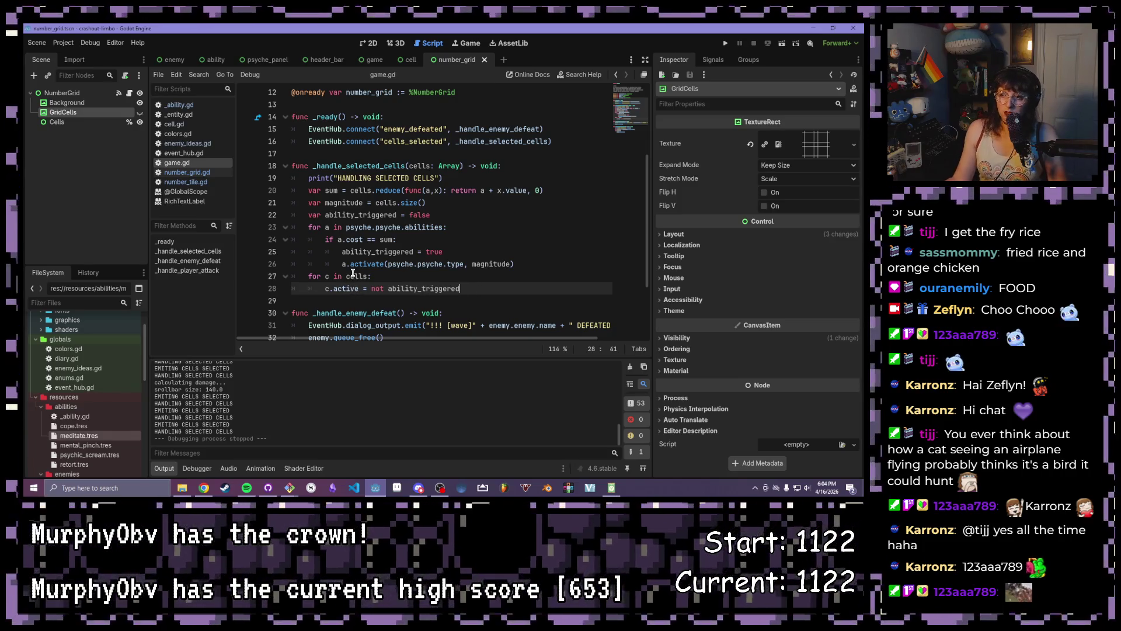
{"action": "left_click", "coordinate": [174, 124]}
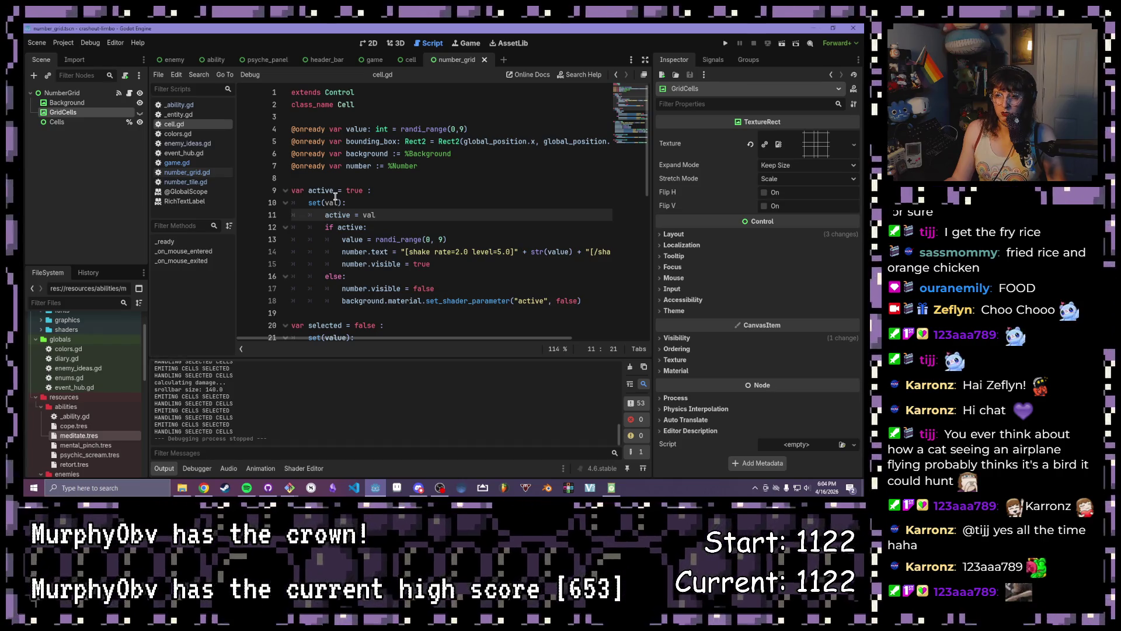
Examine the if active branch in cell.gd's setter that refreshes a cell's value (lines 12–15)
{"action": "left_click_drag", "start_coordinate": [324, 227], "coordinate": [365, 228]}
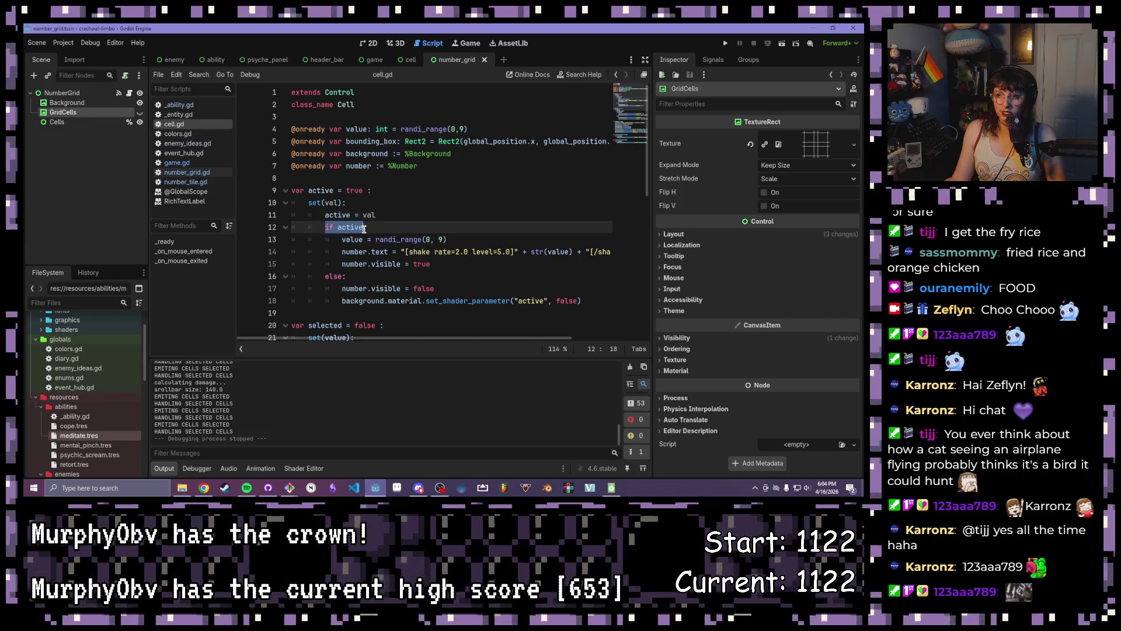
{"action": "double_click", "coordinate": [331, 228]}
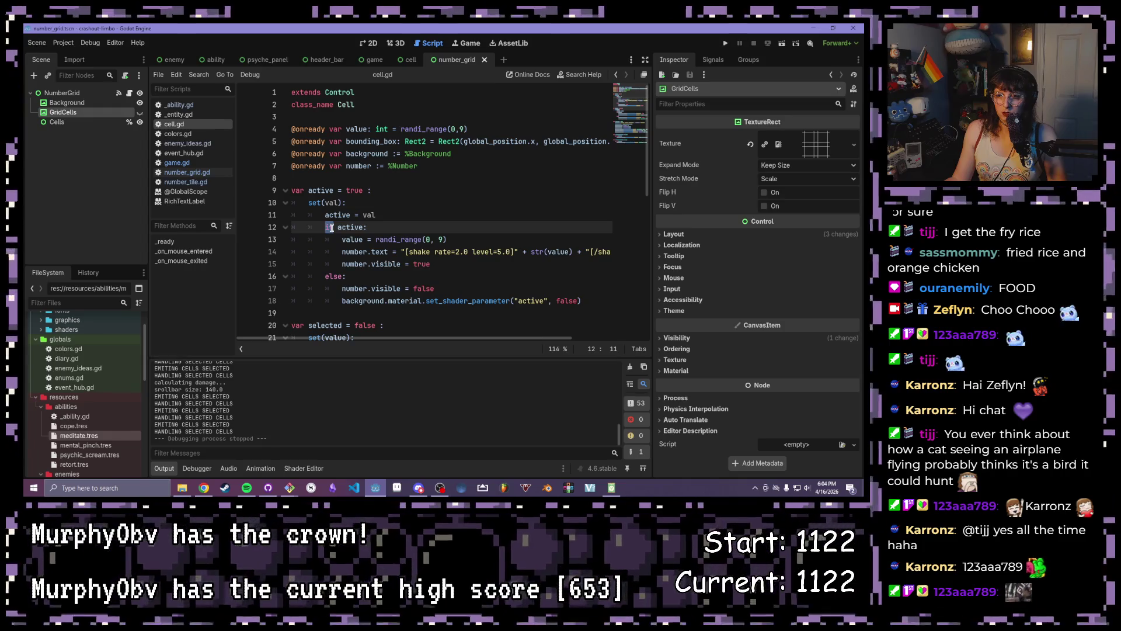
{"action": "scroll", "coordinate": [331, 228], "scroll_direction": "down", "scroll_amount": 1}
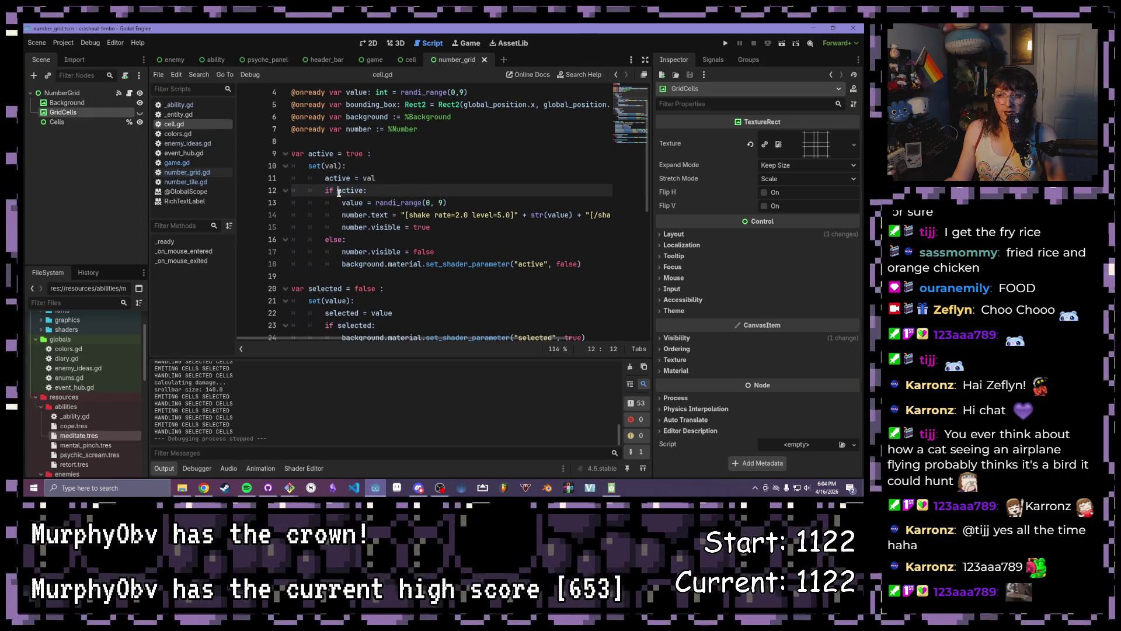
{"action": "left_click_drag", "start_coordinate": [323, 191], "coordinate": [375, 191]}
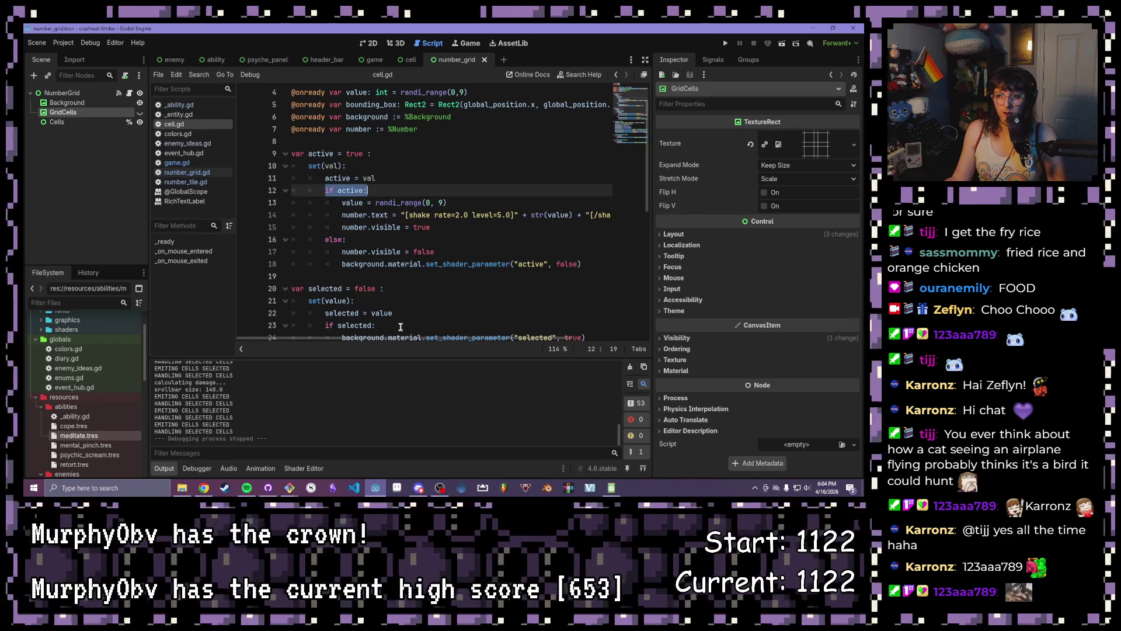
{"action": "left_click_drag", "start_coordinate": [392, 339], "coordinate": [406, 325]}
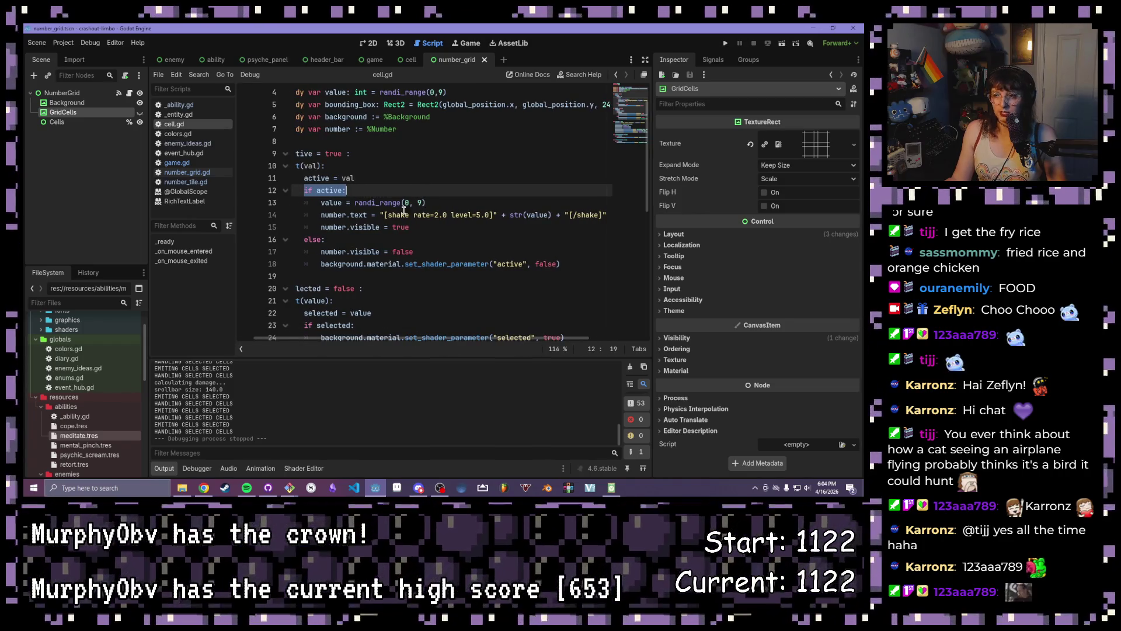
{"action": "left_click_drag", "start_coordinate": [414, 227], "coordinate": [320, 200]}
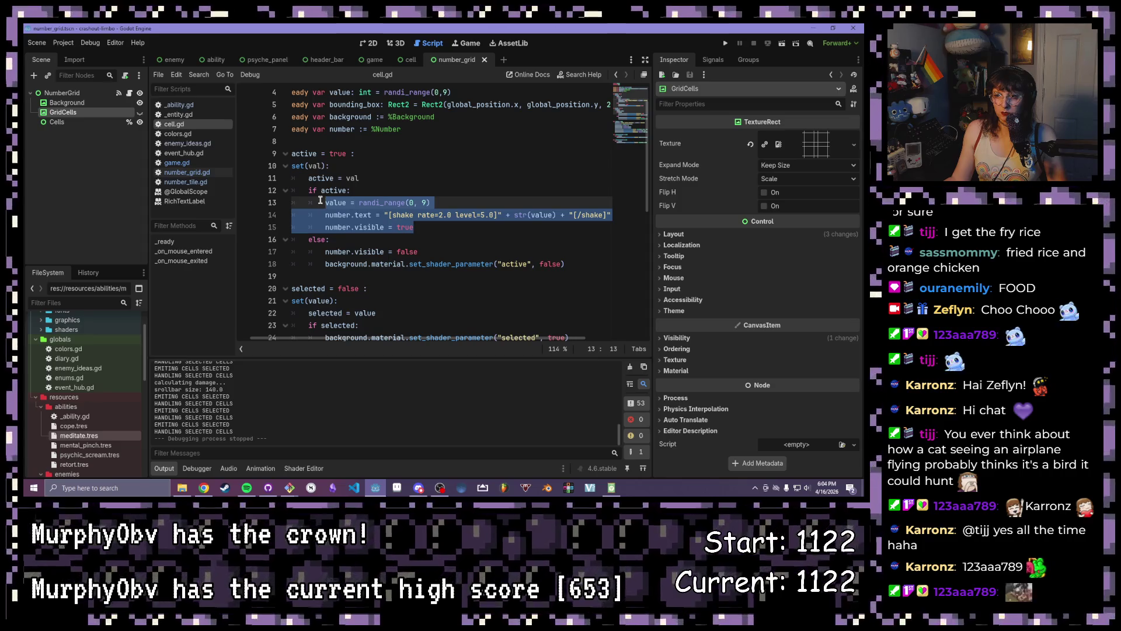
{"action": "left_click", "coordinate": [357, 167]}
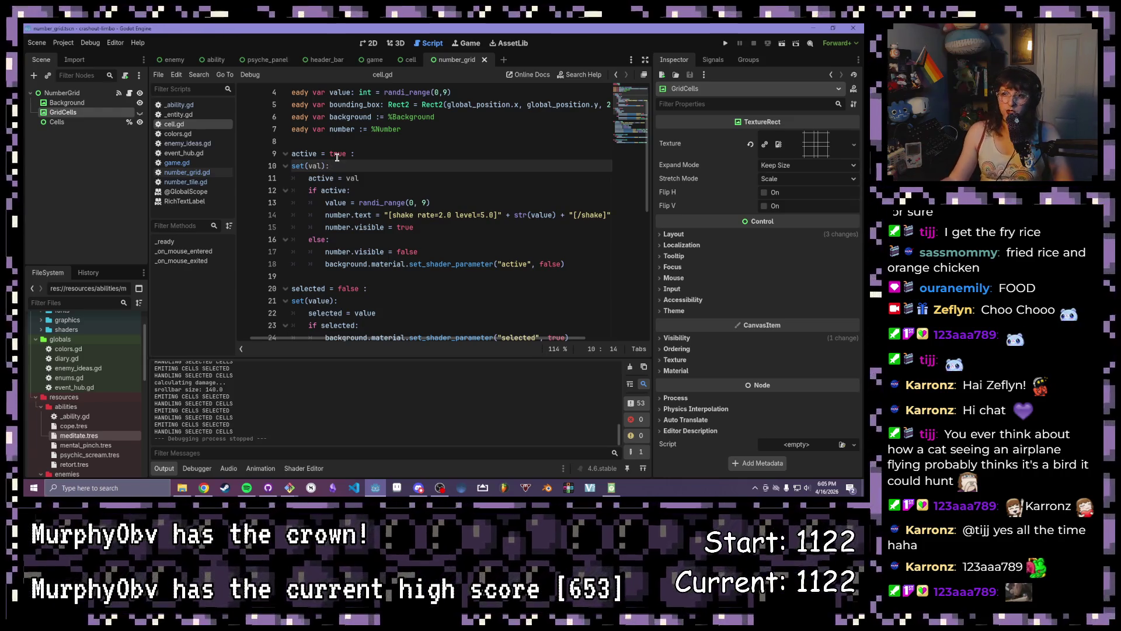
{"action": "scroll", "coordinate": [411, 247], "scroll_direction": "up", "scroll_amount": 3}
{"action": "scroll", "coordinate": [412, 247], "scroll_direction": "left", "scroll_amount": 1}
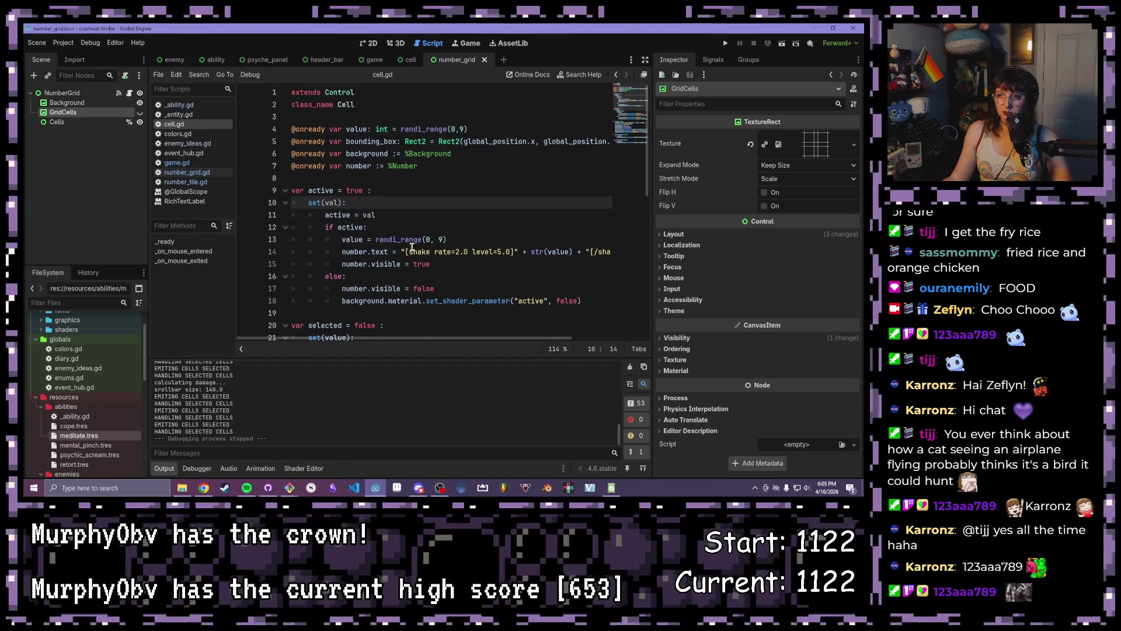
{"action": "mouse_move", "coordinate": [413, 244]}
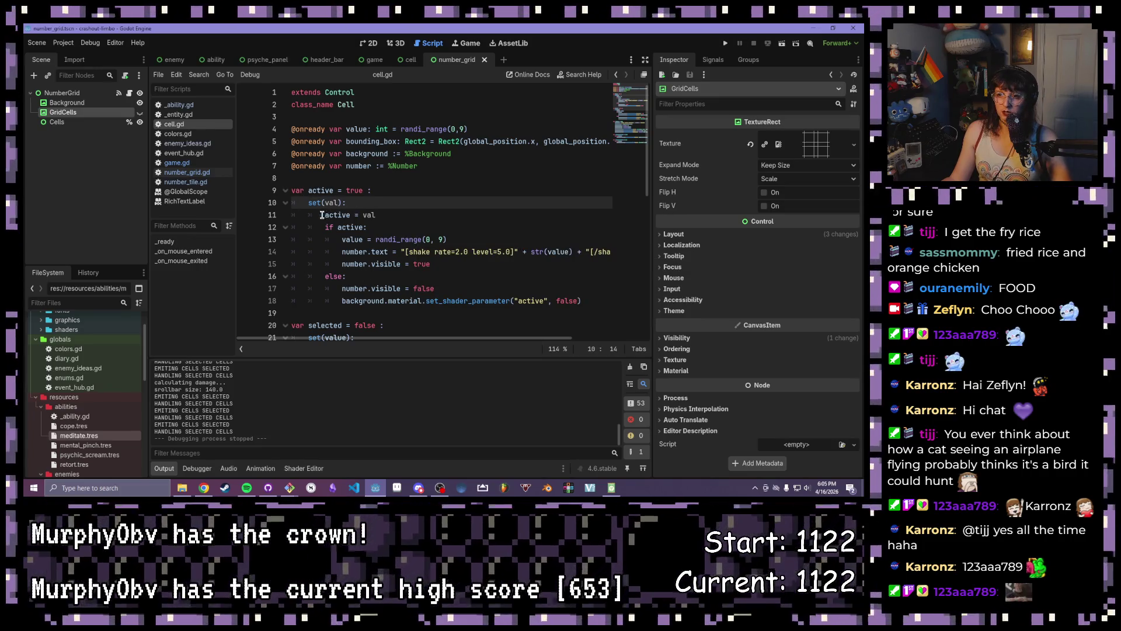
Select the active branch (lines 12–15) and try moving and reindenting it, leaving it unchanged
{"action": "left_click", "coordinate": [323, 227]}
{"action": "mouse_move", "coordinate": [357, 222]}
{"action": "left_mouse_down"}
{"action": "mouse_move", "coordinate": [374, 236]}
{"action": "mouse_move", "coordinate": [512, 266]}
{"action": "left_mouse_up"}
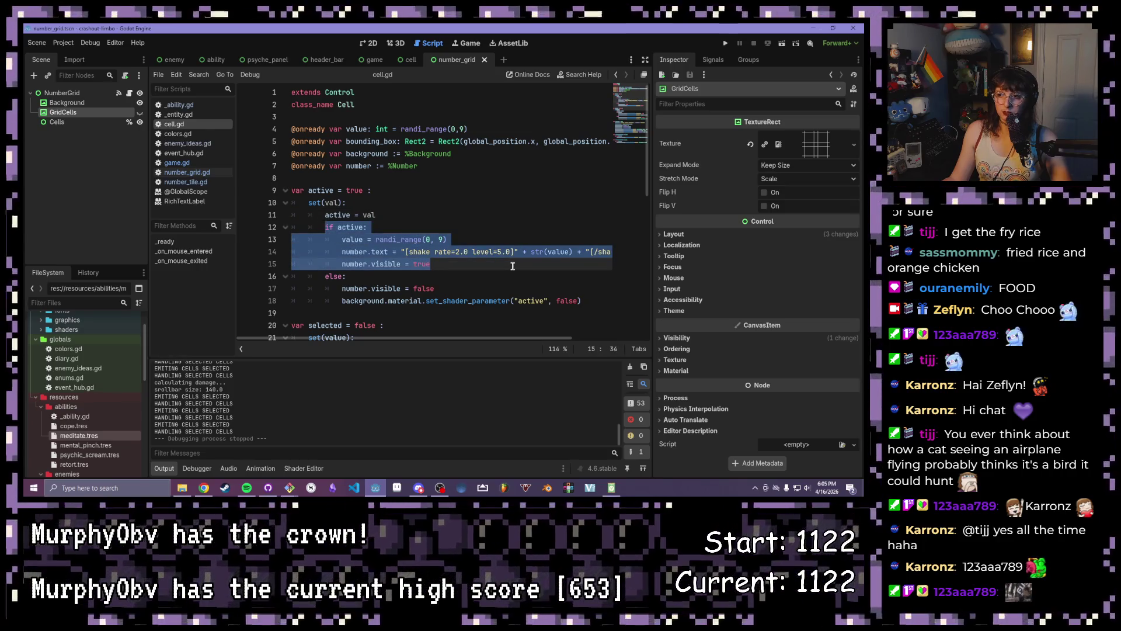
{"action": "key", "text": "alt+Up"}
{"action": "key", "text": "alt+Down"}
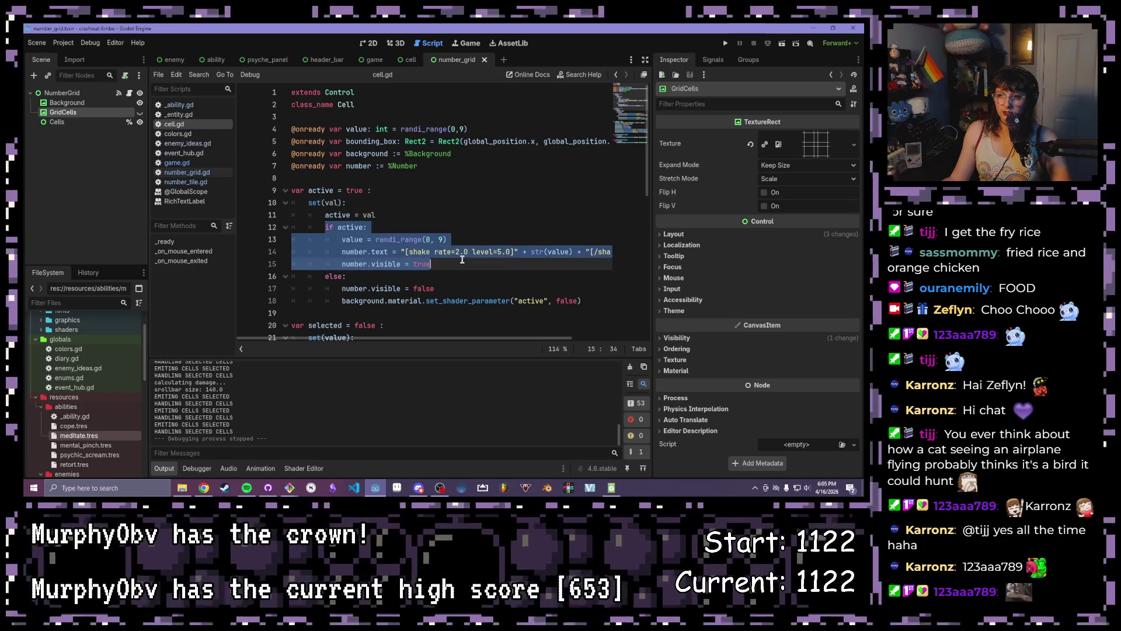
{"action": "key", "text": "Tab"}
{"action": "key", "text": "shift+Tab"}
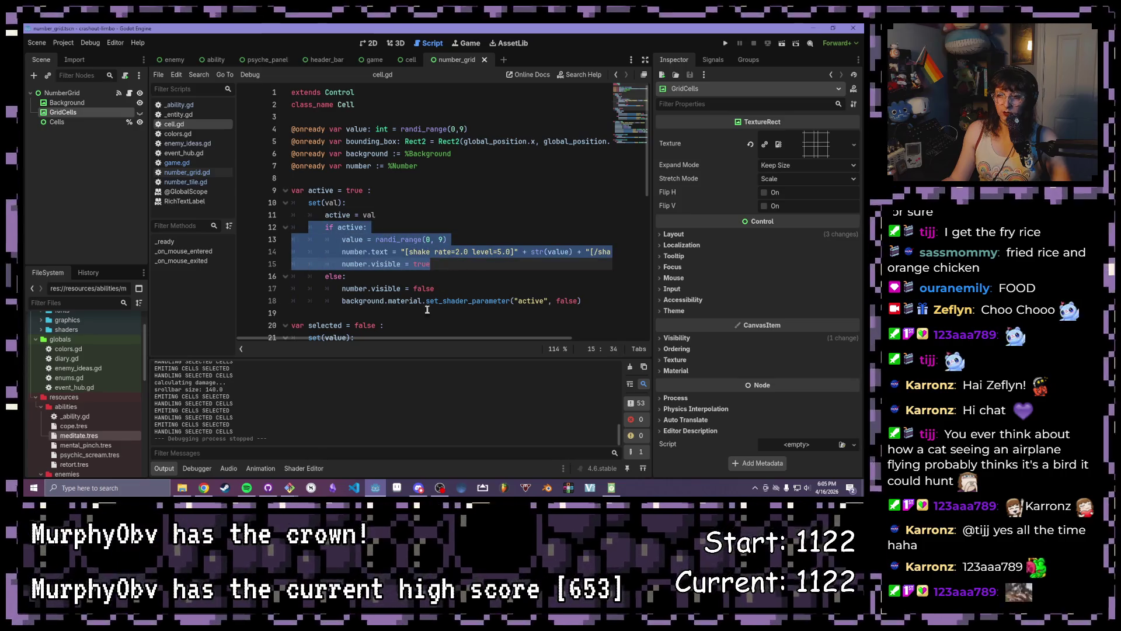
{"action": "key", "text": "Down"}
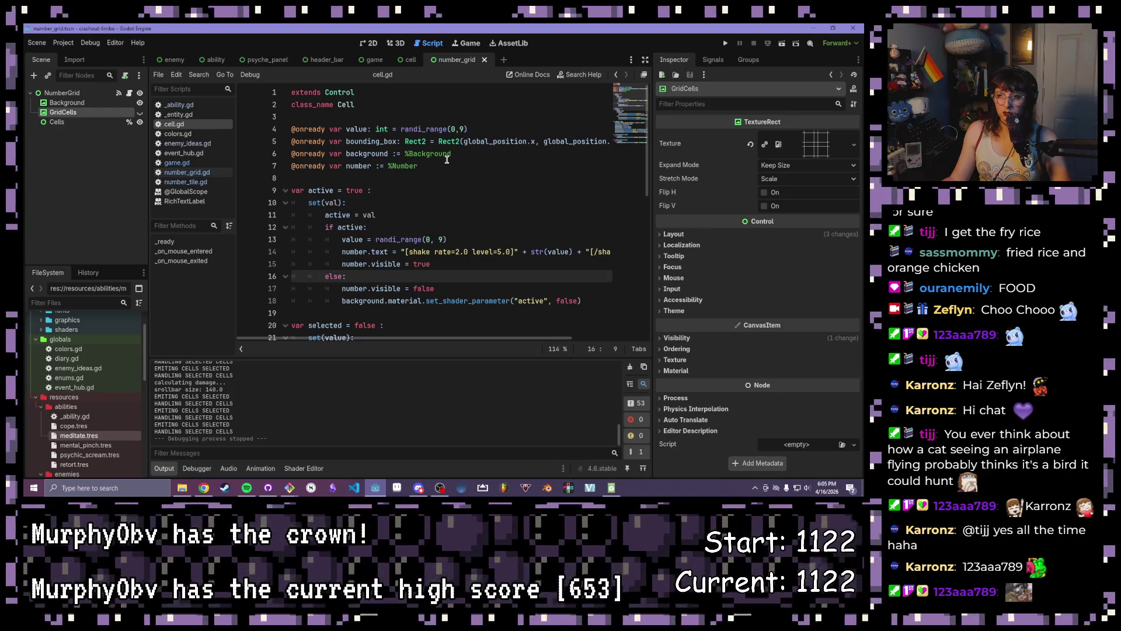
{"action": "left_click", "coordinate": [447, 162]}
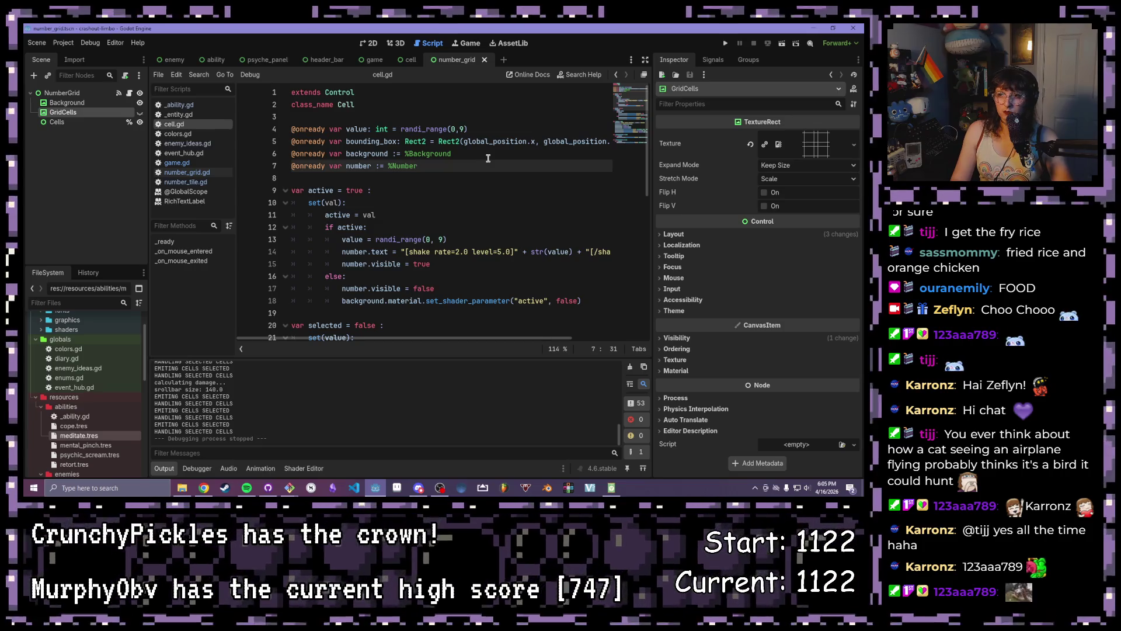
{"action": "key", "text": "Return"}
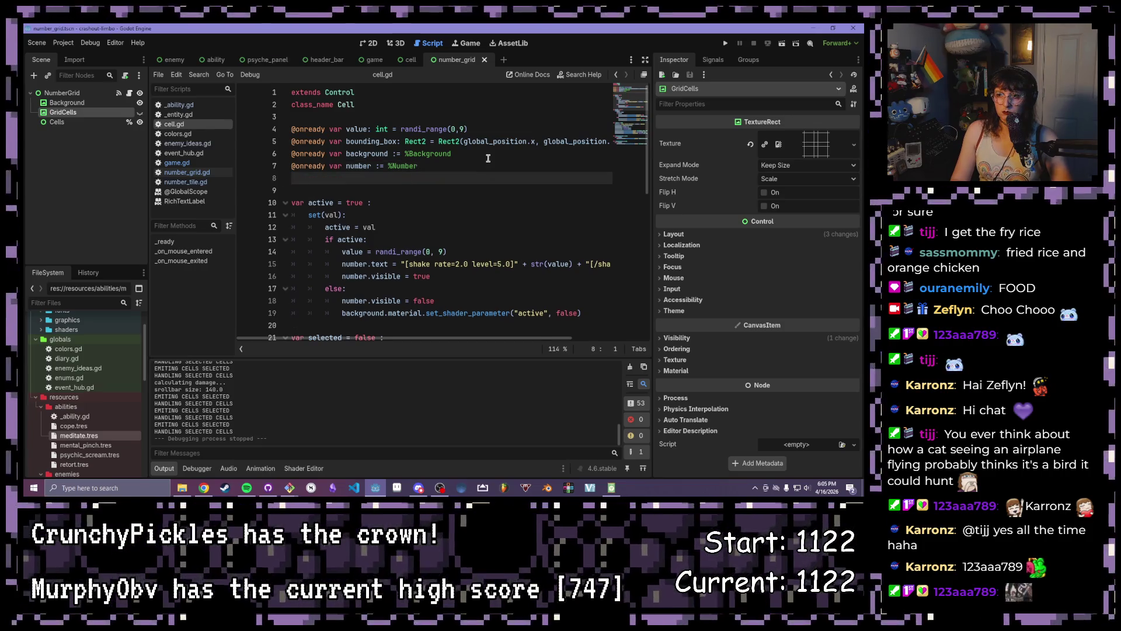
{"action": "type", "text": "@onready "}
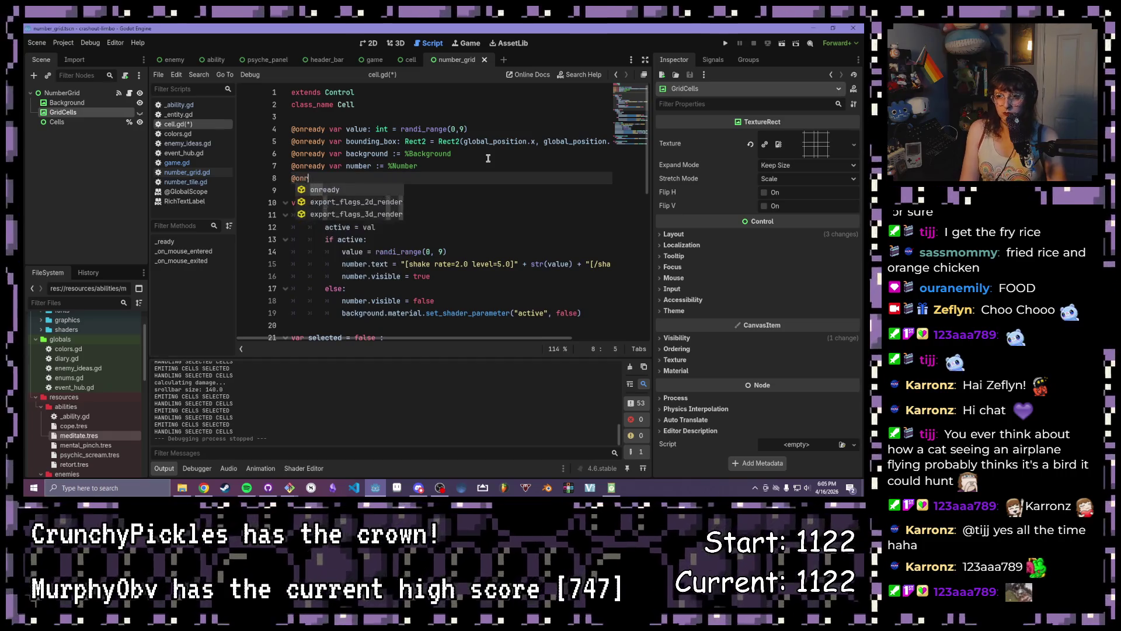
{"action": "type", "text": "var "}
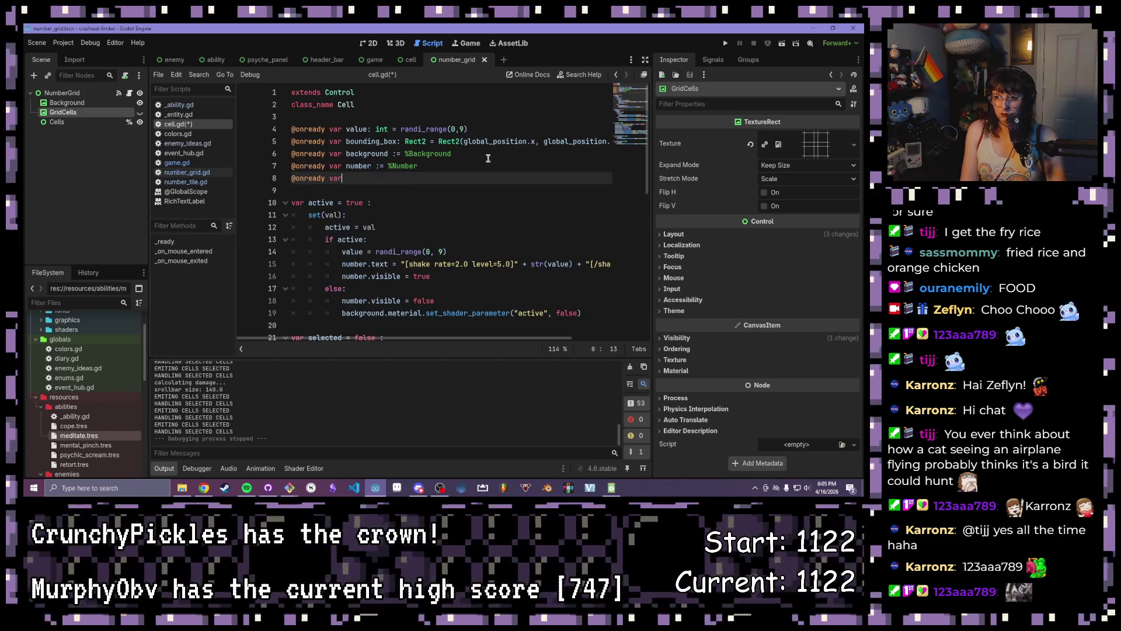
{"action": "type", "text": "utilized: "}
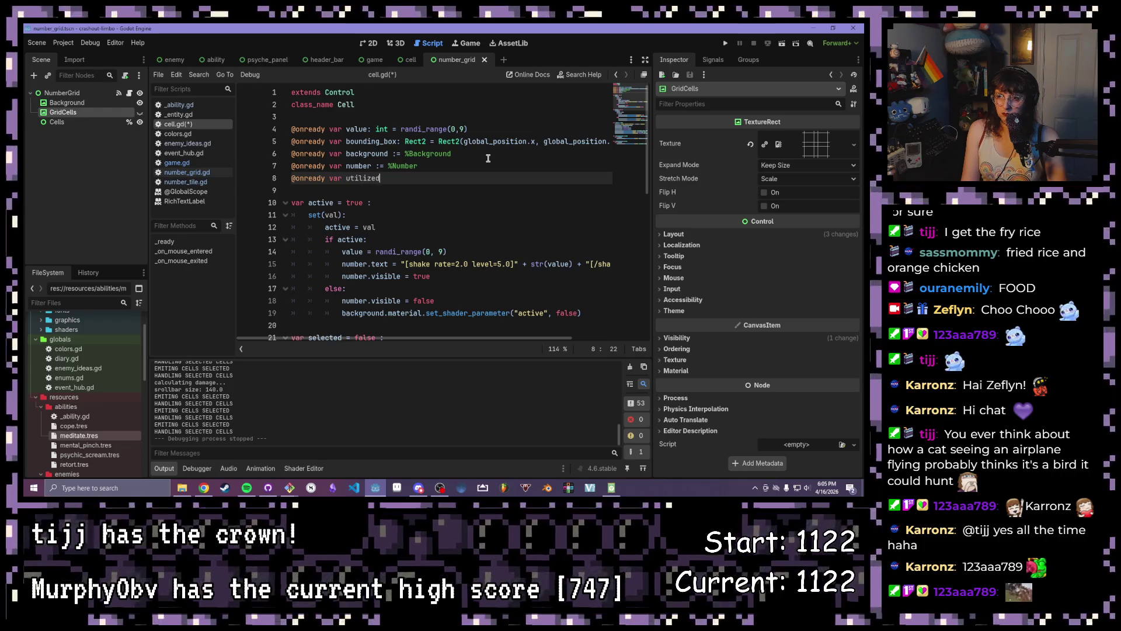
{"action": "type", "text": "bool = false"}
{"action": "key", "text": "ctrl+s"}
{"action": "scroll", "coordinate": [409, 204], "scroll_direction": "down", "scroll_amount": 1}
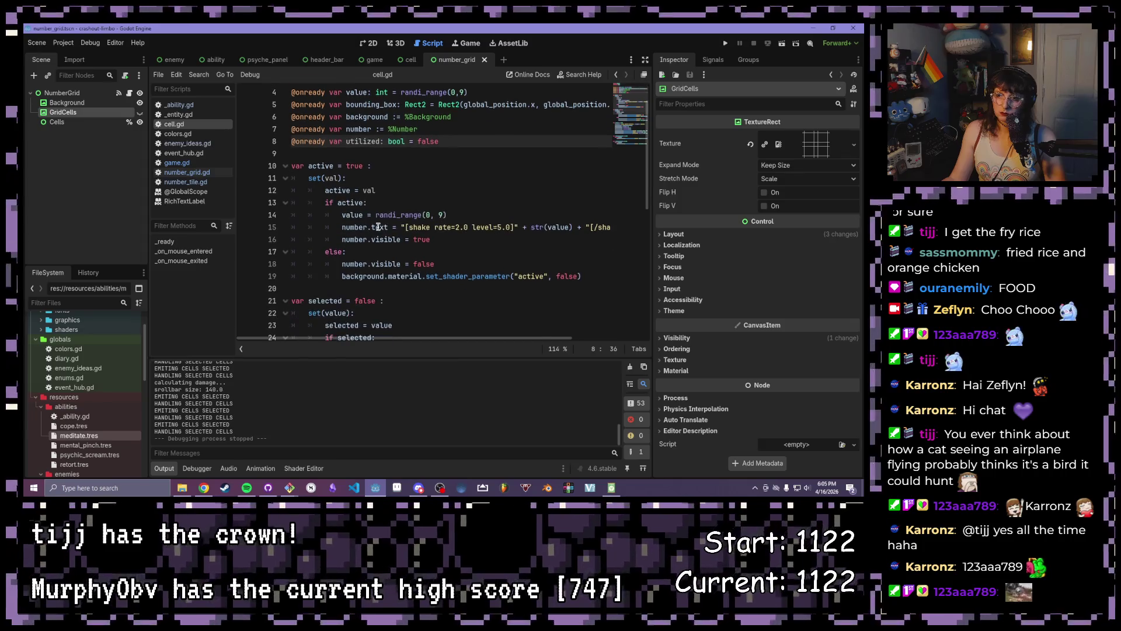
{"action": "left_click", "coordinate": [368, 203]}
{"action": "type", "text": "and utilize"}
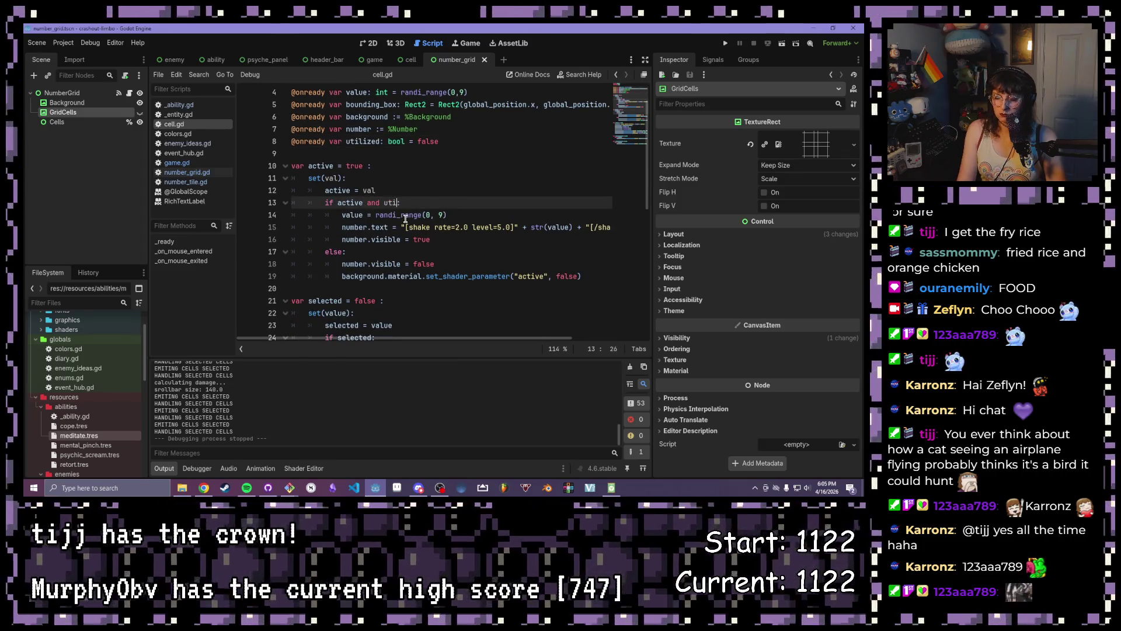
{"action": "type", "text": "d"}
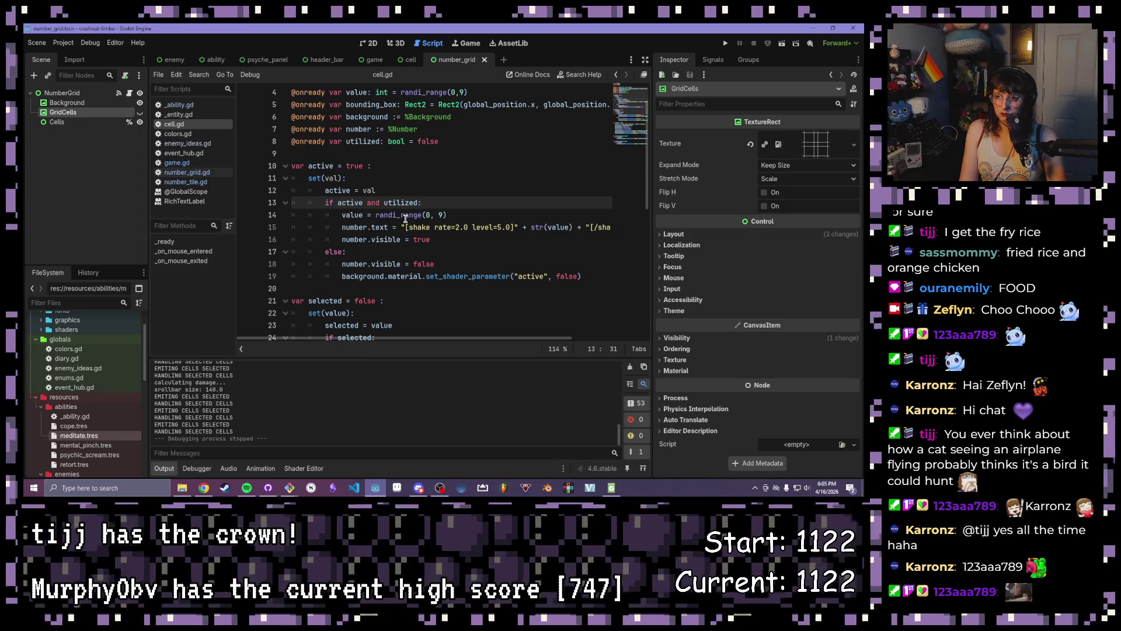
{"action": "type", "text": ":"}
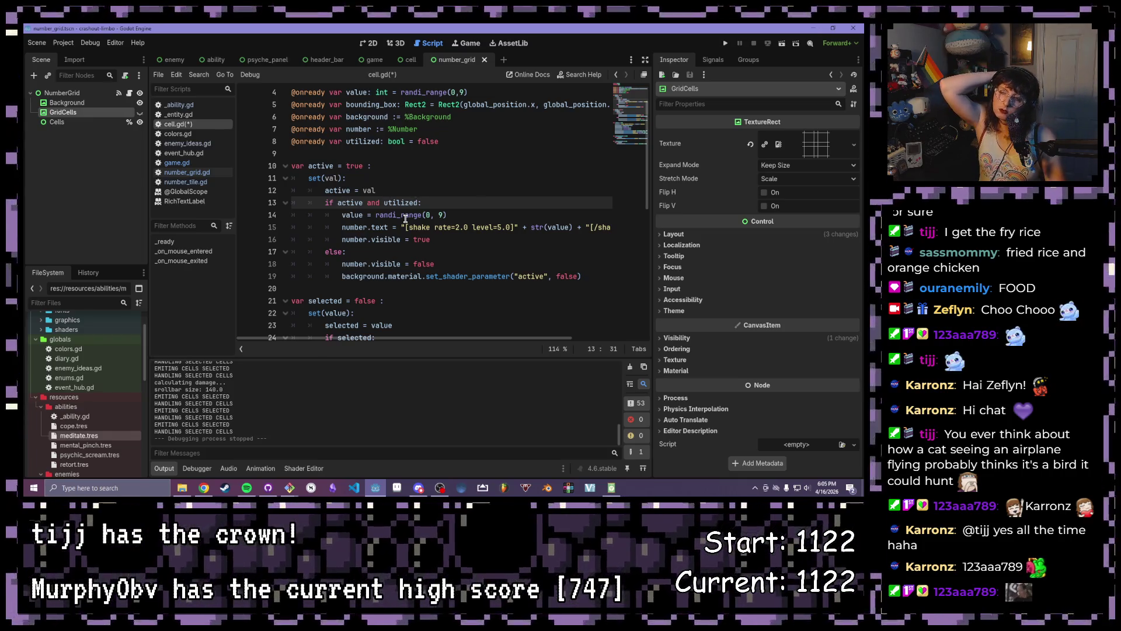
Look over the active = val assignment, then delete the utilized declaration line
{"action": "left_click", "coordinate": [395, 193]}
{"action": "key", "text": "shift+Home"}
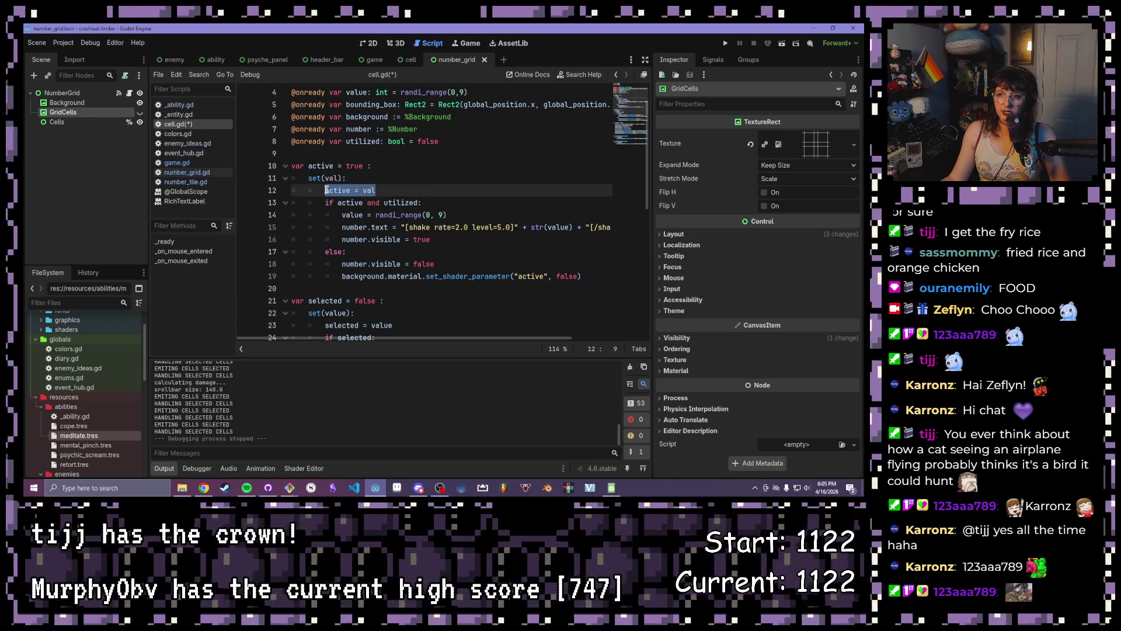
{"action": "left_click_drag", "start_coordinate": [377, 191], "coordinate": [359, 193]}
{"action": "left_click_drag", "start_coordinate": [498, 144], "coordinate": [277, 144]}
{"action": "key", "text": "BackSpace"}
{"action": "key", "text": "BackSpace"}
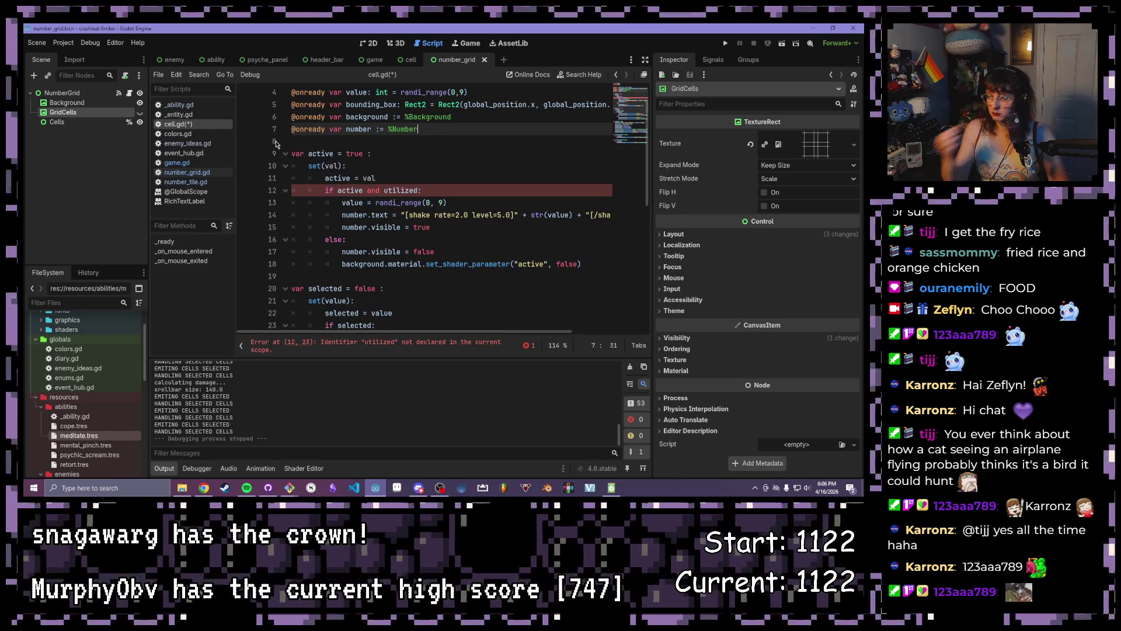
Remove 'and utilized' from the if condition and comment out the active = val line
{"action": "left_click_drag", "start_coordinate": [419, 191], "coordinate": [362, 191]}
{"action": "key", "text": "BackSpace"}
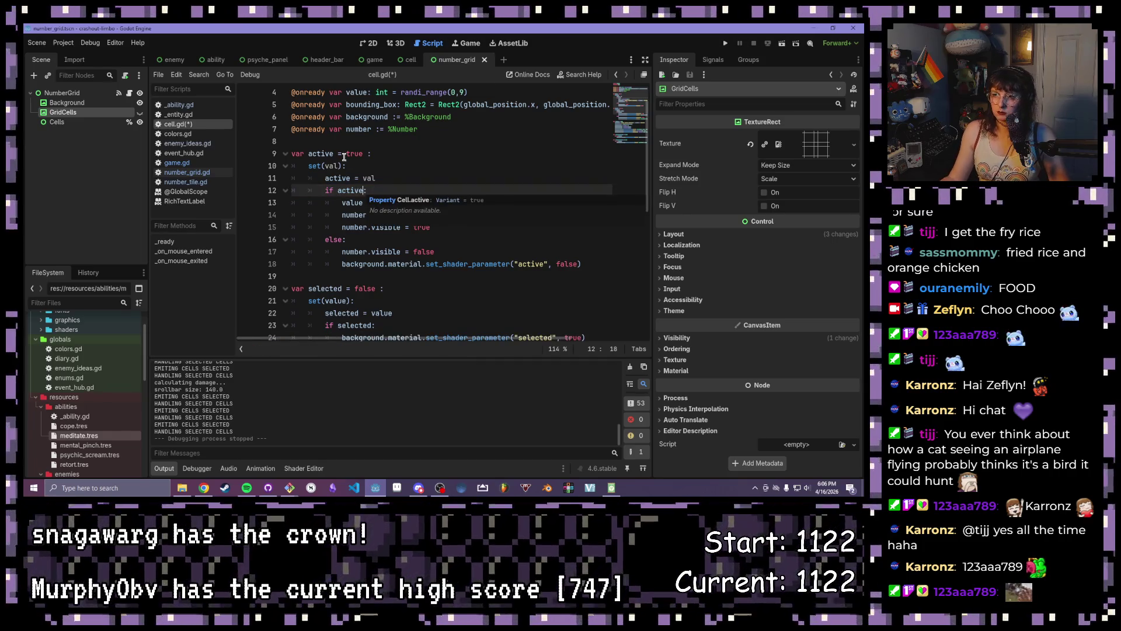
{"action": "left_click", "coordinate": [402, 178]}
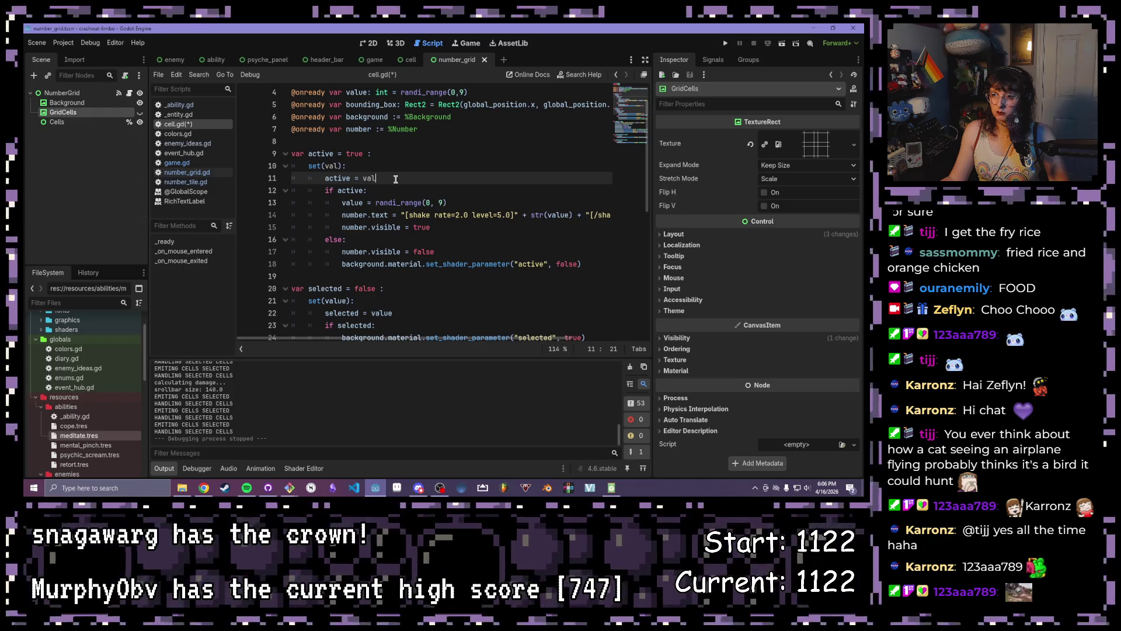
{"action": "left_click_drag", "start_coordinate": [395, 178], "coordinate": [325, 177]}
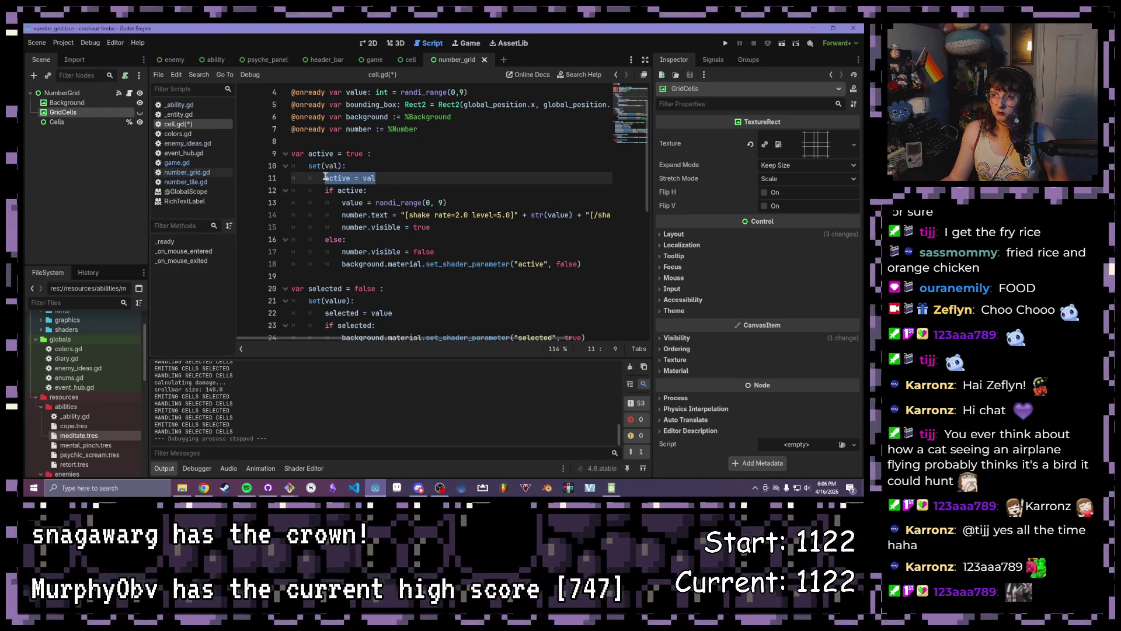
{"action": "left_click", "coordinate": [325, 177]}
{"action": "type", "text": "#"}
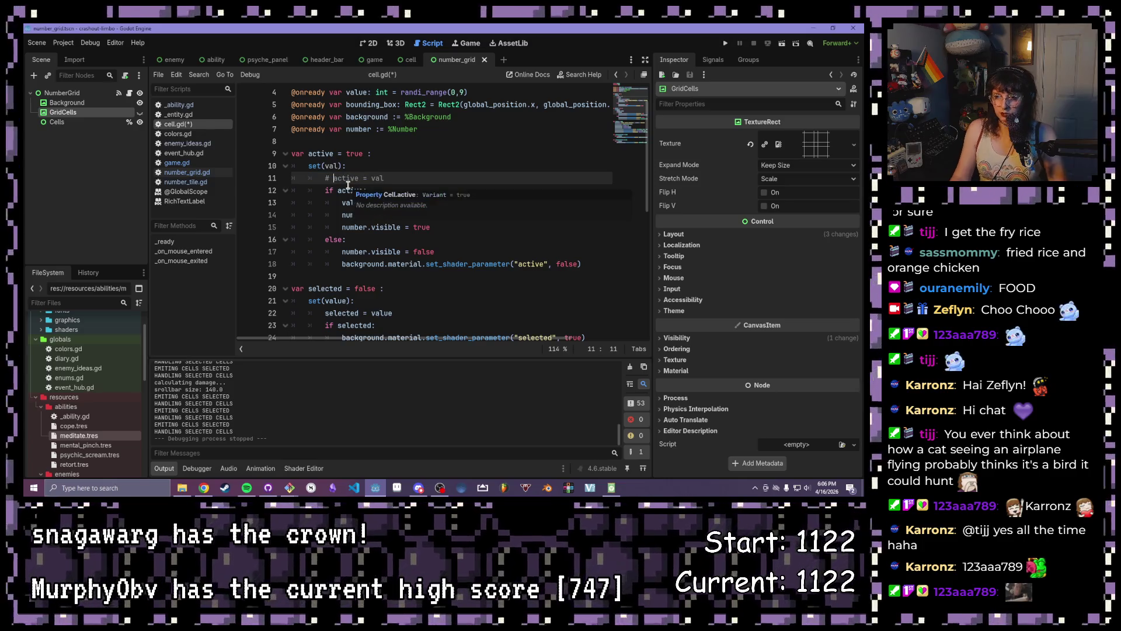
Try adding '== val' to the if active condition, then remove it again
{"action": "left_click", "coordinate": [358, 190]}
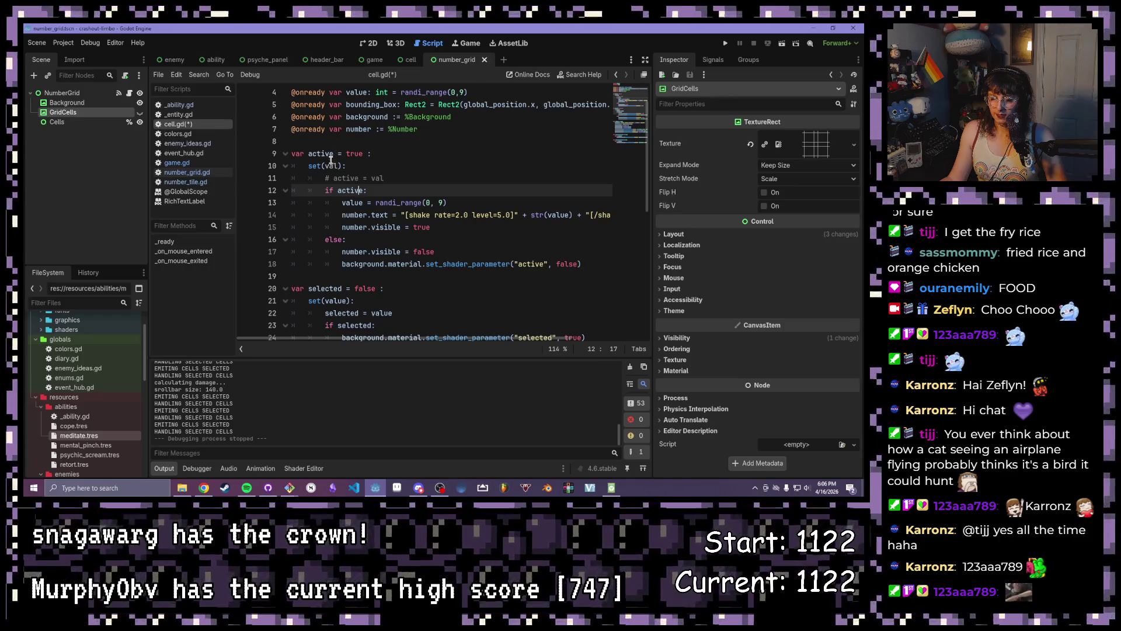
{"action": "left_click", "coordinate": [325, 166]}
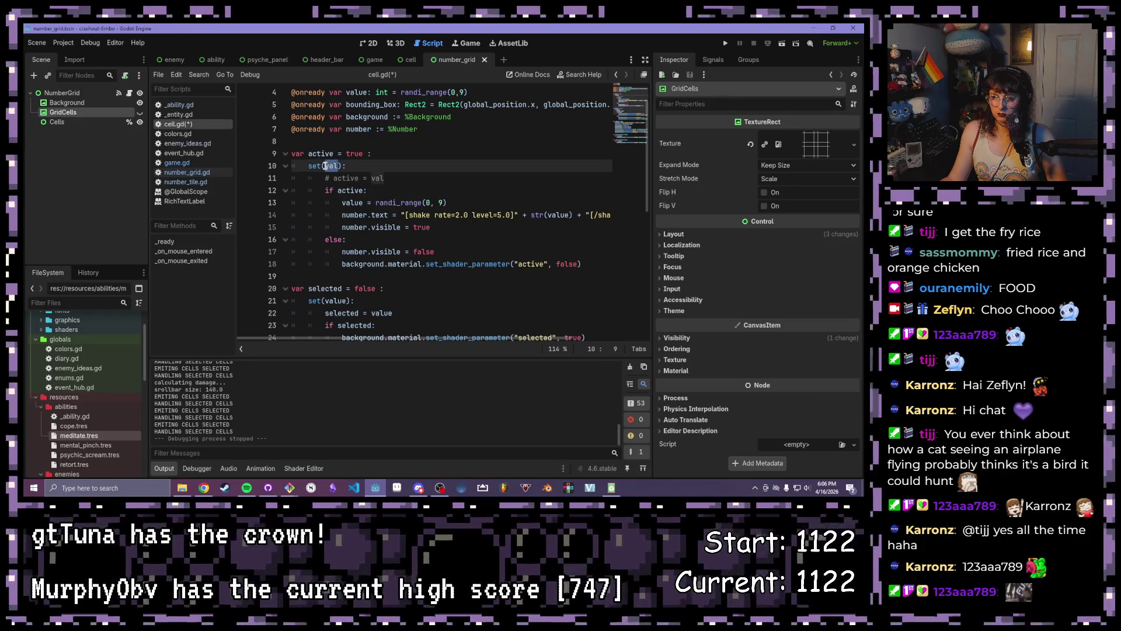
{"action": "left_click", "coordinate": [364, 191]}
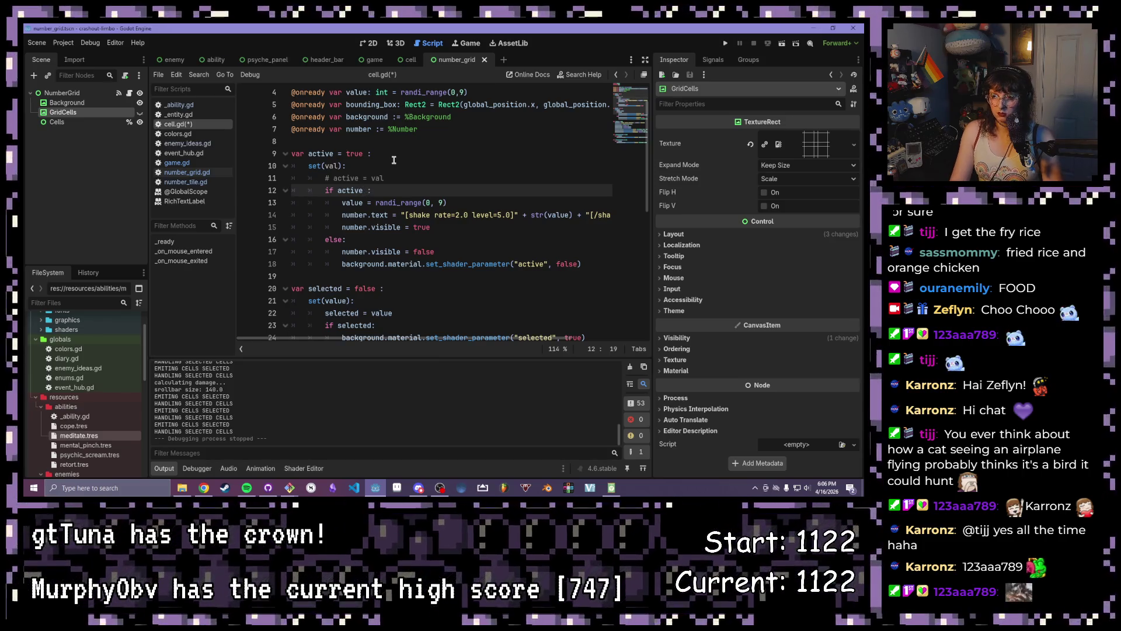
{"action": "type", "text": "== "}
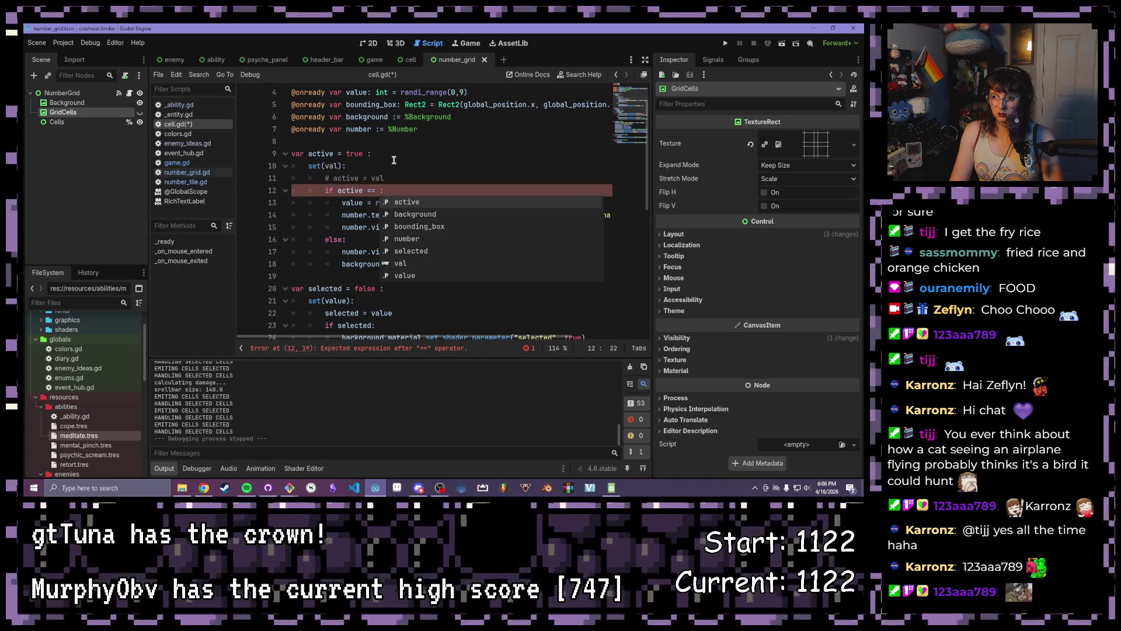
{"action": "type", "text": "val"}
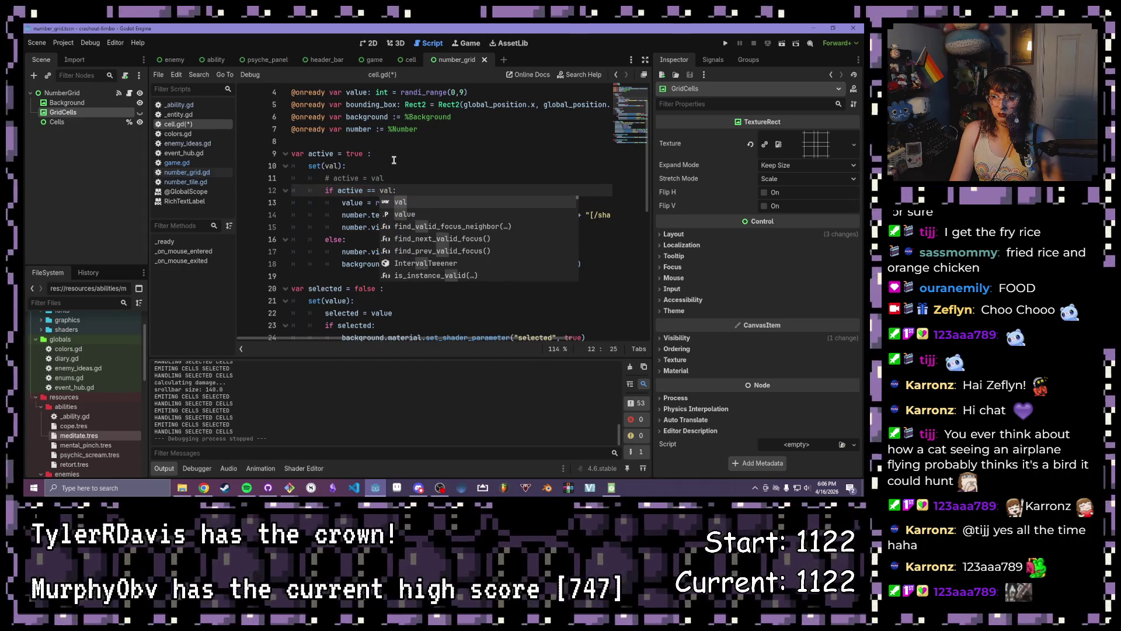
{"action": "left_click", "coordinate": [390, 151]}
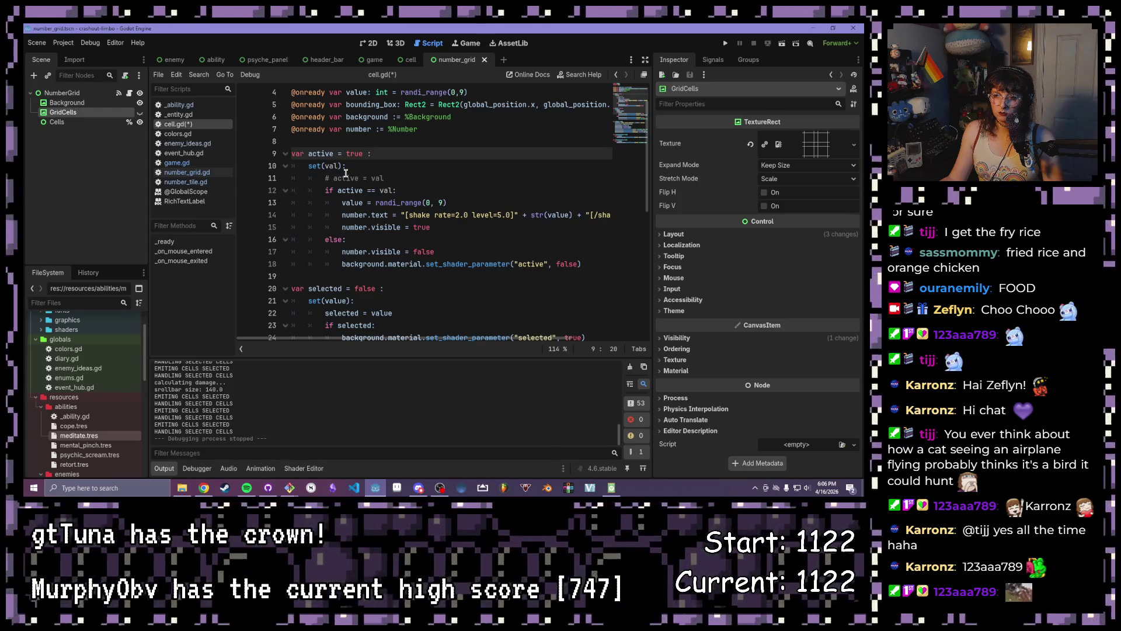
{"action": "left_click_drag", "start_coordinate": [396, 191], "coordinate": [363, 192]}
{"action": "key", "text": "BackSpace"}
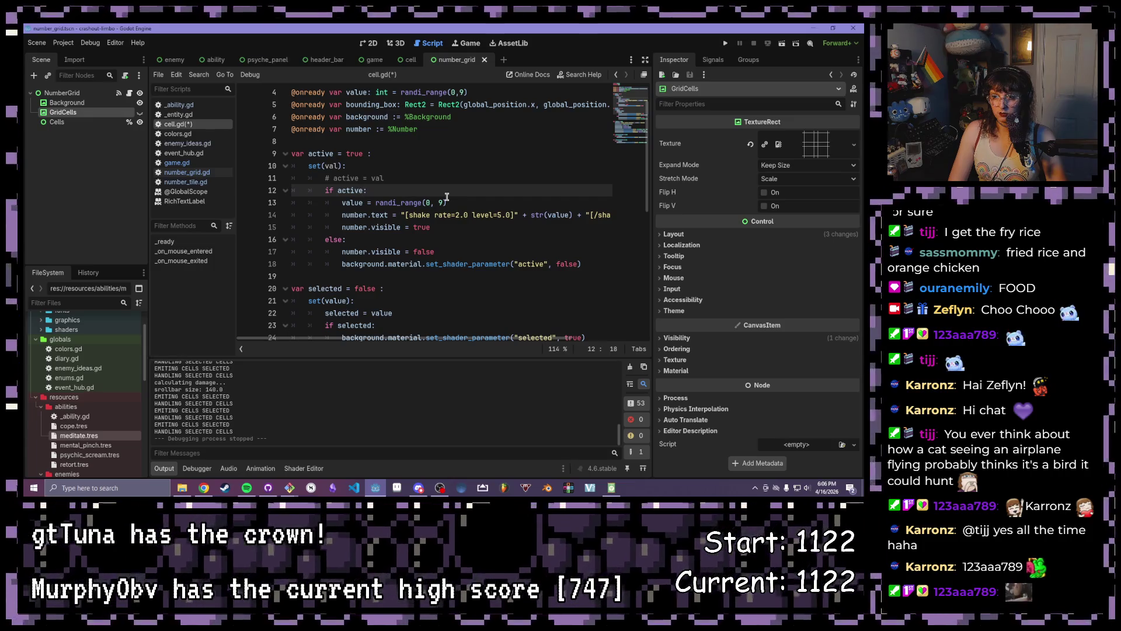
Move the active = val assignment below the else block, uncomment it, and run with F5
{"action": "left_click", "coordinate": [403, 179]}
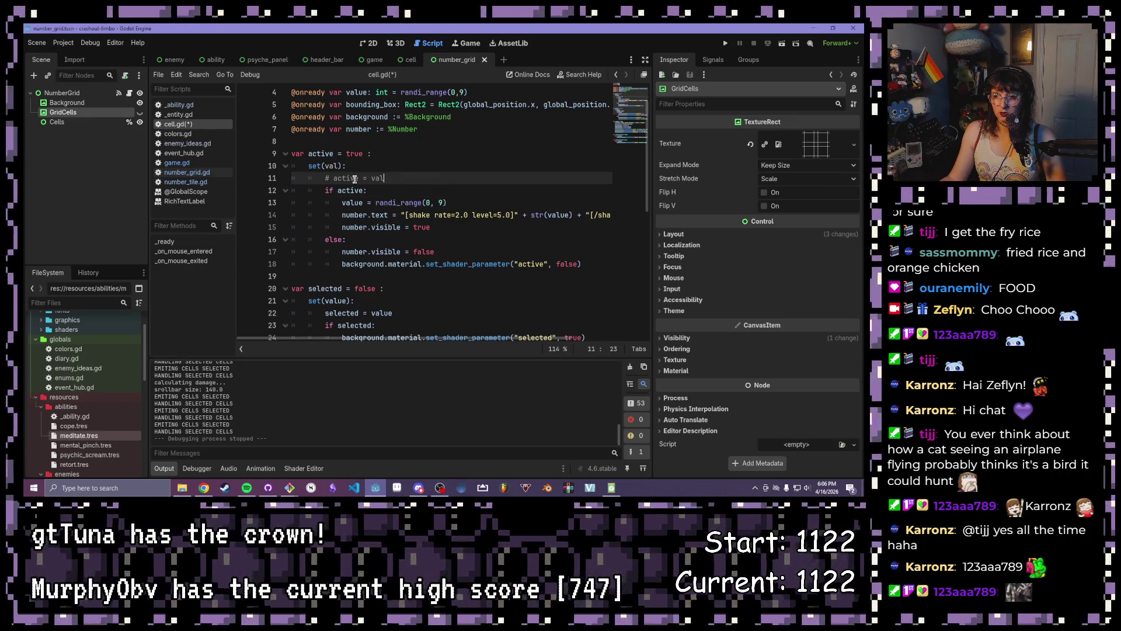
{"action": "key", "text": "shift+Home"}
{"action": "key", "text": "ctrl+c"}
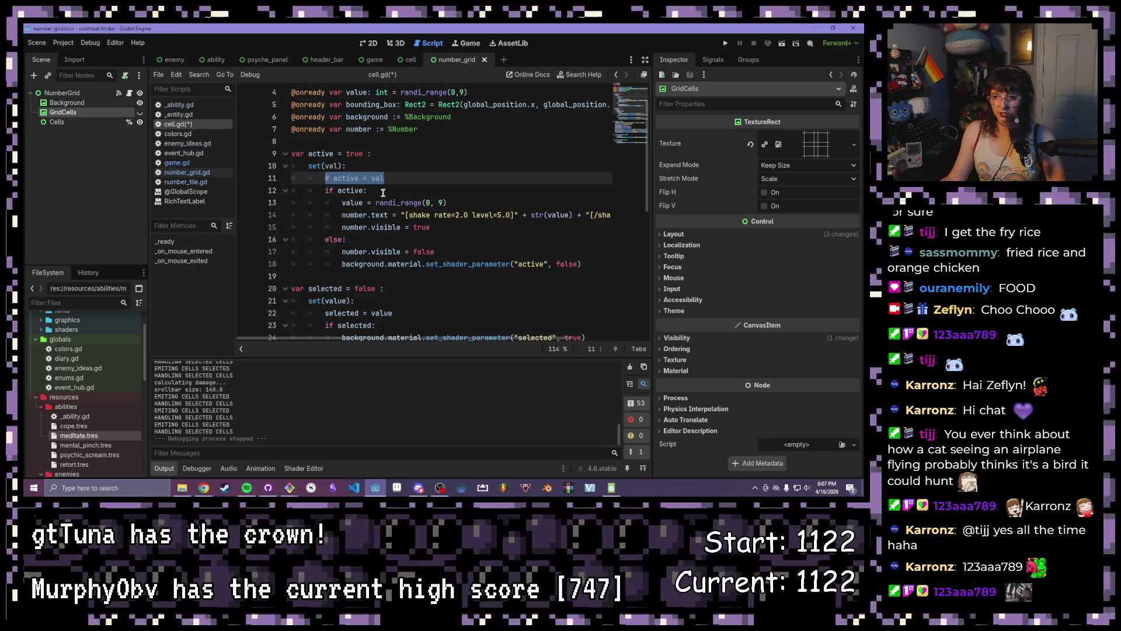
{"action": "key", "text": "BackSpace"}
{"action": "left_click", "coordinate": [586, 264]}
{"action": "key", "text": "Return"}
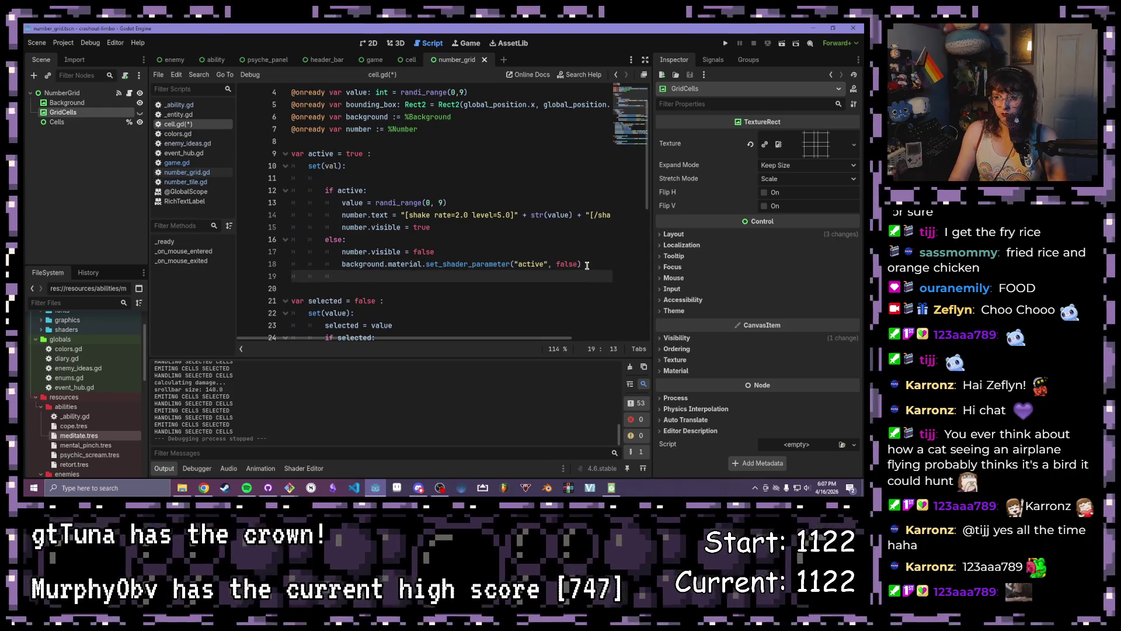
{"action": "key", "text": "ctrl+v"}
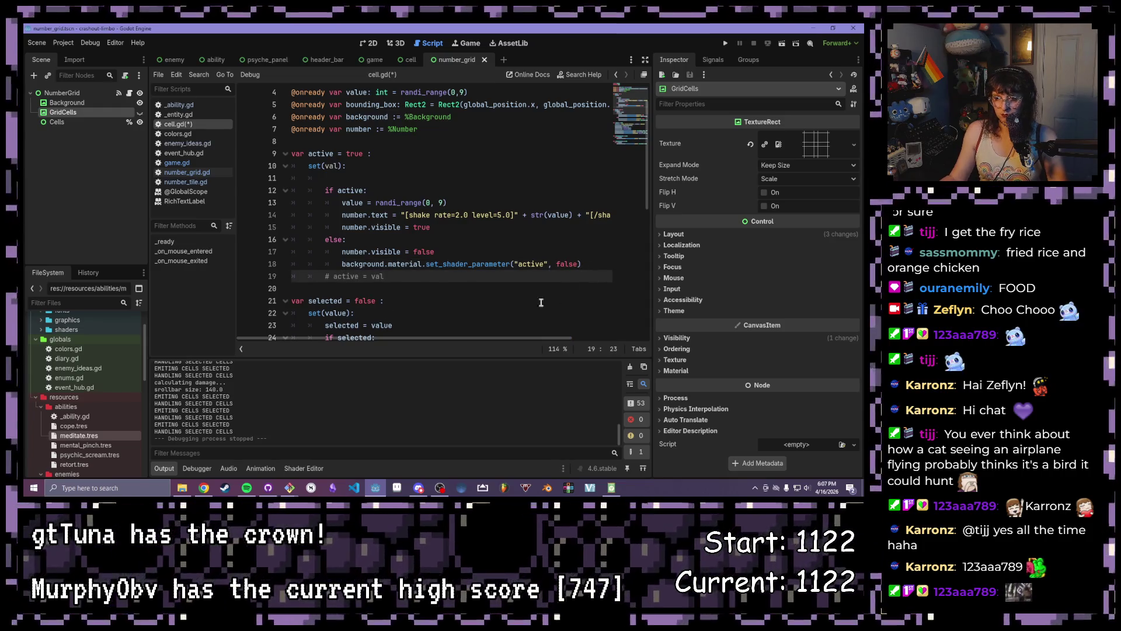
{"action": "key", "text": "BackSpace"}
{"action": "key", "text": "F5"}
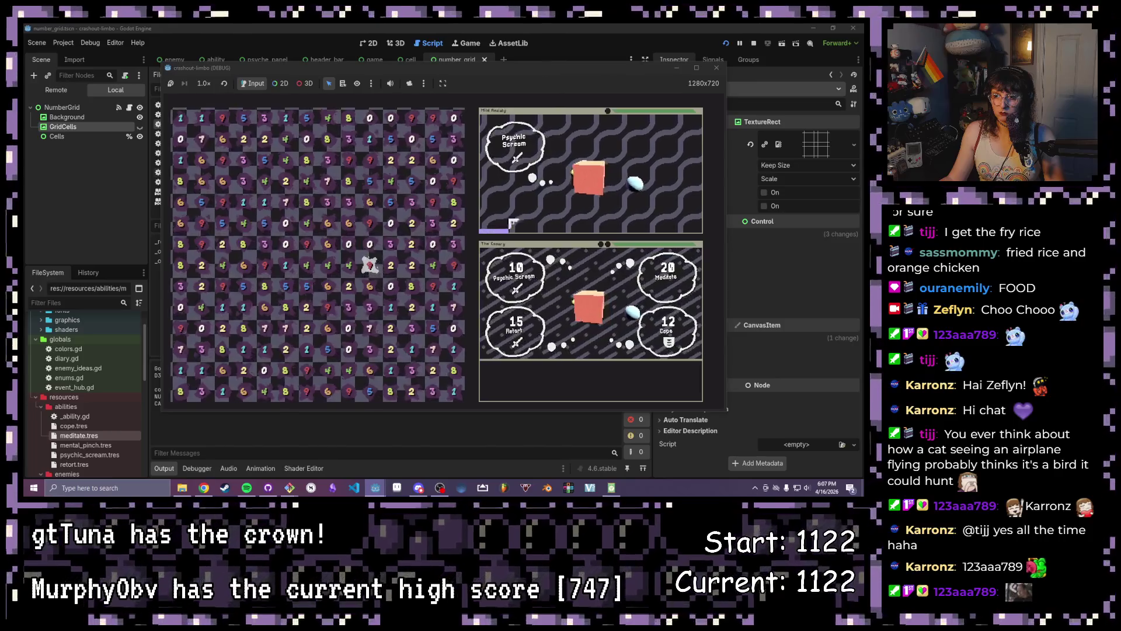
Maximize the running game window, play briefly, then close it and return to cell.gd
{"action": "key", "text": "super+Up"}
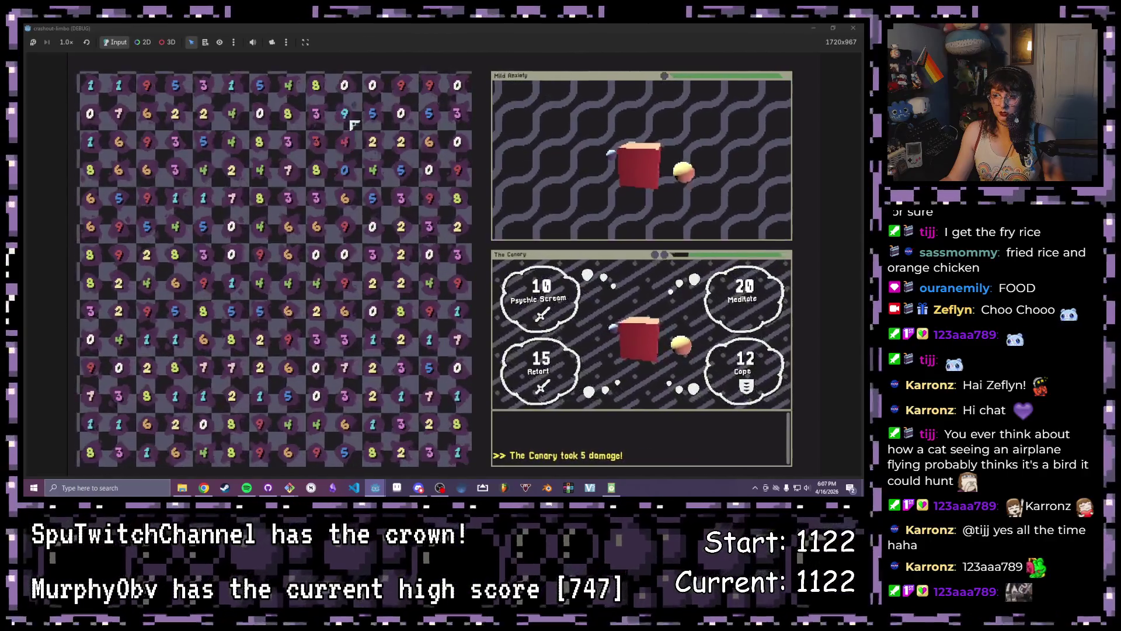
{"action": "key", "text": "alt+F4"}
{"action": "scroll", "coordinate": [424, 203], "scroll_direction": "up", "scroll_amount": 2}
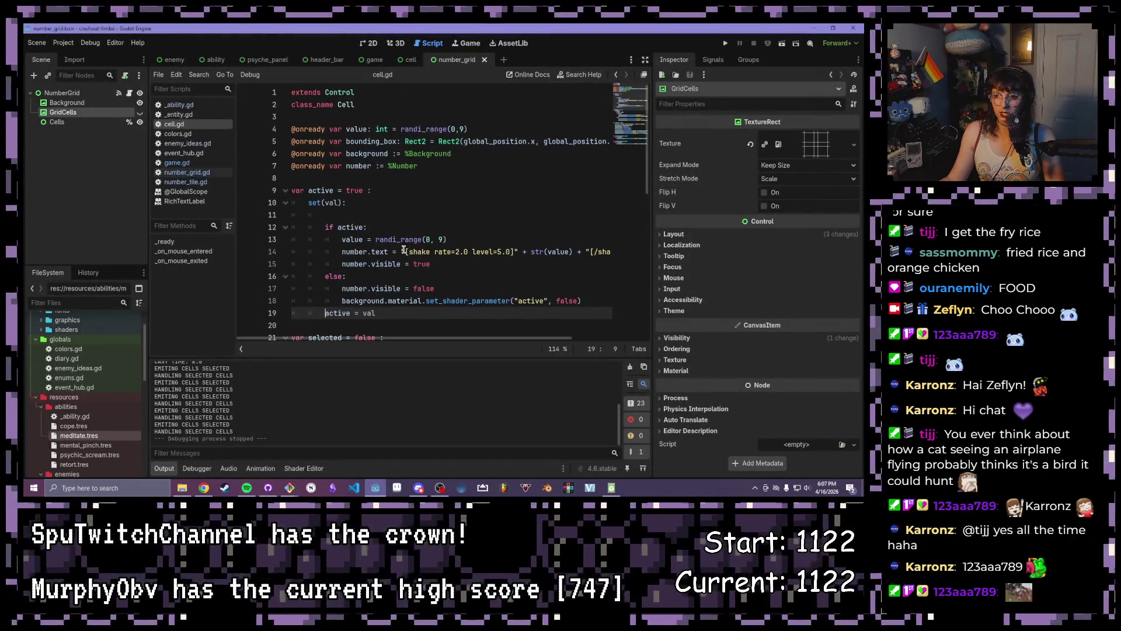
Move 'active = val' from after the else block to the setter's top, before 'if active', and save
{"action": "scroll", "coordinate": [381, 287], "scroll_direction": "down", "scroll_amount": 2}
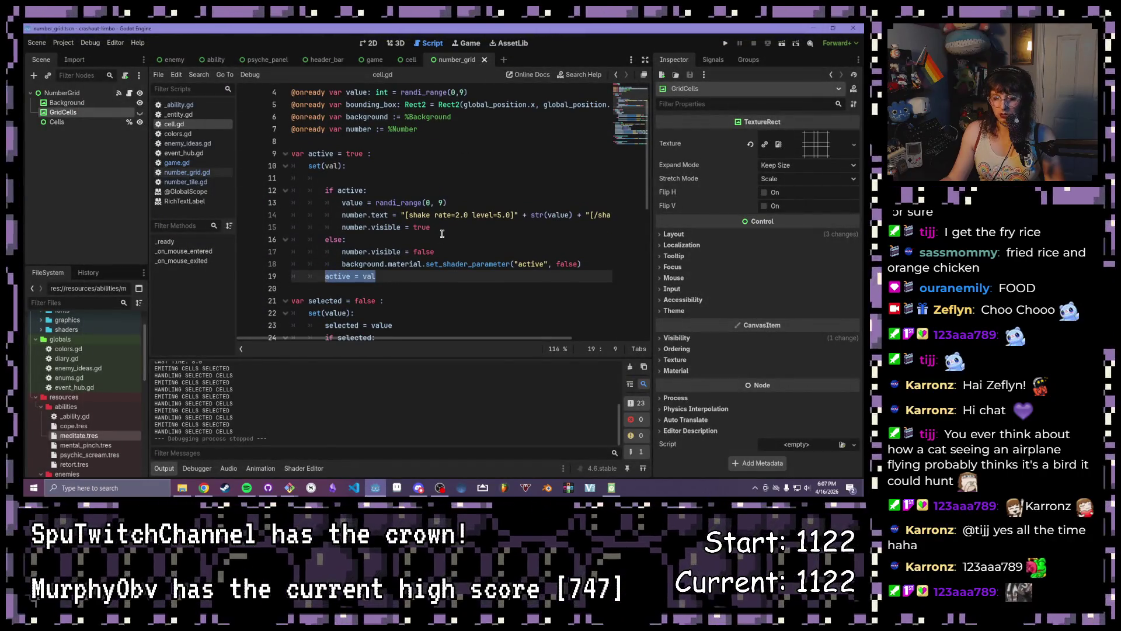
{"action": "key", "text": "BackSpace"}
{"action": "key", "text": "BackSpace"}
{"action": "key", "text": "BackSpace"}
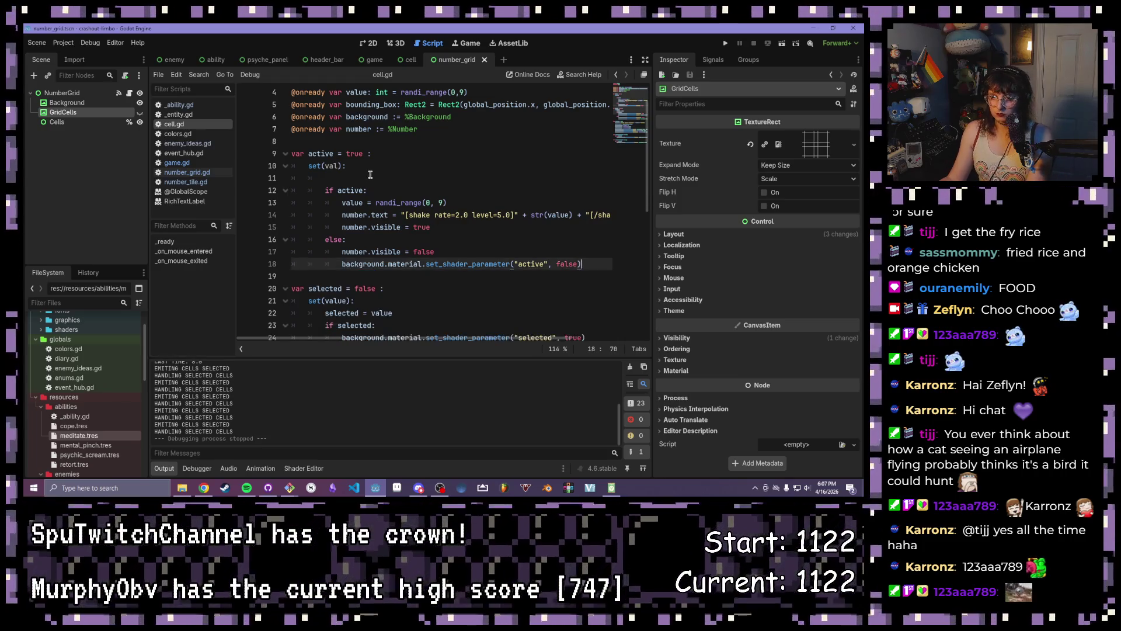
{"action": "left_click", "coordinate": [370, 174]}
{"action": "type", "text": "active = val"}
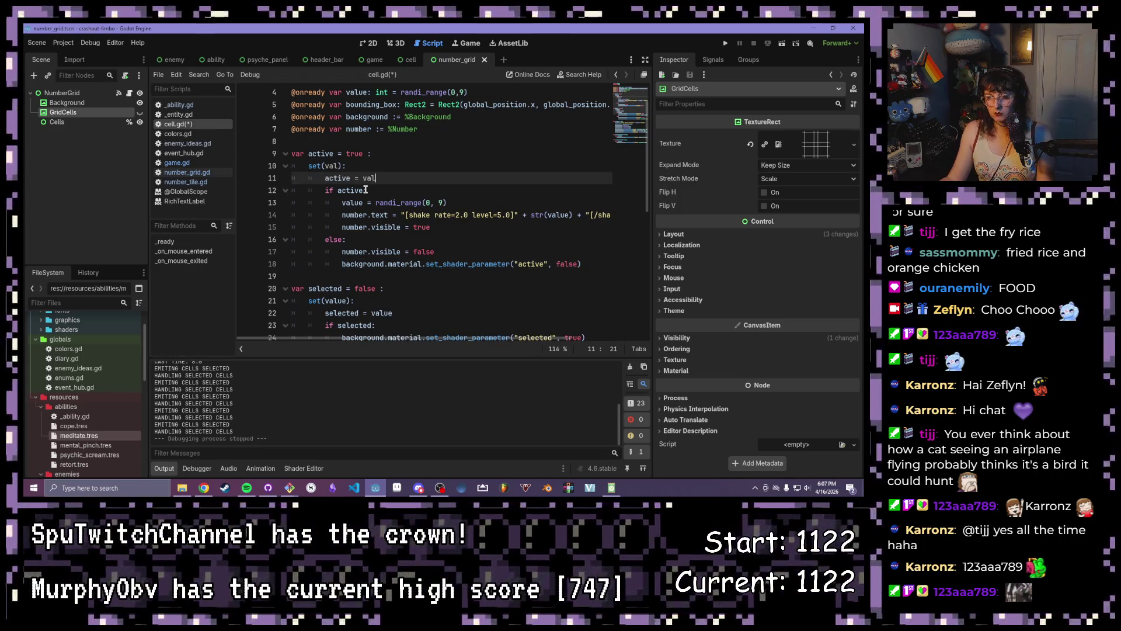
{"action": "key", "text": "ctrl+s"}
{"action": "left_click", "coordinate": [393, 186]}
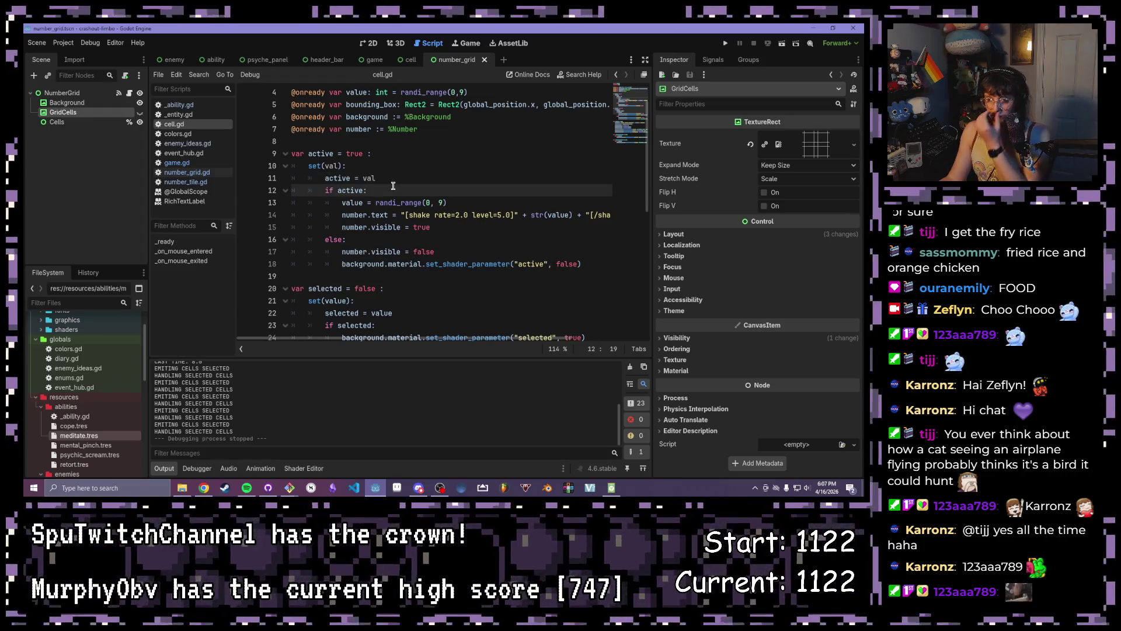
{"action": "left_click", "coordinate": [394, 178]}
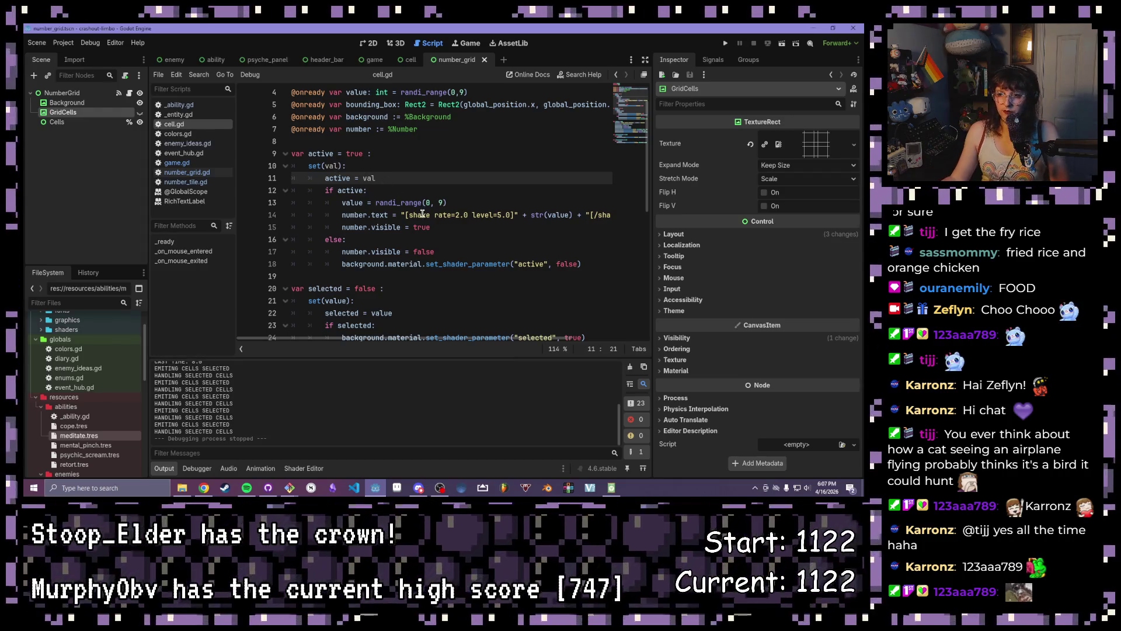
{"action": "left_click_drag", "start_coordinate": [435, 227], "coordinate": [343, 202]}
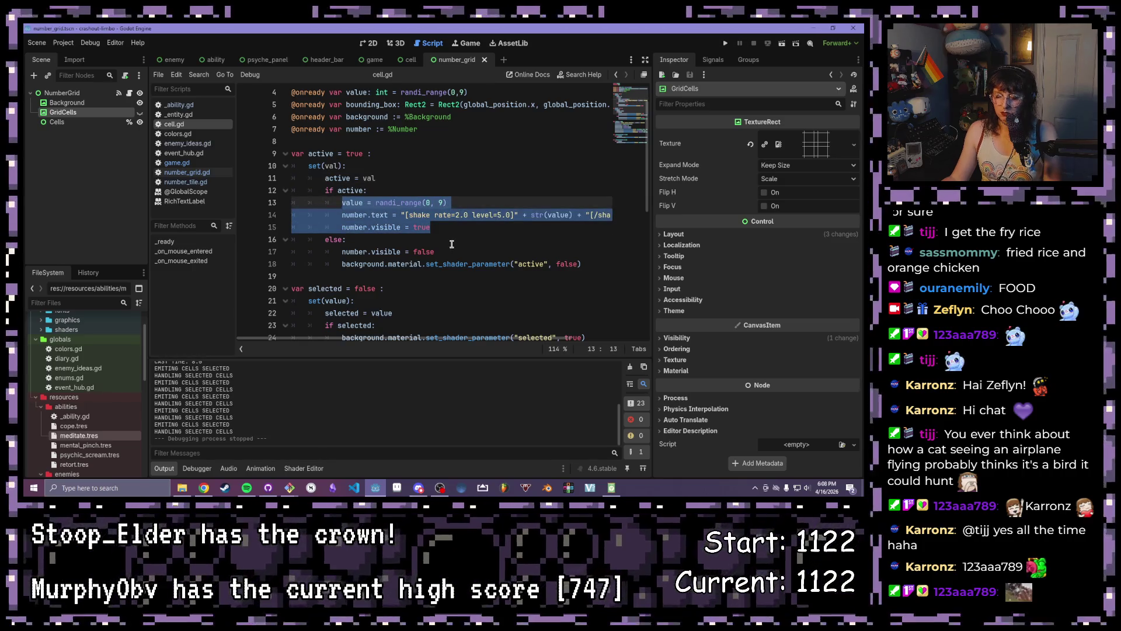
Remove the value/number assignments and 'if active' branch, turning else into 'if not active', then save
{"action": "key", "text": "BackSpace"}
{"action": "left_click_drag", "start_coordinate": [374, 191], "coordinate": [292, 191]}
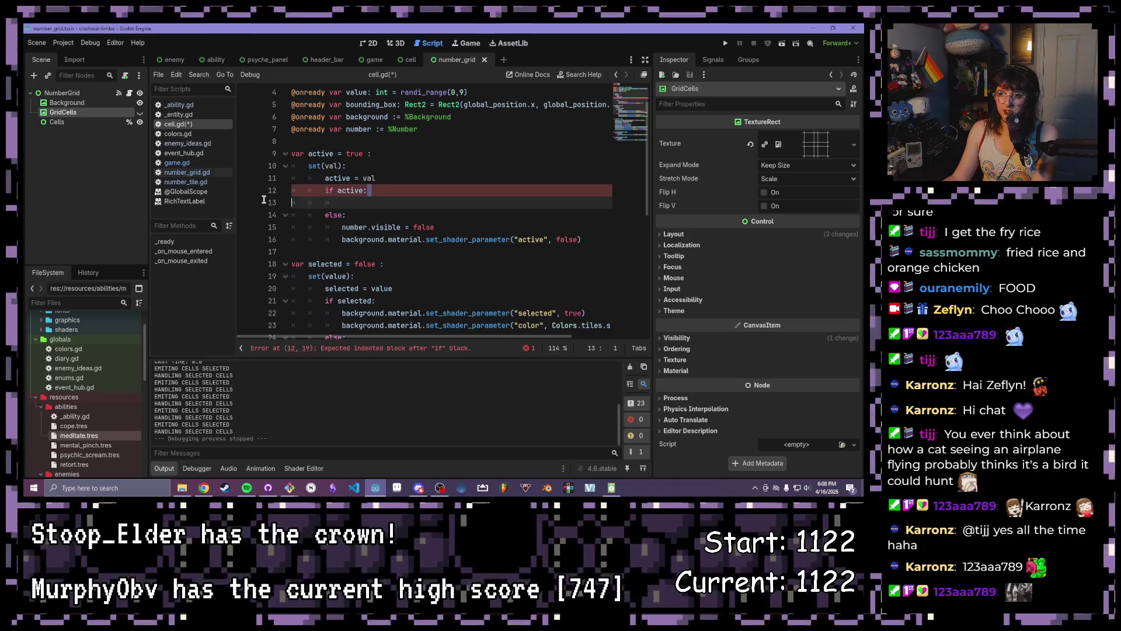
{"action": "key", "text": "Delete"}
{"action": "key", "text": "Delete"}
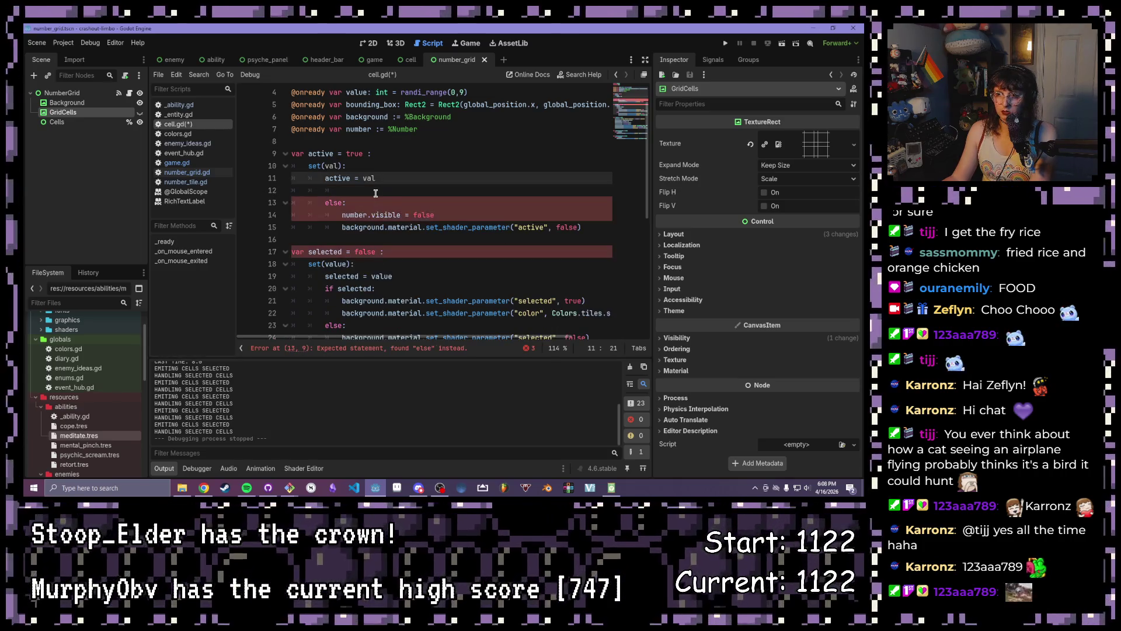
{"action": "key", "text": "Delete"}
{"action": "left_click", "coordinate": [341, 193]}
{"action": "key", "text": "BackSpace"}
{"action": "key", "text": "BackSpace"}
{"action": "key", "text": "BackSpace"}
{"action": "type", "text": "if not active"}
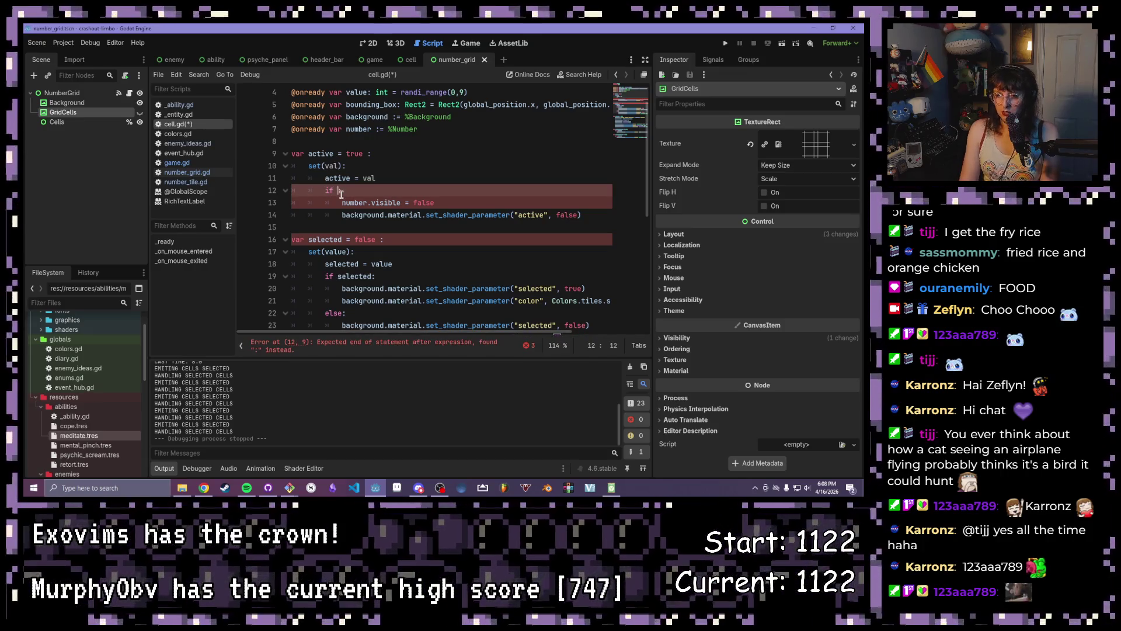
{"action": "key", "text": "ctrl+s"}
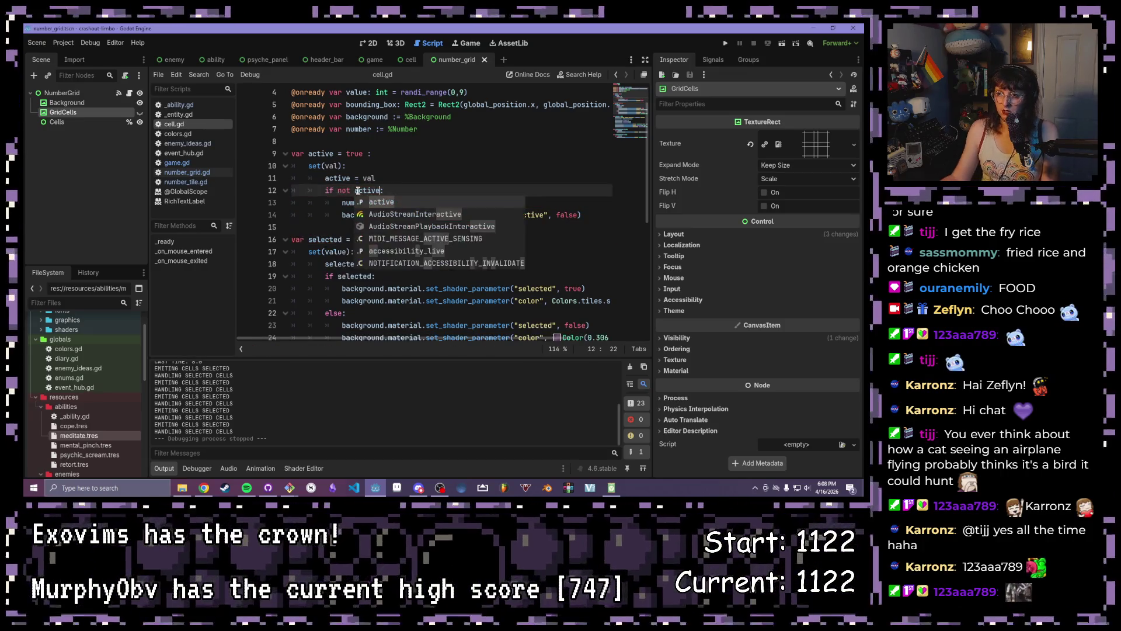
Review the corrected active setter on lines 10–14 of cell.gd
{"action": "left_click", "coordinate": [416, 154]}
{"action": "left_click_drag", "start_coordinate": [310, 166], "coordinate": [485, 215]}
{"action": "scroll", "coordinate": [409, 200], "scroll_direction": "up", "scroll_amount": 1}
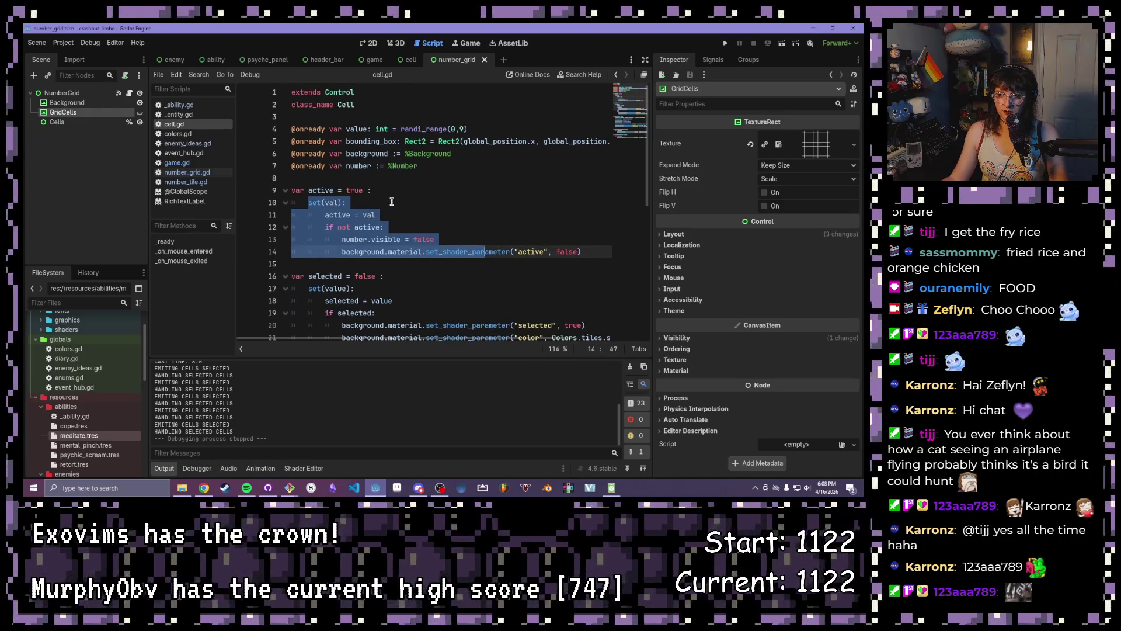
{"action": "left_click", "coordinate": [408, 202]}
{"action": "left_click", "coordinate": [586, 247]}
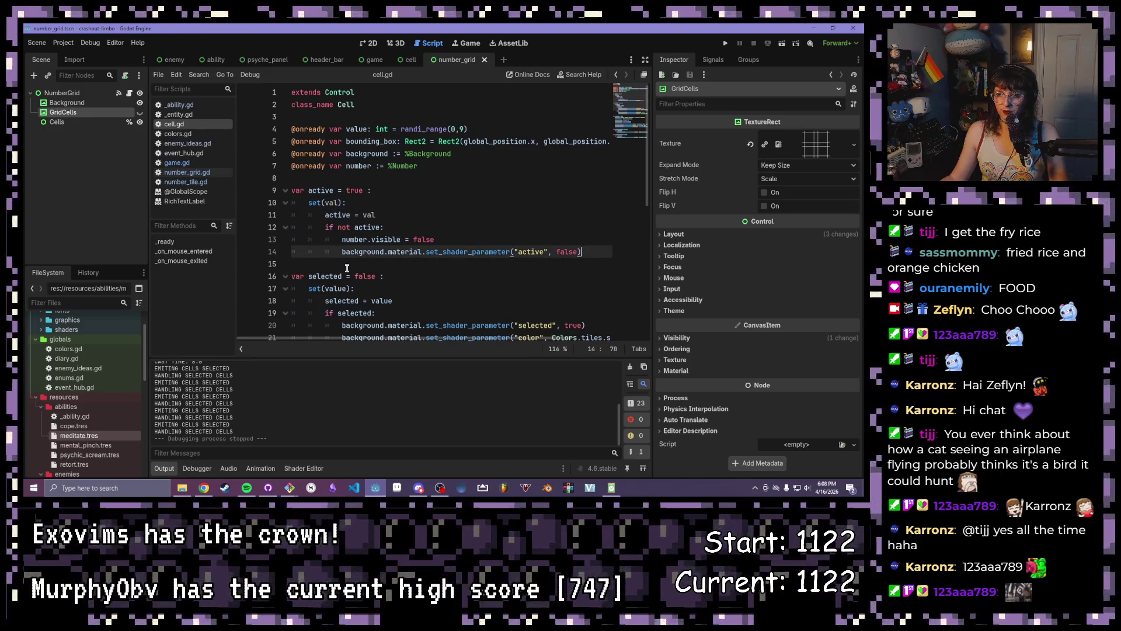
{"action": "scroll", "coordinate": [347, 260], "scroll_direction": "down", "scroll_amount": 7}
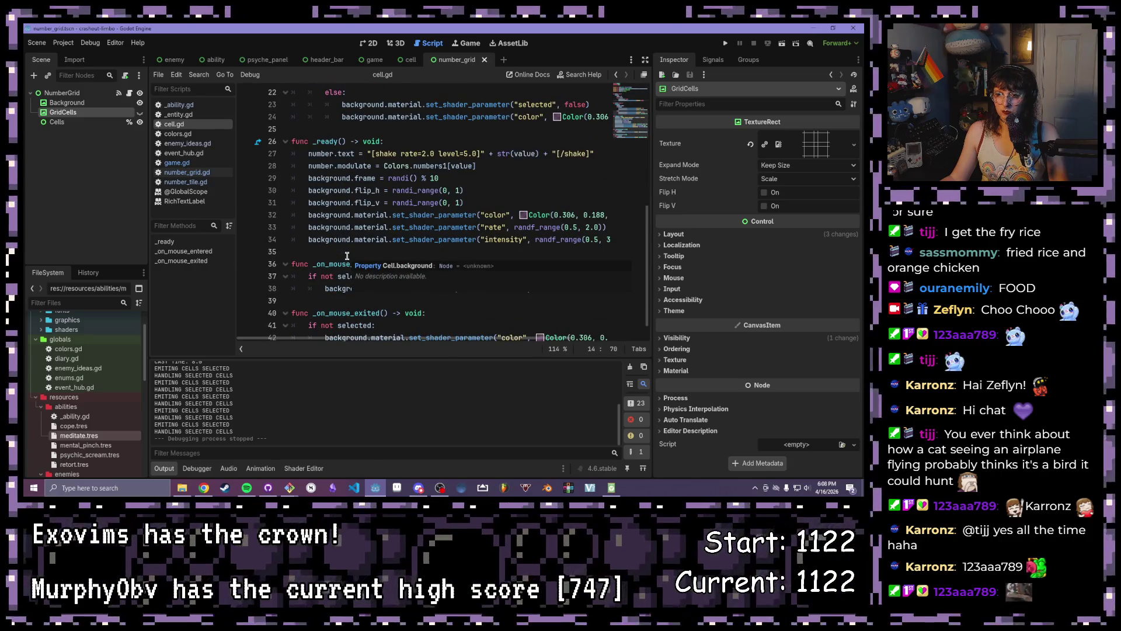
Add a 'func refresh_value():' header below the _ready function in cell.gd
{"action": "scroll", "coordinate": [347, 255], "scroll_direction": "down", "scroll_amount": 1}
{"action": "scroll", "coordinate": [326, 251], "scroll_direction": "up", "scroll_amount": 4}
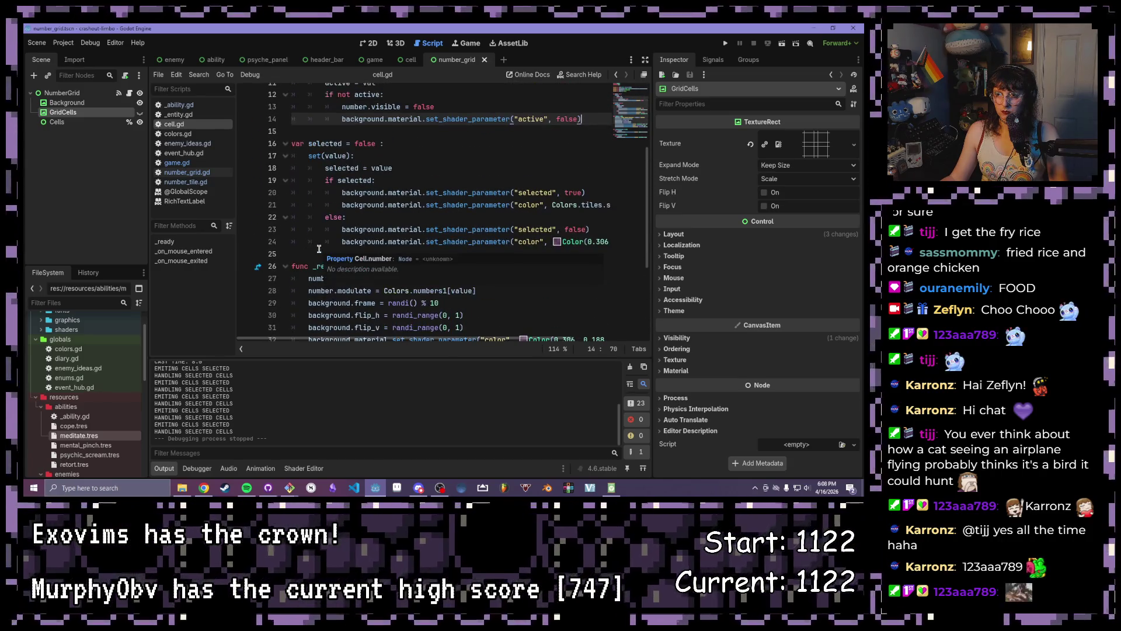
{"action": "scroll", "coordinate": [319, 249], "scroll_direction": "down", "scroll_amount": 4}
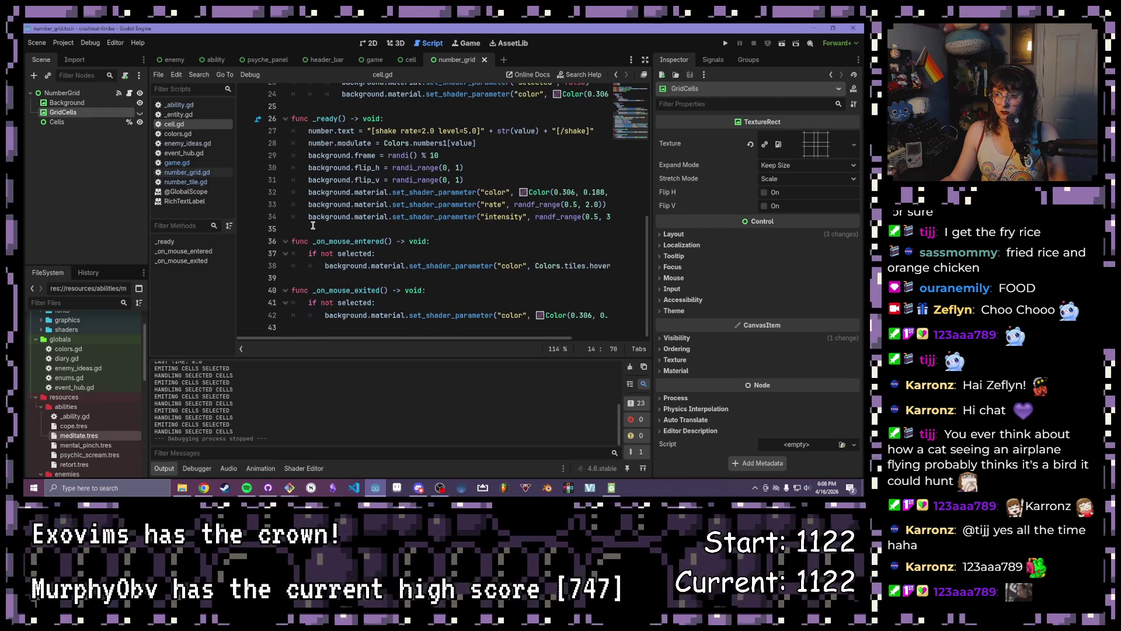
{"action": "left_click", "coordinate": [312, 226]}
{"action": "key", "text": "Return"}
{"action": "key", "text": "Return"}
{"action": "key", "text": "Up"}
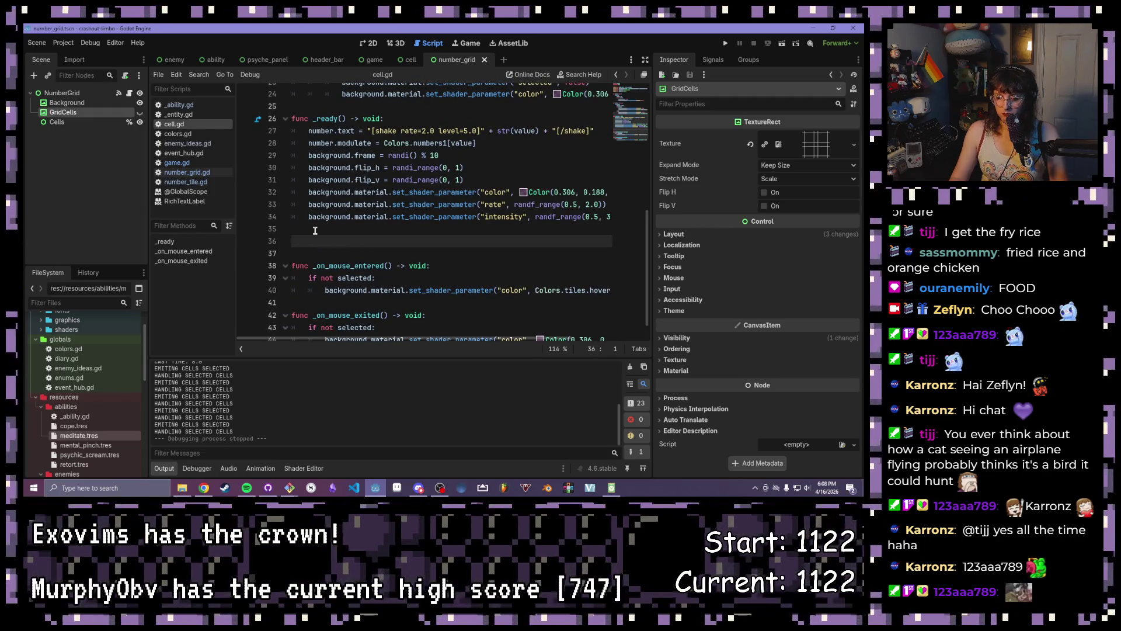
{"action": "type", "text": "func "}
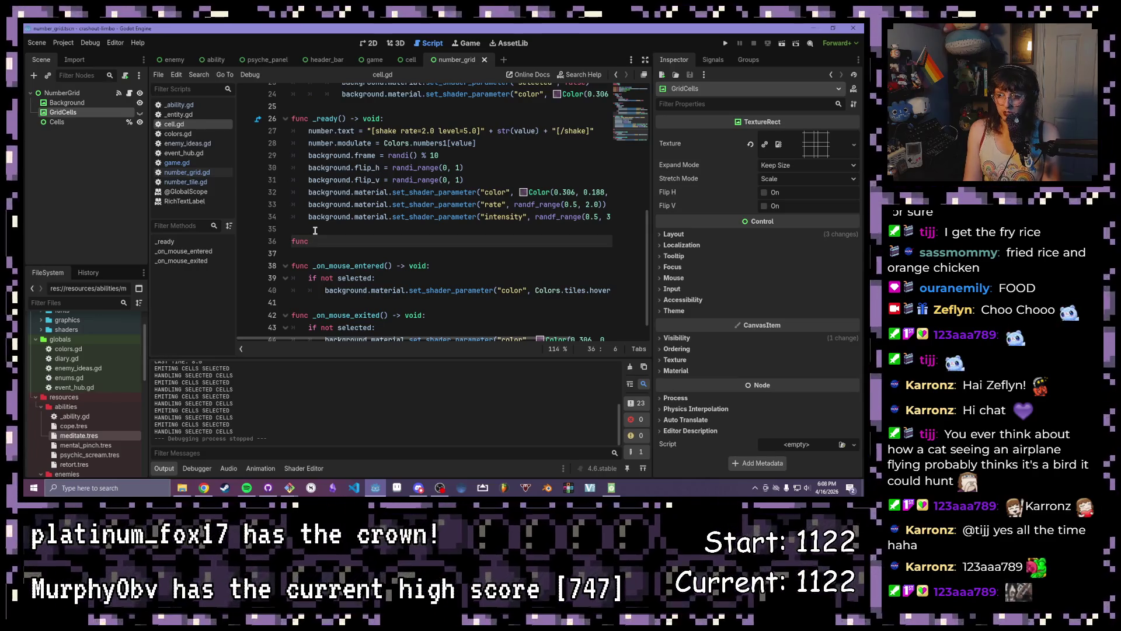
{"action": "type", "text": "refresh_"}
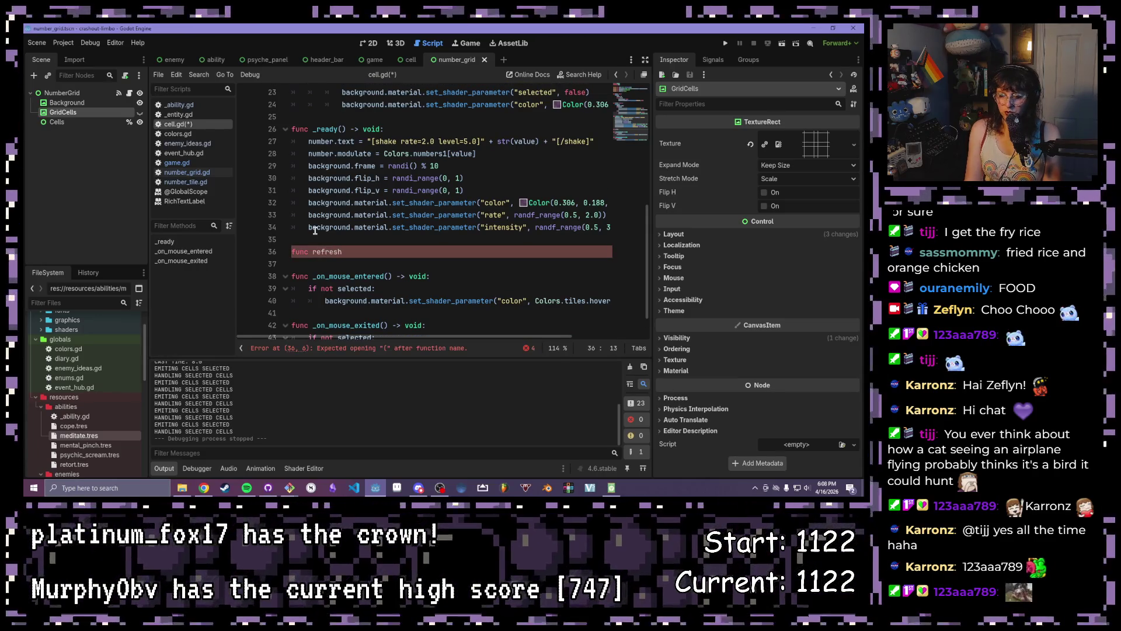
{"action": "type", "text": "ti"}
{"action": "key", "text": "BackSpace"}
{"action": "key", "text": "BackSpace"}
{"action": "type", "text": "c"}
{"action": "key", "text": "BackSpace"}
{"action": "key", "text": "BackSpace"}
{"action": "type", "text": "value()"}
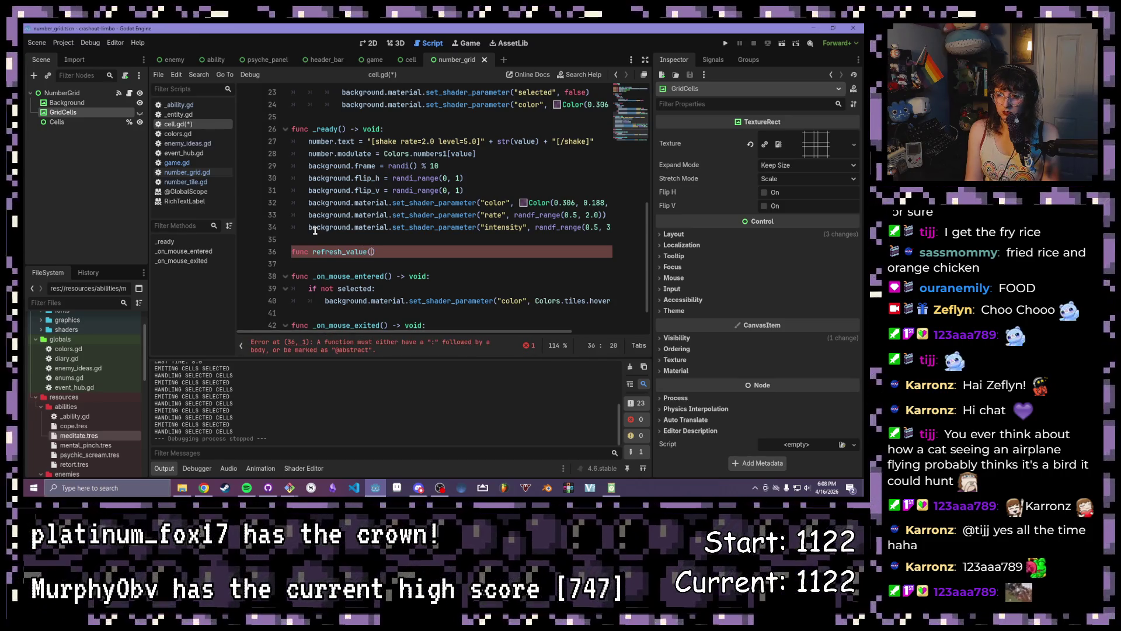
{"action": "type", "text": ":"}
{"action": "key", "text": "Return"}
Paste the randi_range(0, 9) reroll, number.text and number.visible = true lines, fix indentation, and save
{"action": "key", "text": "ctrl+v"}
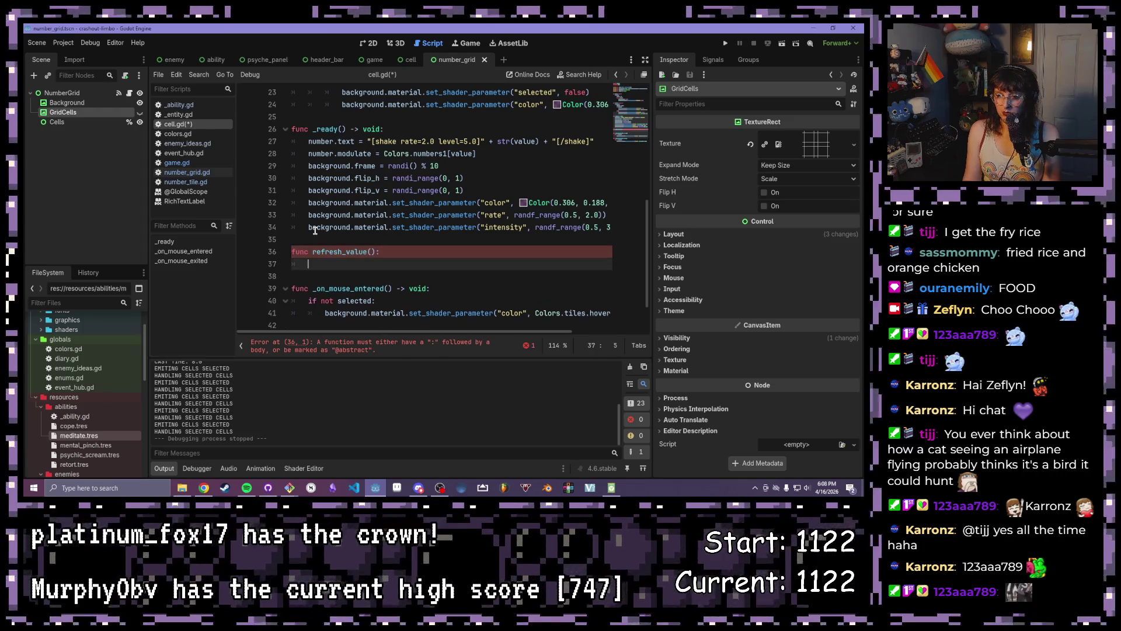
{"action": "left_click_drag", "start_coordinate": [436, 289], "coordinate": [338, 276]}
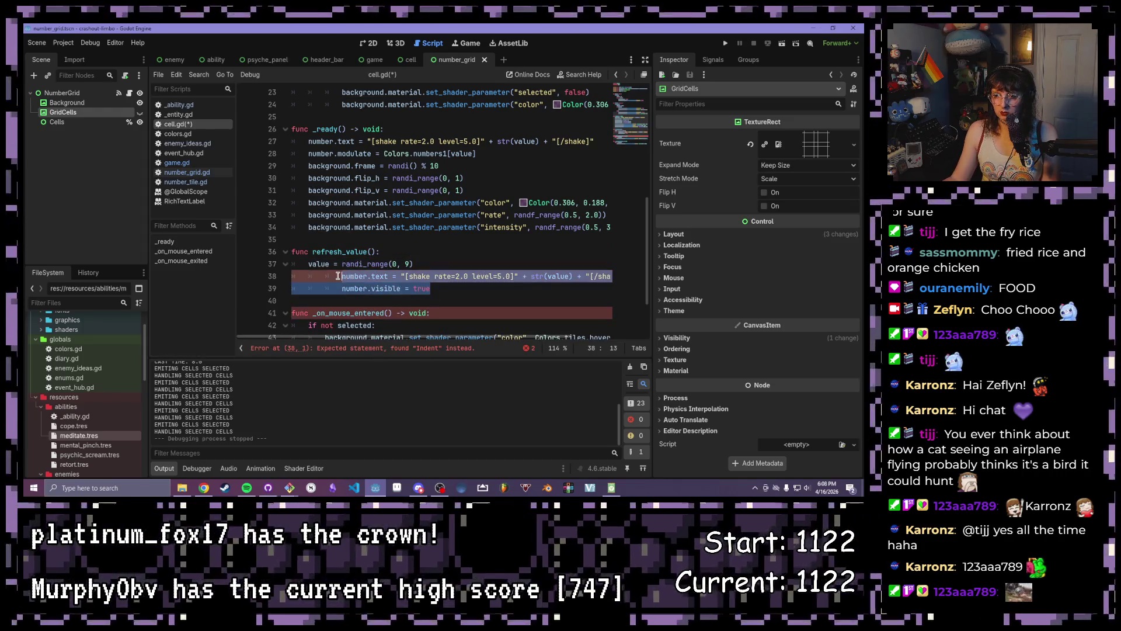
{"action": "key", "text": "shift+Tab"}
{"action": "left_click", "coordinate": [433, 291]}
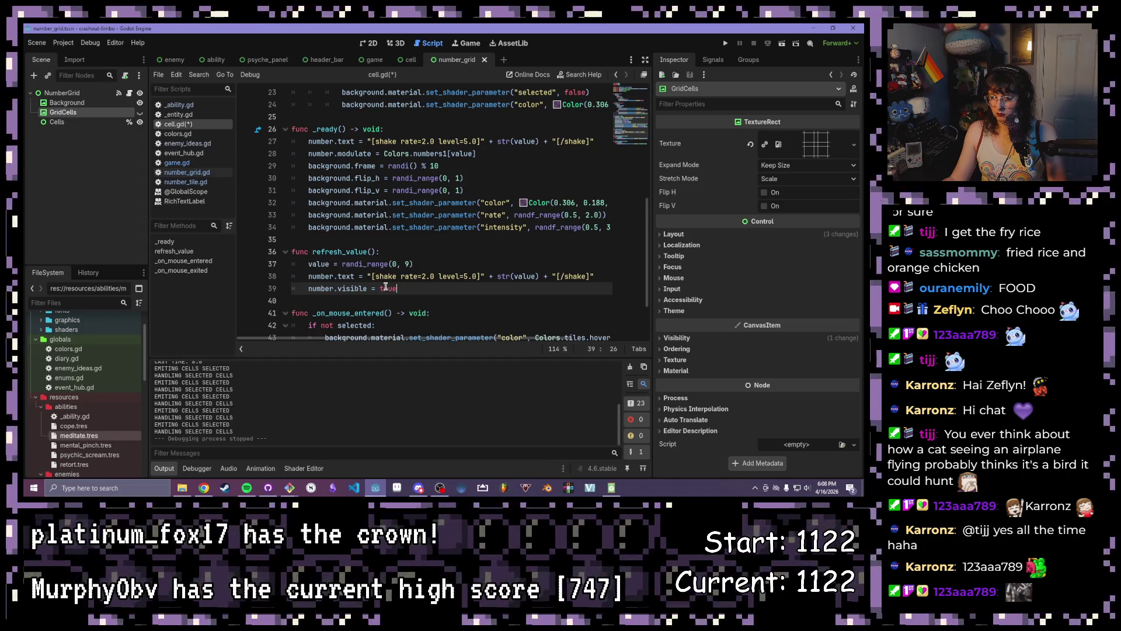
{"action": "left_click_drag", "start_coordinate": [595, 276], "coordinate": [307, 273]}
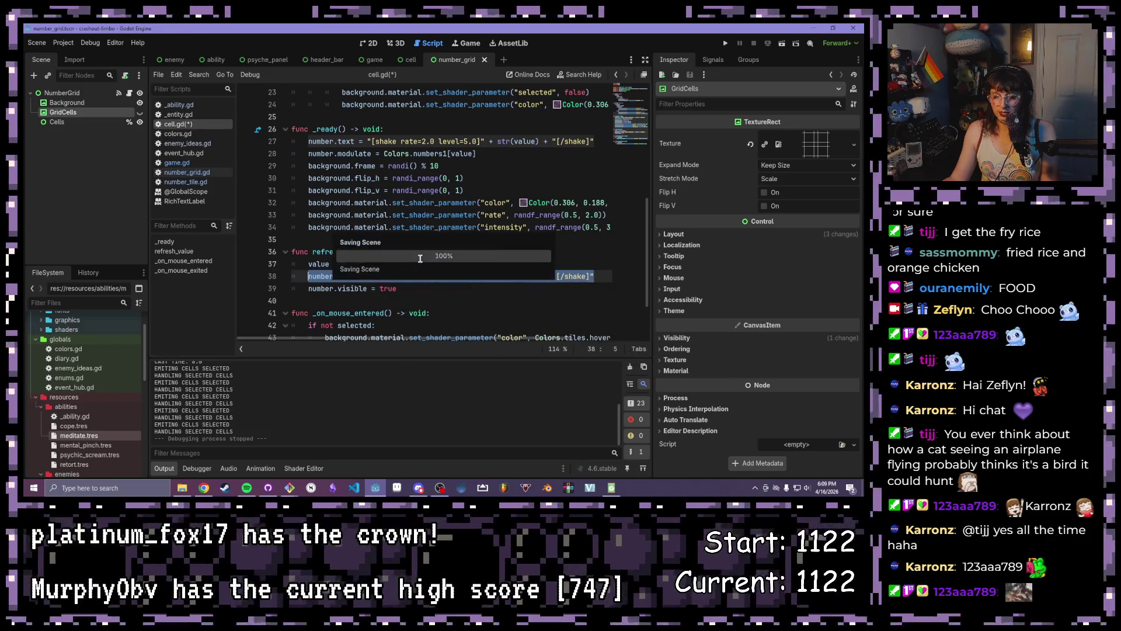
{"action": "left_click", "coordinate": [419, 262]}
{"action": "key", "text": "ctrl+s"}
Playtest the game, then review activate() in _ability.gd and open number_grid.gd
{"action": "scroll", "coordinate": [399, 259], "scroll_direction": "up", "scroll_amount": 8}
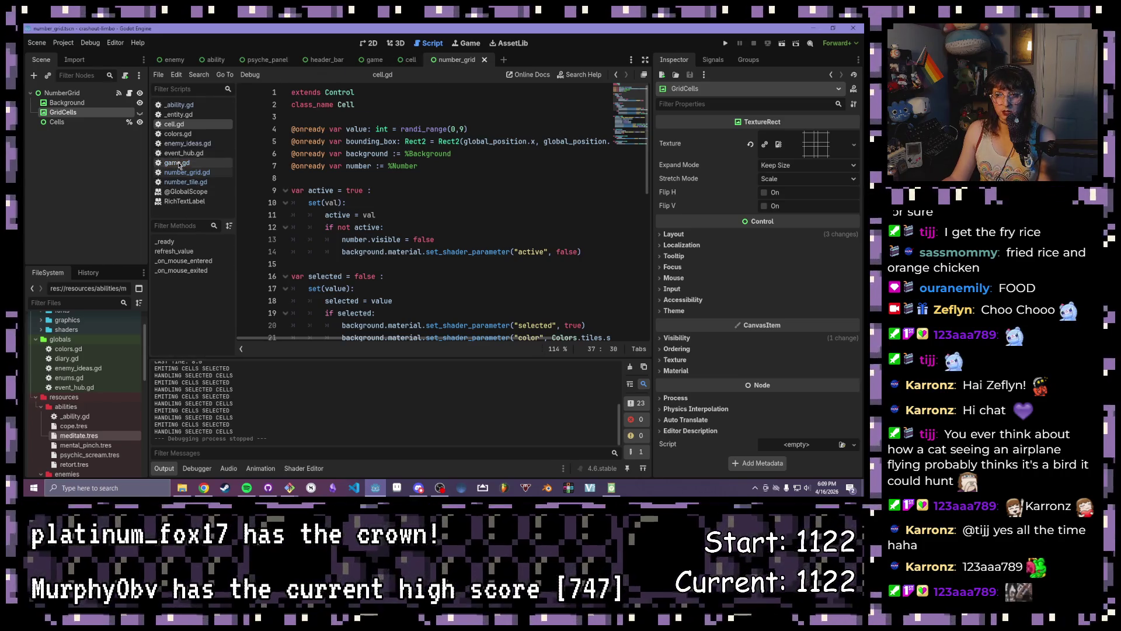
{"action": "key", "text": "F5"}
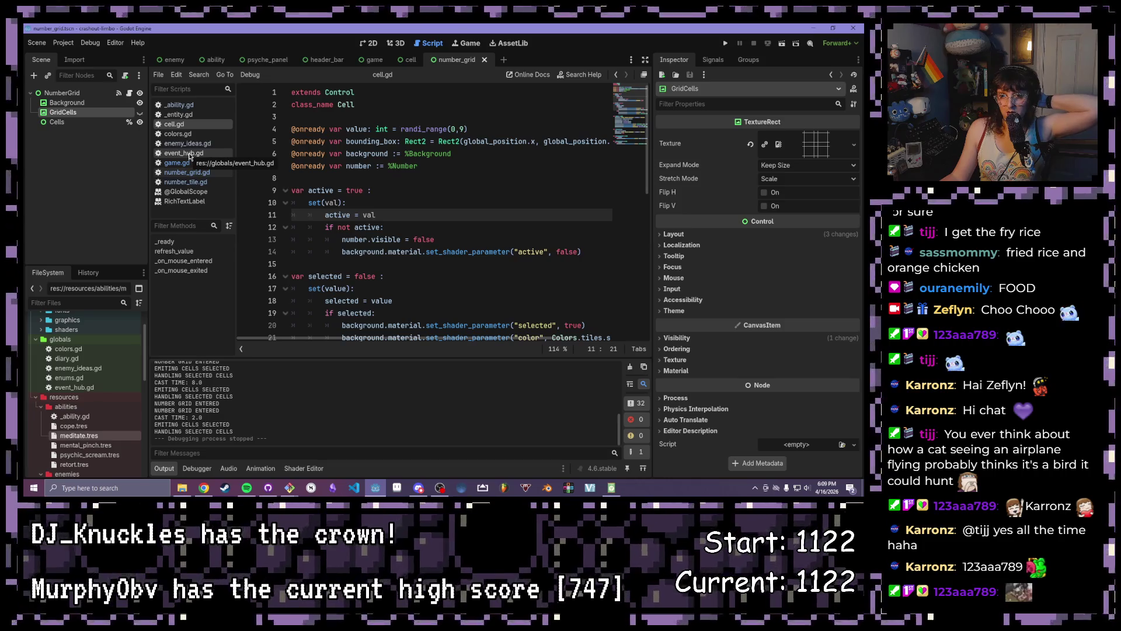
{"action": "left_click", "coordinate": [179, 105]}
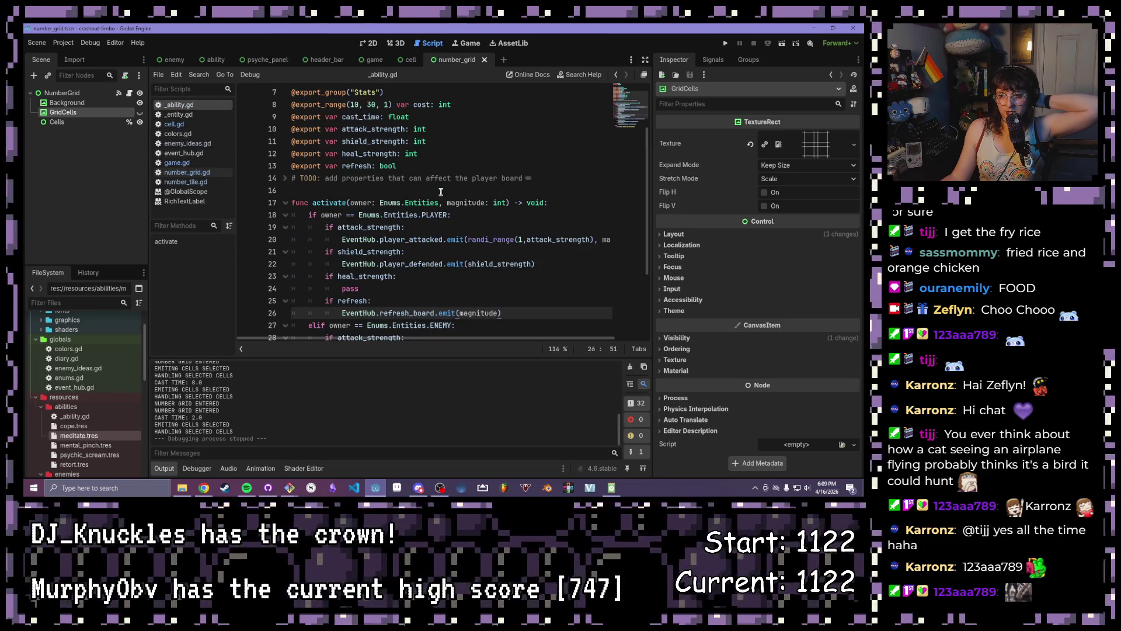
{"action": "scroll", "coordinate": [439, 192], "scroll_direction": "down", "scroll_amount": 1}
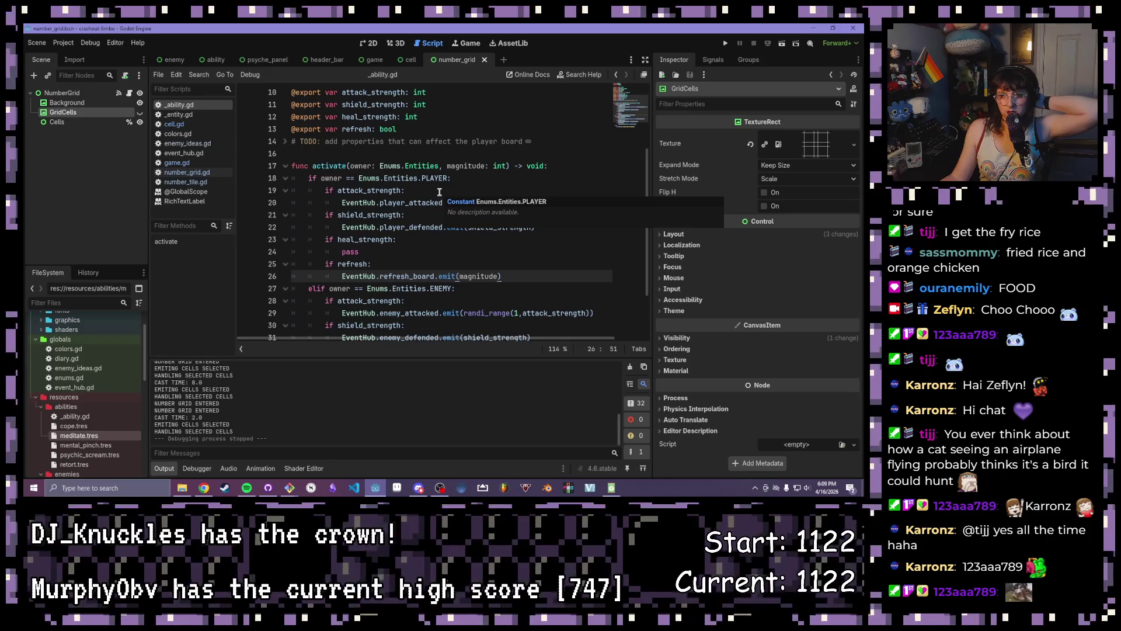
{"action": "scroll", "coordinate": [440, 192], "scroll_direction": "down", "scroll_amount": 2}
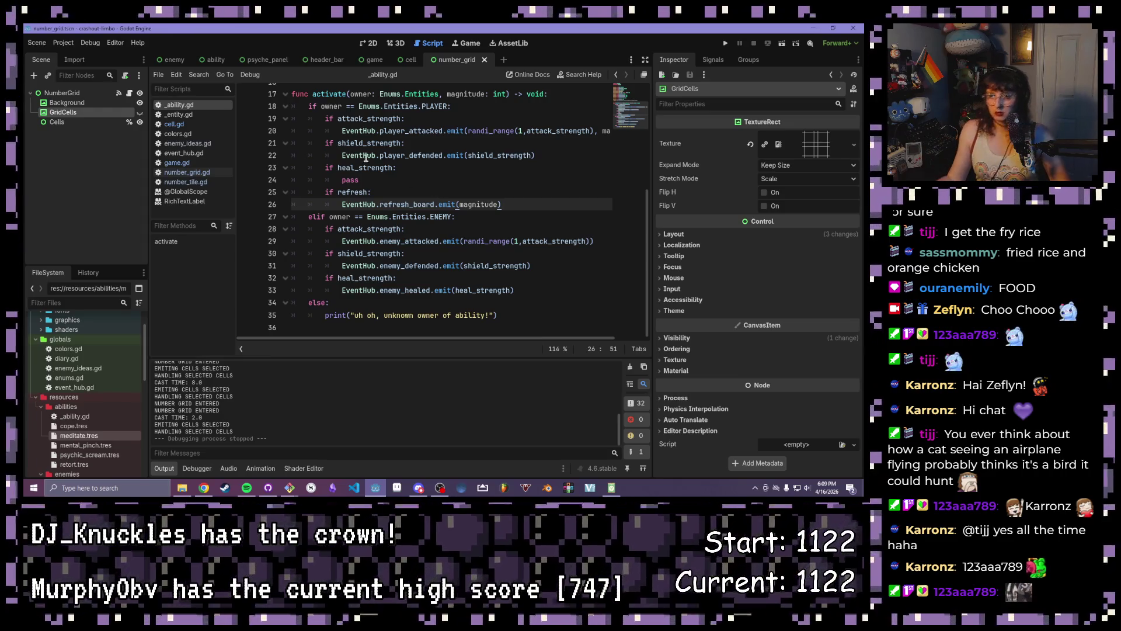
{"action": "left_click", "coordinate": [193, 174]}
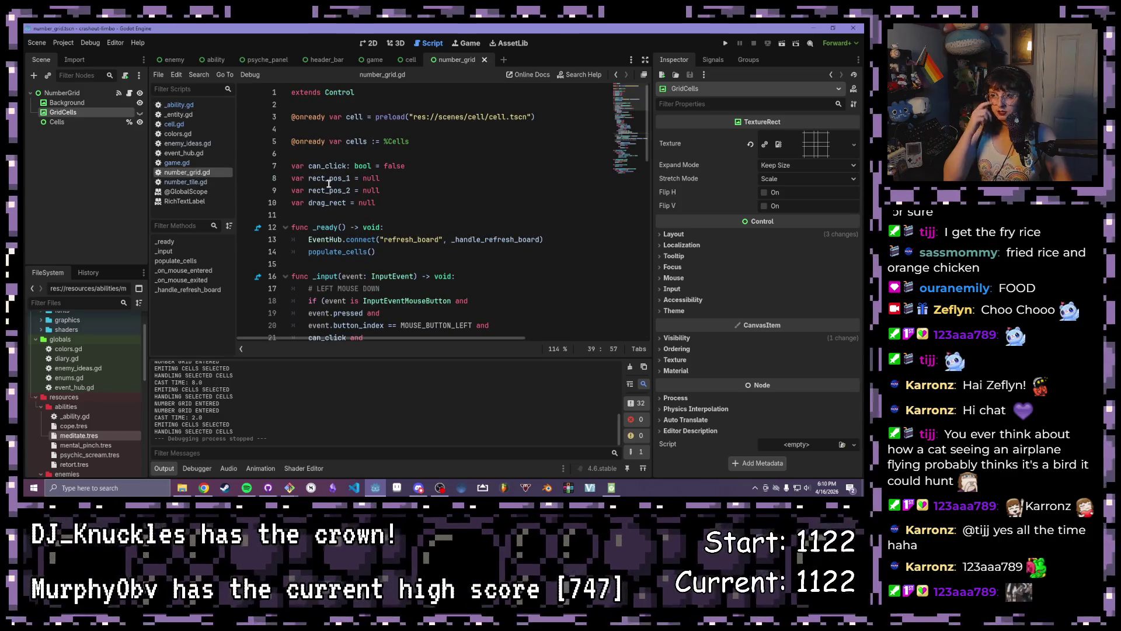
Select 'active = true' on line 69 of number_grid.gd's refresh handler
{"action": "left_click", "coordinate": [414, 251]}
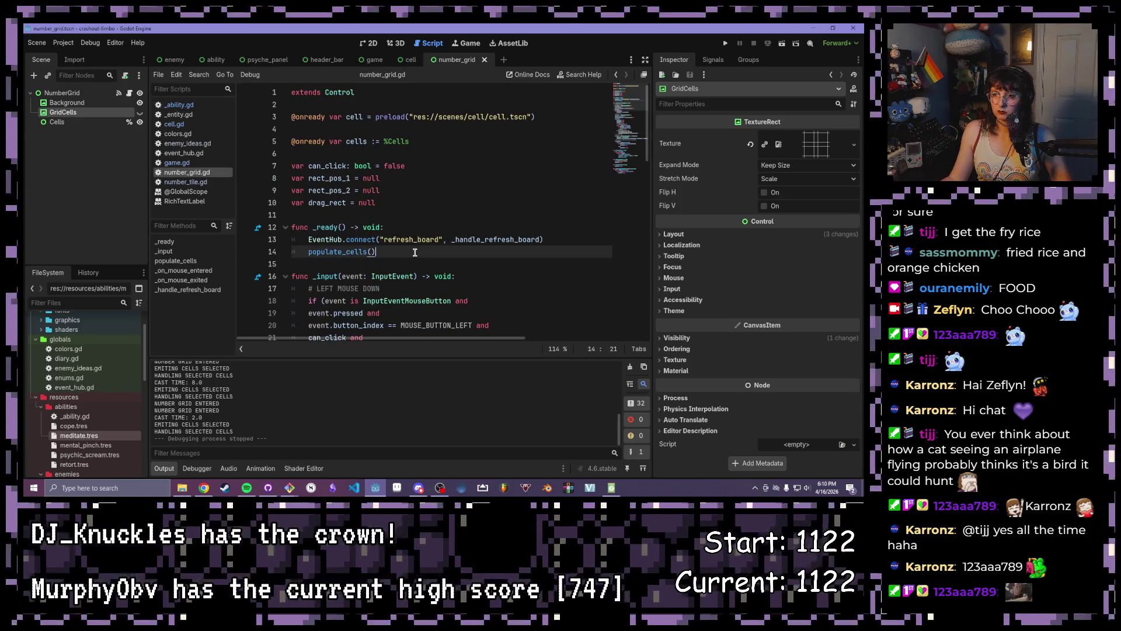
{"action": "scroll", "coordinate": [408, 246], "scroll_direction": "down", "scroll_amount": 6}
{"action": "scroll", "coordinate": [402, 234], "scroll_direction": "down", "scroll_amount": 10}
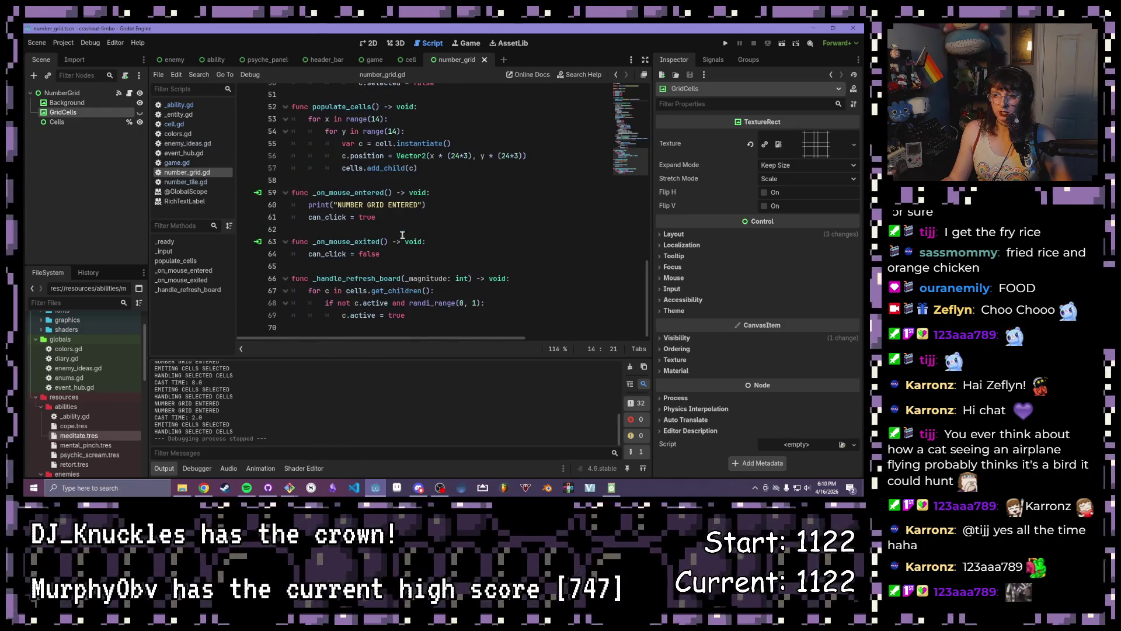
{"action": "left_click", "coordinate": [411, 315]}
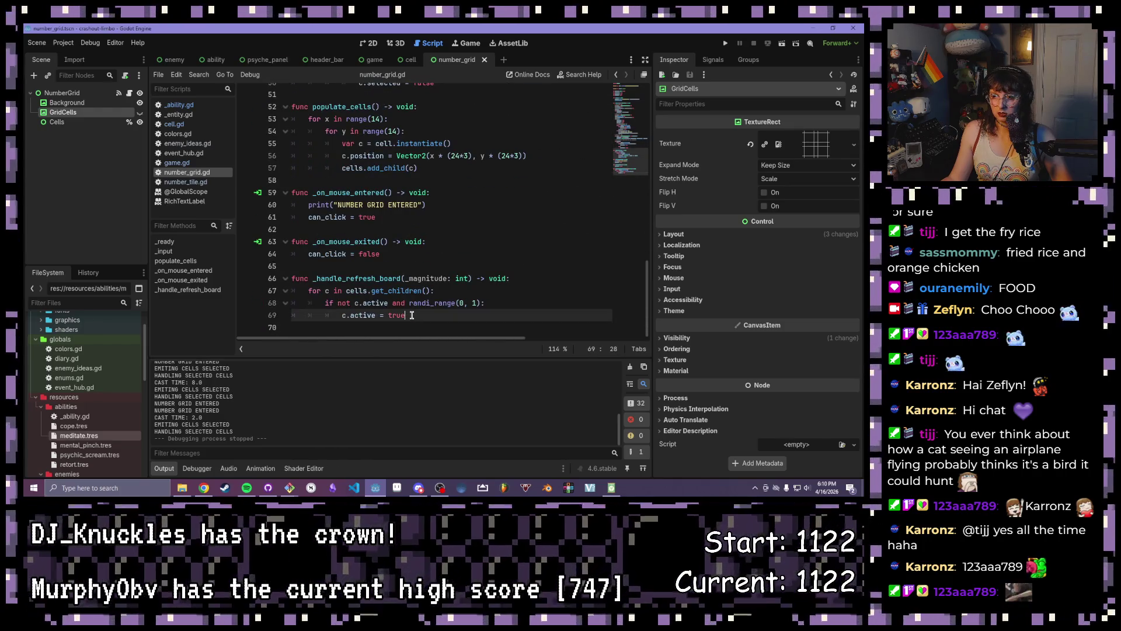
{"action": "left_click_drag", "start_coordinate": [412, 315], "coordinate": [350, 315]}
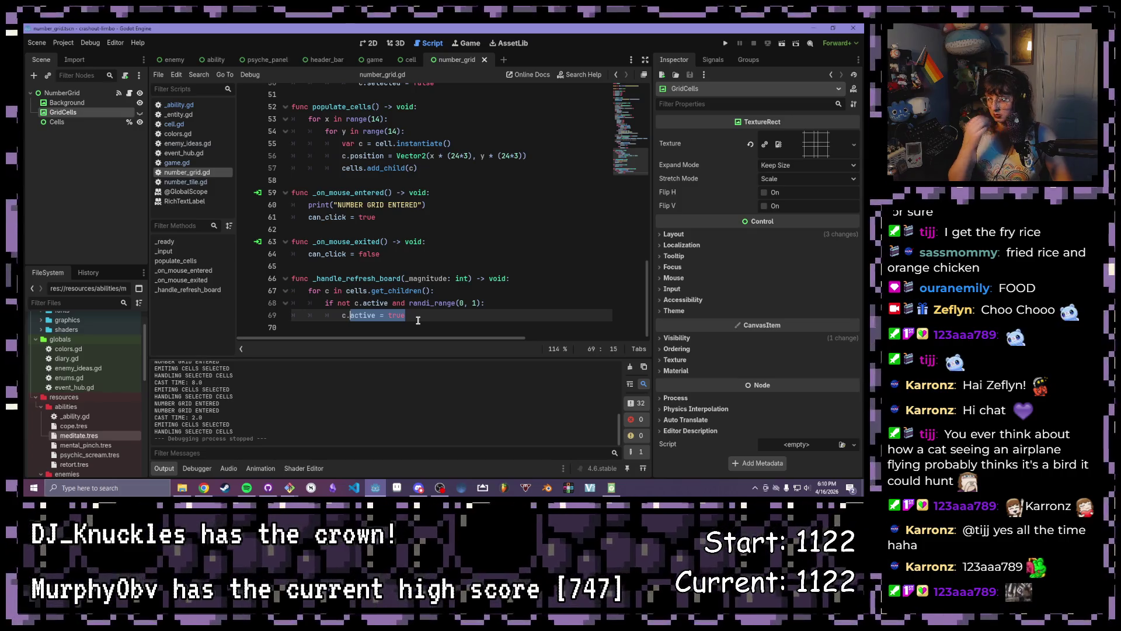
Add 'active = true' as the first line of refresh_value in cell.gd and save
{"action": "left_click", "coordinate": [410, 60]}
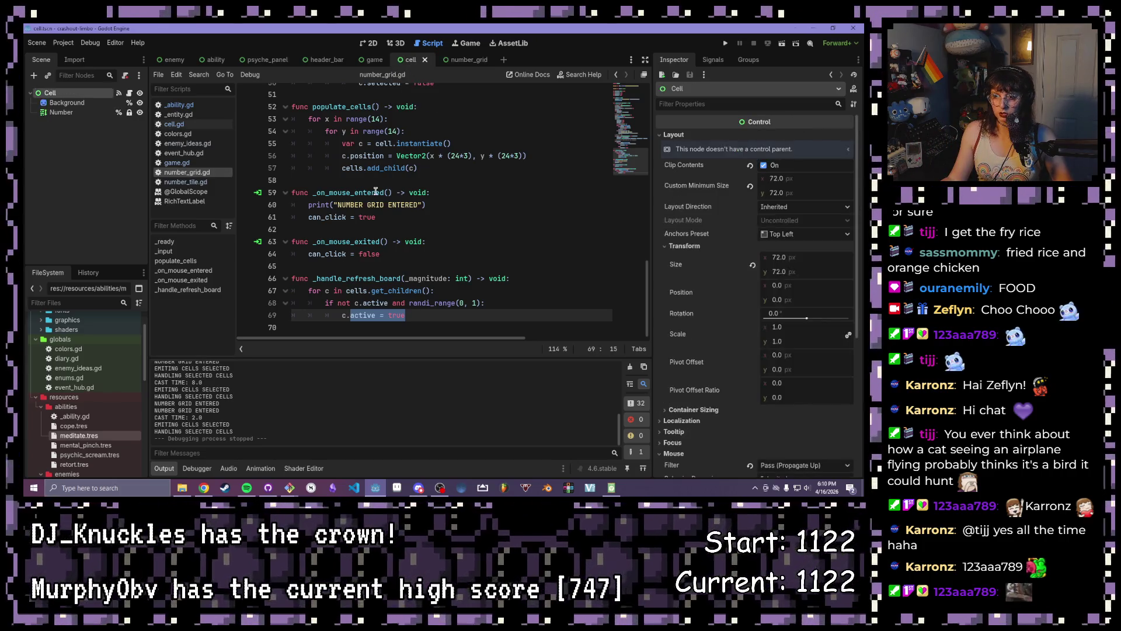
{"action": "left_click", "coordinate": [178, 124]}
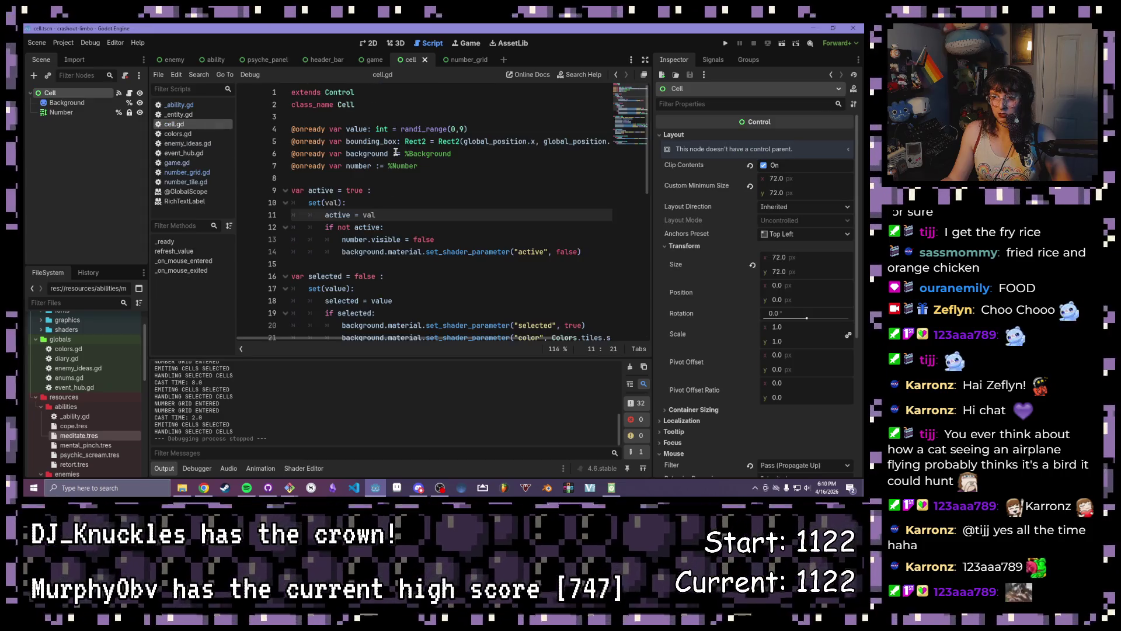
{"action": "scroll", "coordinate": [396, 151], "scroll_direction": "down", "scroll_amount": 2}
{"action": "scroll", "coordinate": [396, 151], "scroll_direction": "down", "scroll_amount": 4}
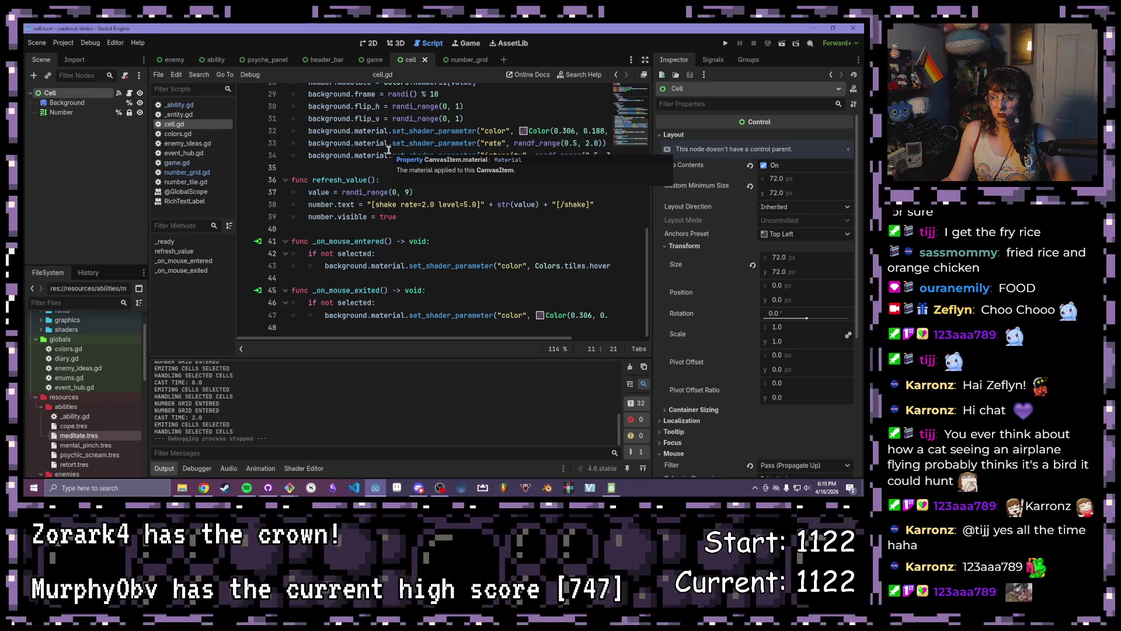
{"action": "left_click", "coordinate": [385, 180]}
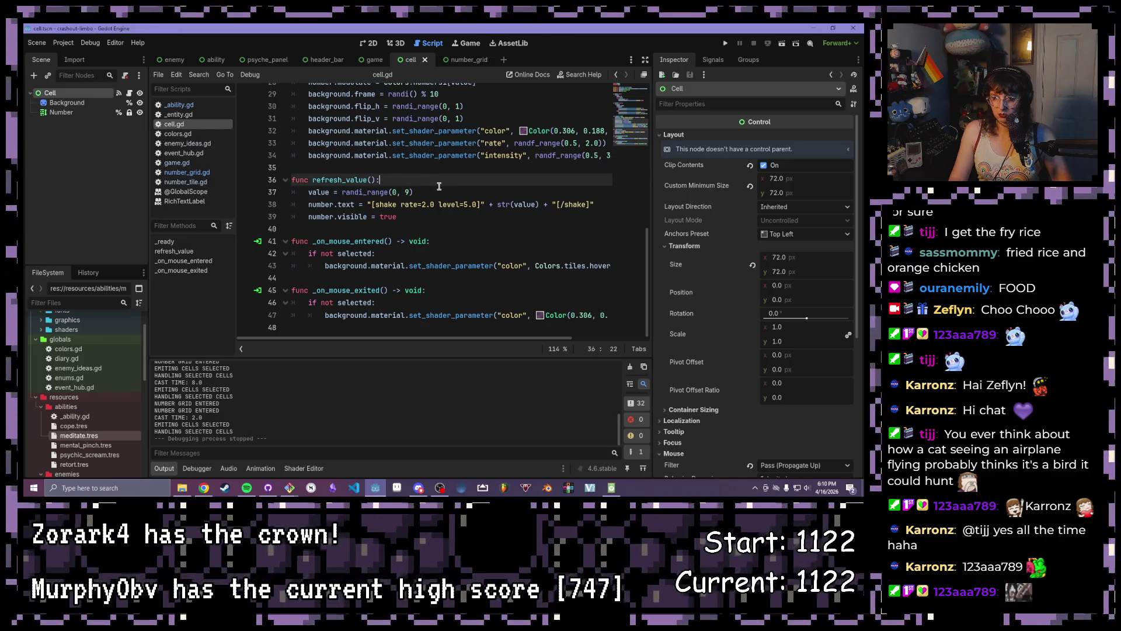
{"action": "key", "text": "Return"}
{"action": "type", "text": "active = "}
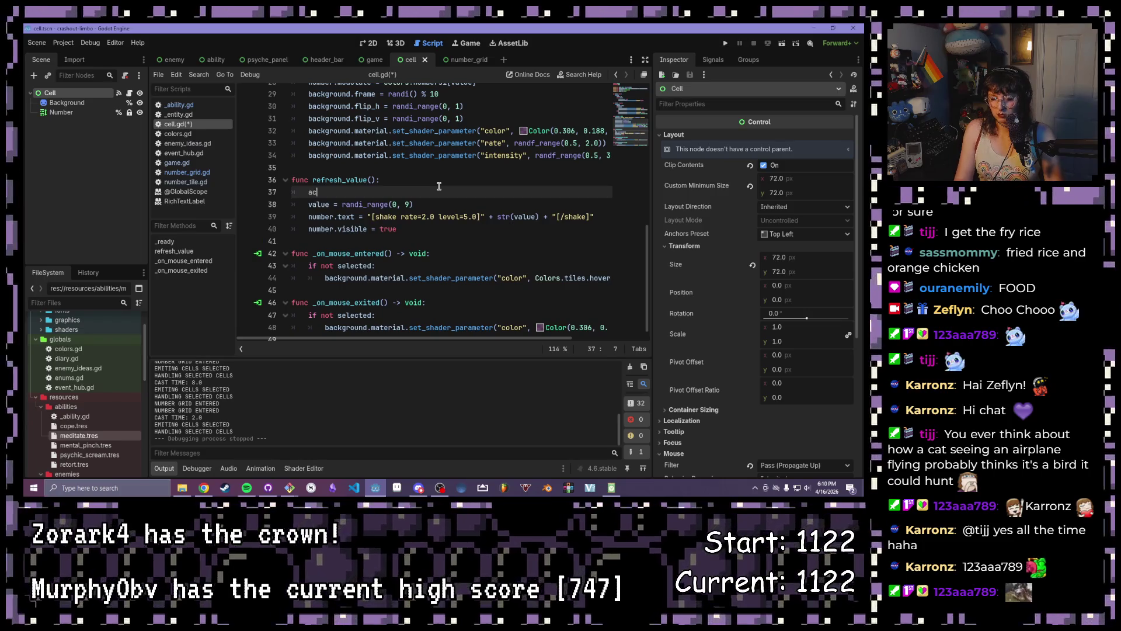
{"action": "type", "text": "true"}
{"action": "key", "text": "ctrl+s"}
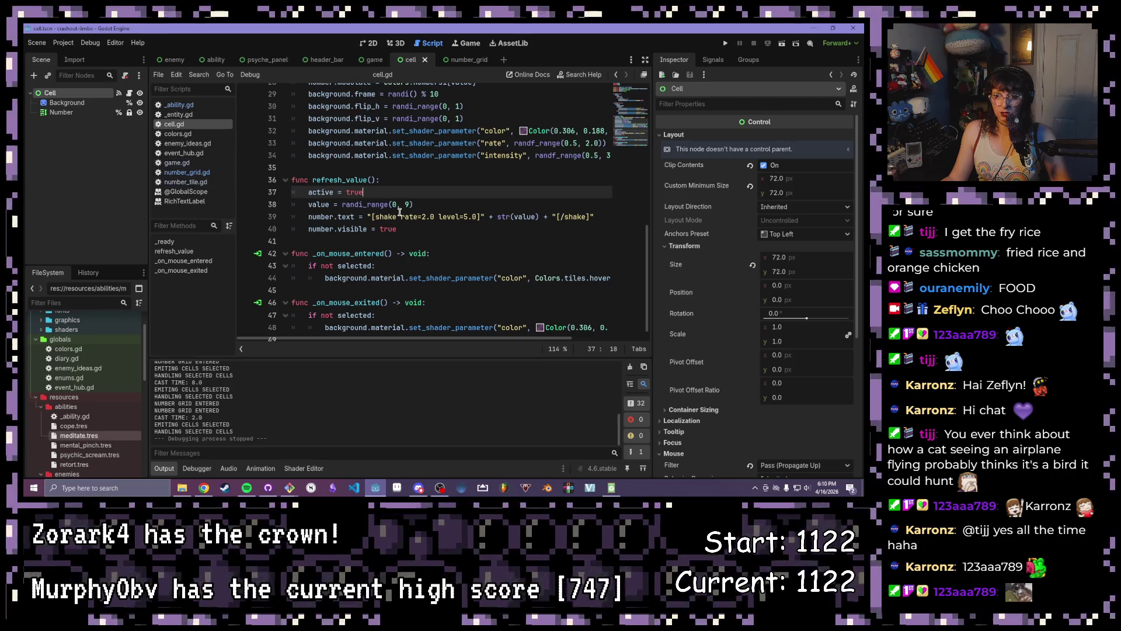
{"action": "left_click_drag", "start_coordinate": [374, 192], "coordinate": [303, 193]}
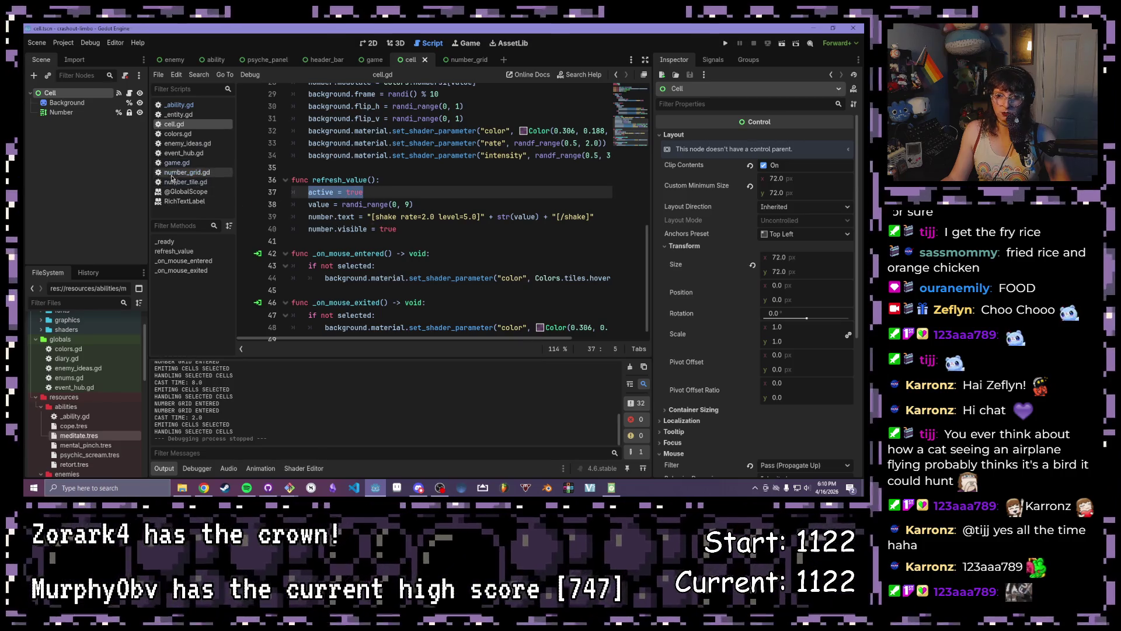
Replace 'active = true' on line 69 with 'refresh_value()' and run the game
{"action": "left_click", "coordinate": [172, 175]}
{"action": "scroll", "coordinate": [395, 247], "scroll_direction": "down", "scroll_amount": 1}
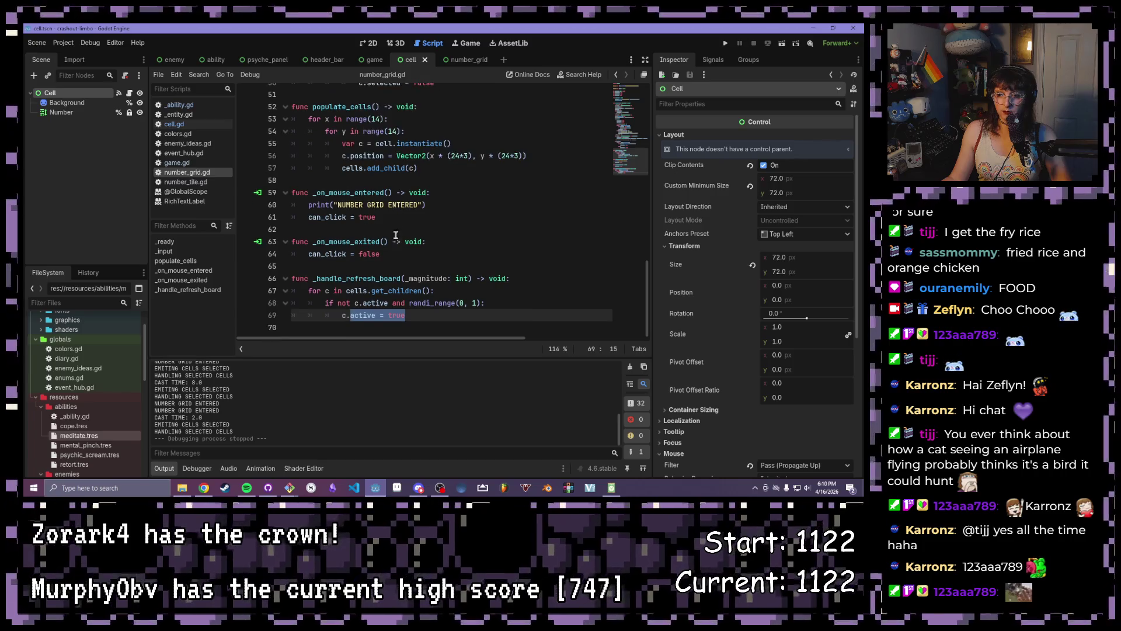
{"action": "left_click_drag", "start_coordinate": [405, 315], "coordinate": [351, 315]}
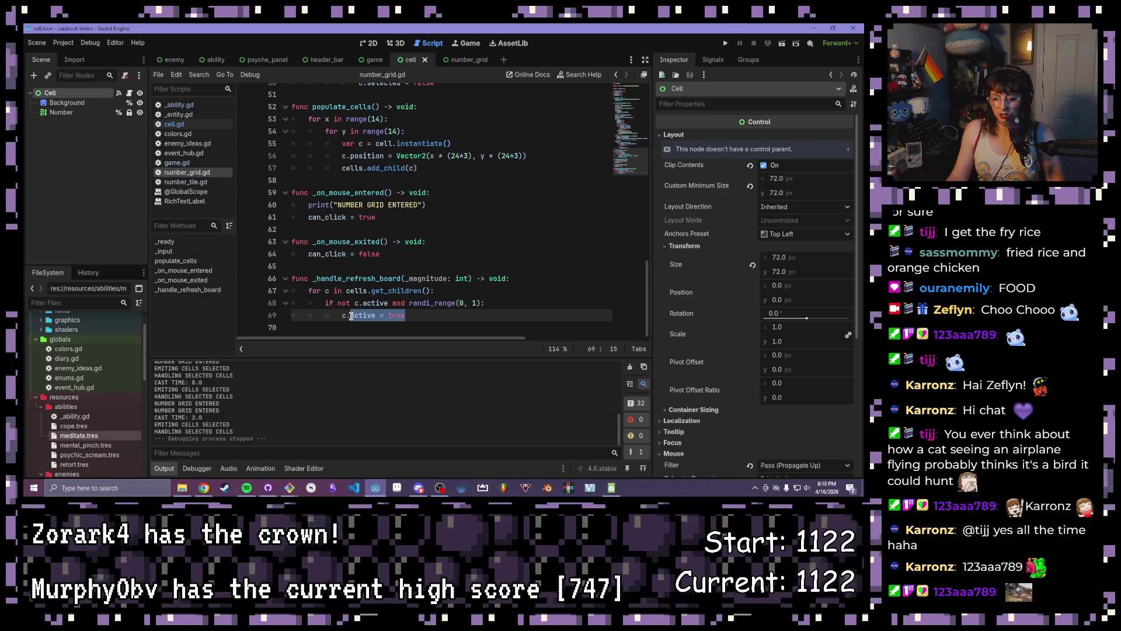
{"action": "type", "text": "refresh_value()"}
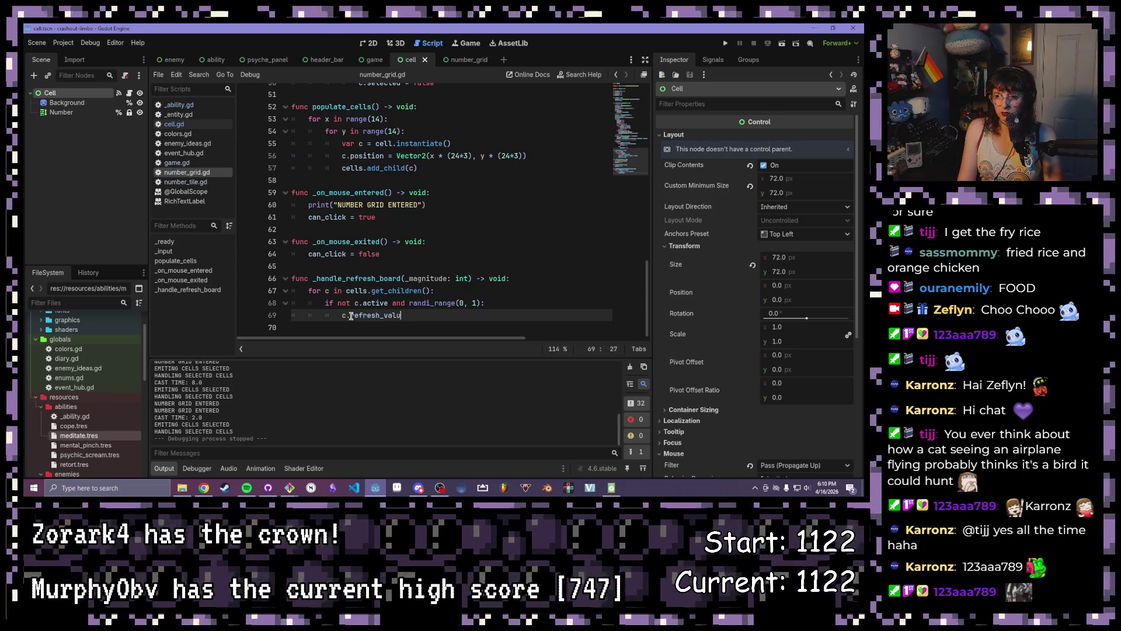
{"action": "key", "text": "F5"}
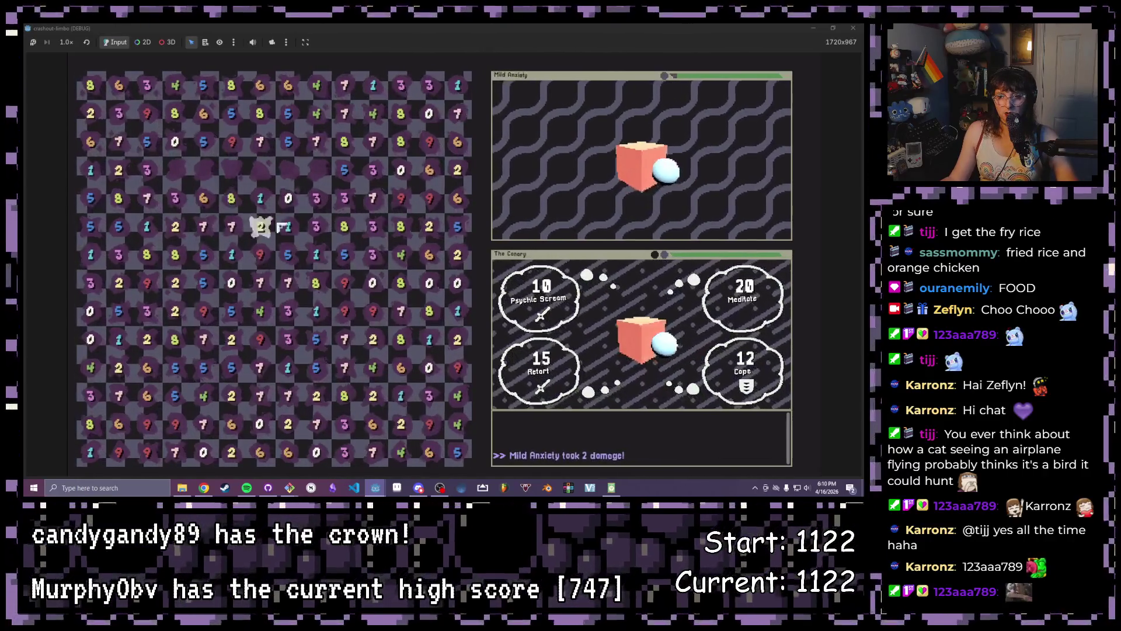
Attack Mild Anxiety by clearing tile groups summing to 10, like 5+5, 1+2+7, 1+8+1 and 3+7
{"action": "left_click_drag", "start_coordinate": [205, 256], "coordinate": [208, 280]}
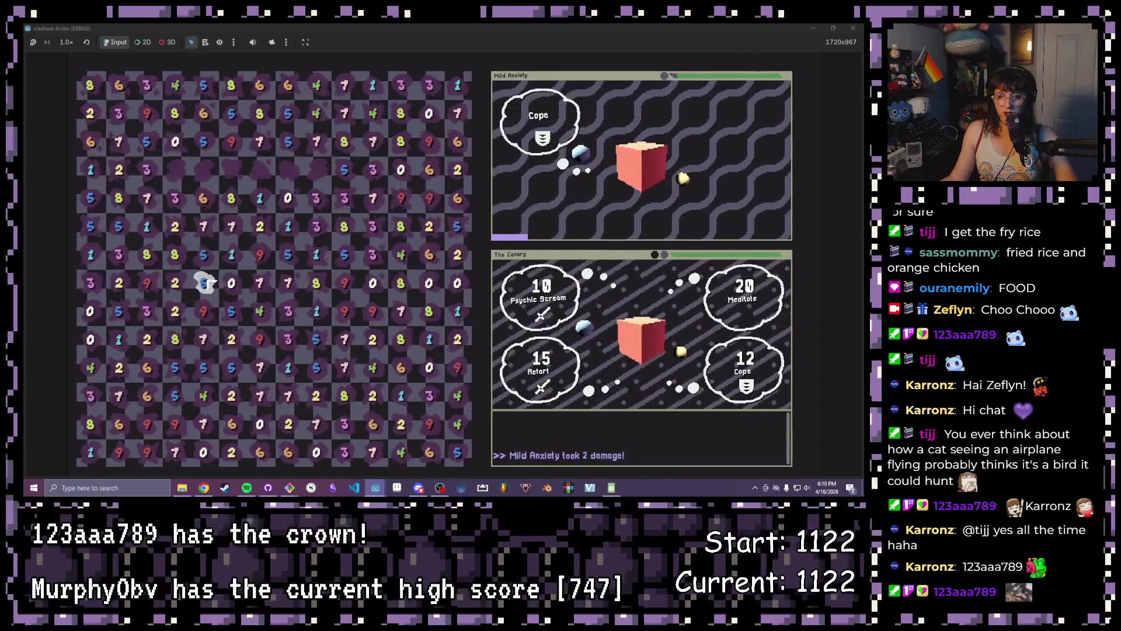
{"action": "left_click_drag", "start_coordinate": [175, 227], "coordinate": [127, 226]}
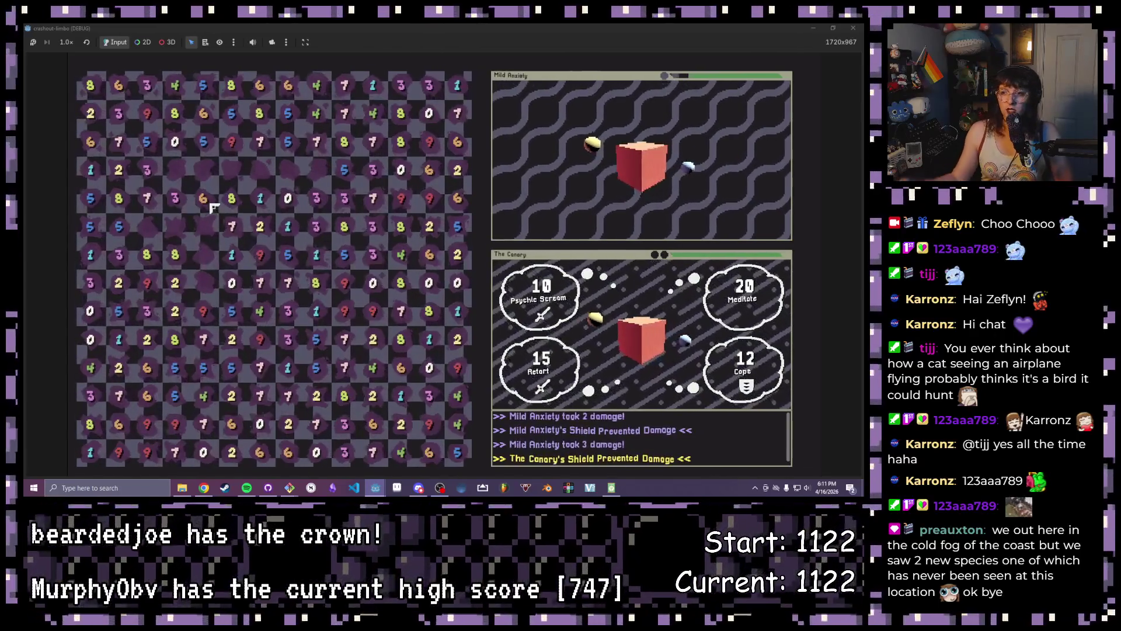
{"action": "left_click_drag", "start_coordinate": [306, 243], "coordinate": [326, 322]}
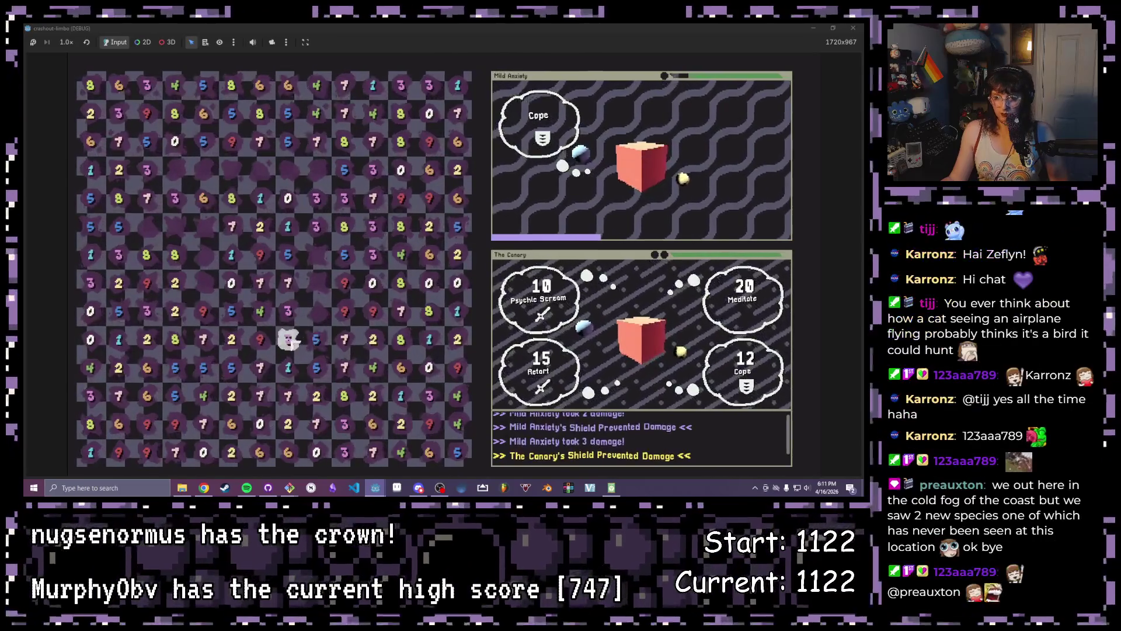
{"action": "left_click_drag", "start_coordinate": [290, 370], "coordinate": [290, 397]}
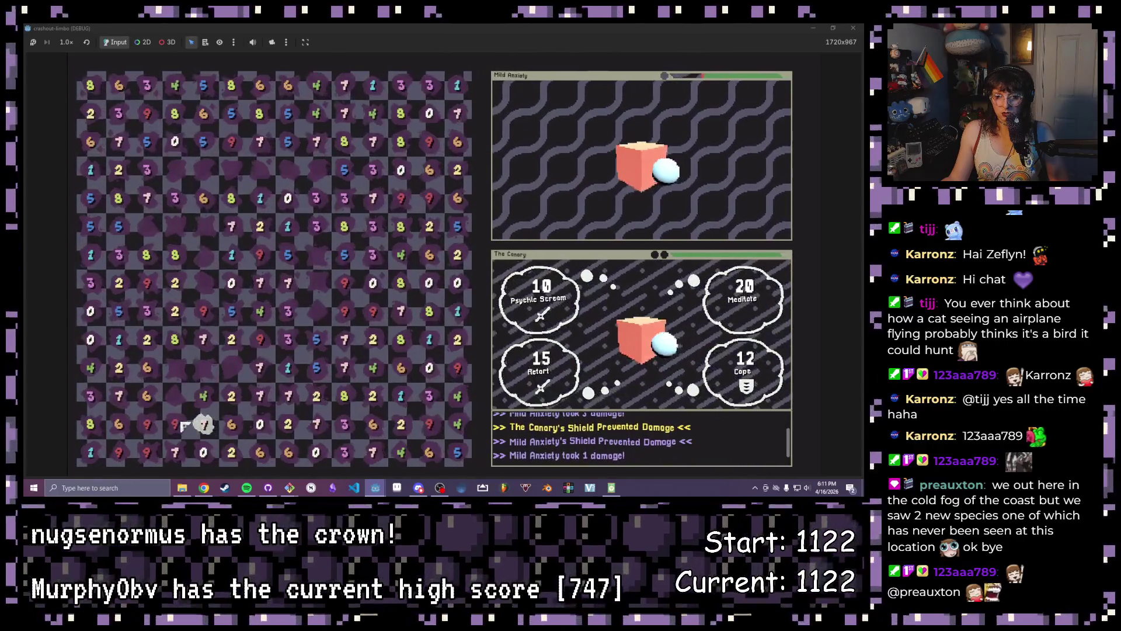
{"action": "left_click_drag", "start_coordinate": [175, 338], "coordinate": [176, 313]}
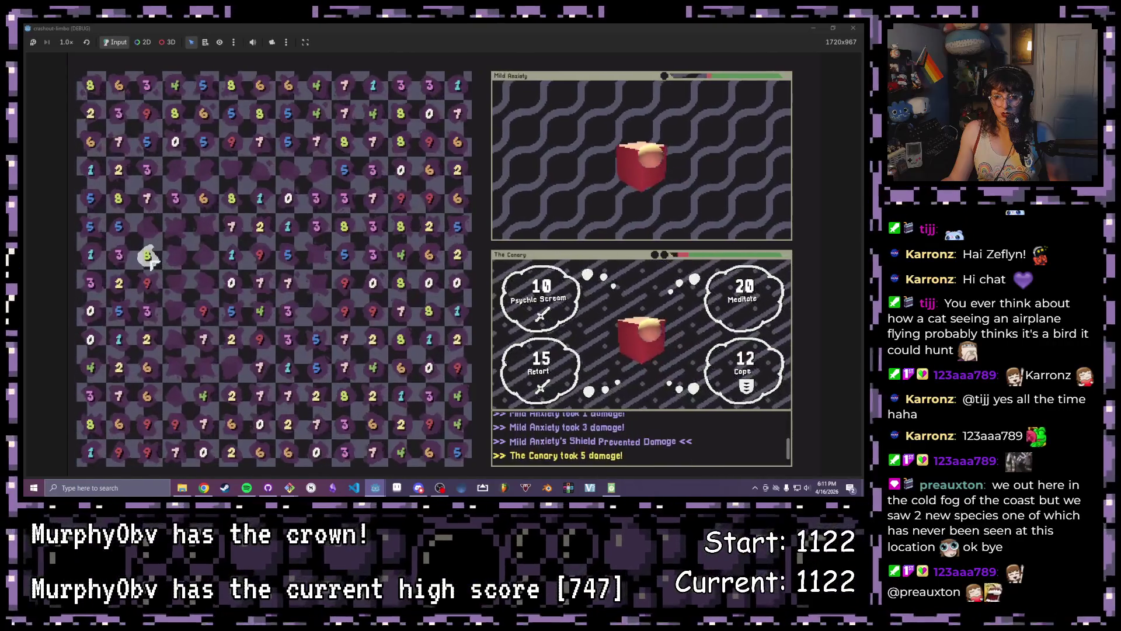
{"action": "left_click_drag", "start_coordinate": [119, 227], "coordinate": [91, 226]}
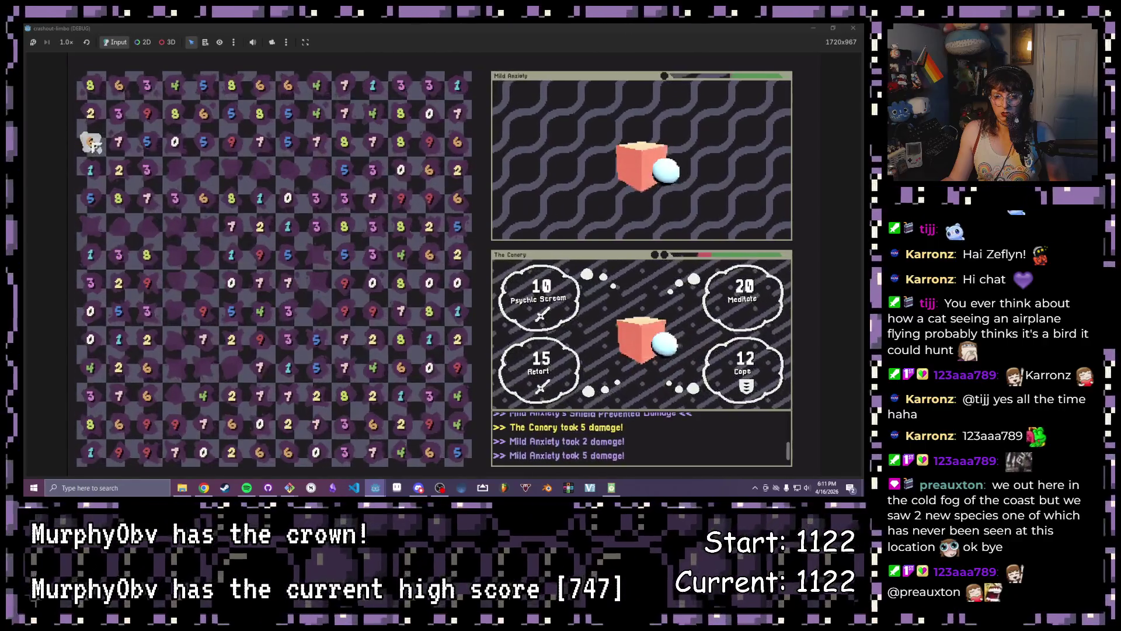
{"action": "left_click_drag", "start_coordinate": [91, 143], "coordinate": [90, 198]}
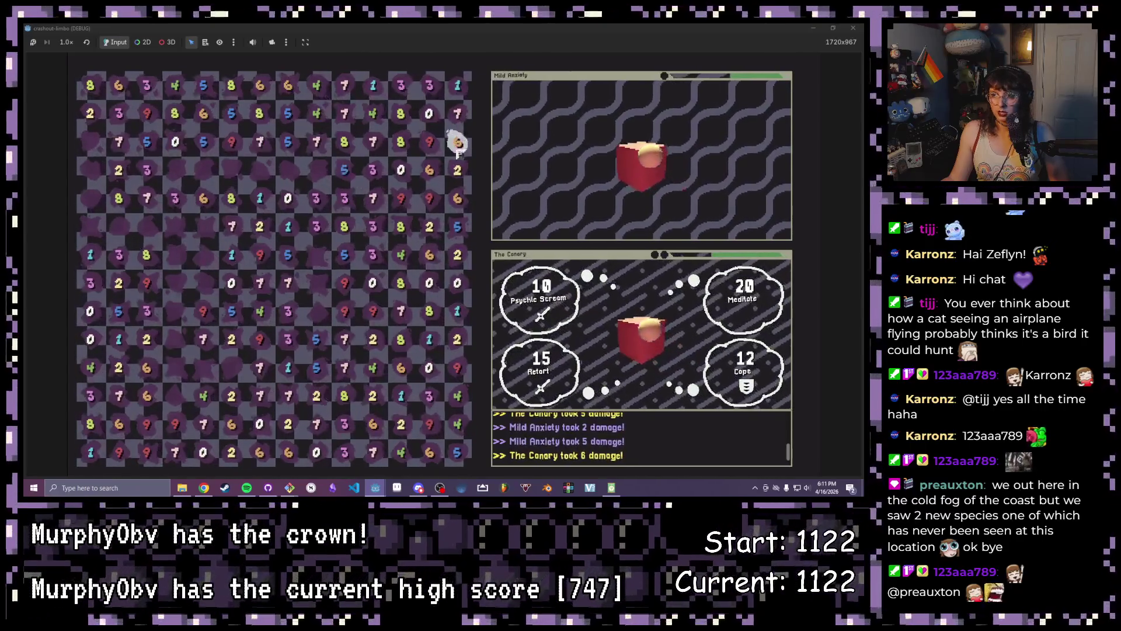
{"action": "left_click_drag", "start_coordinate": [400, 113], "coordinate": [372, 113]}
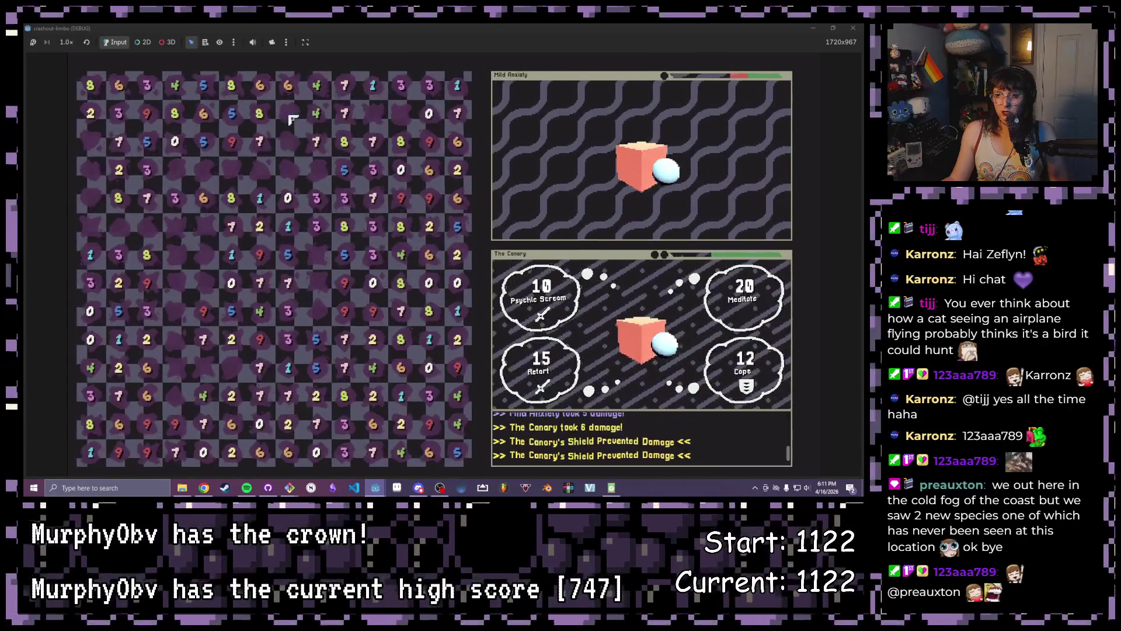
{"action": "left_click_drag", "start_coordinate": [288, 114], "coordinate": [288, 141]}
{"action": "left_click_drag", "start_coordinate": [327, 198], "coordinate": [327, 142]}
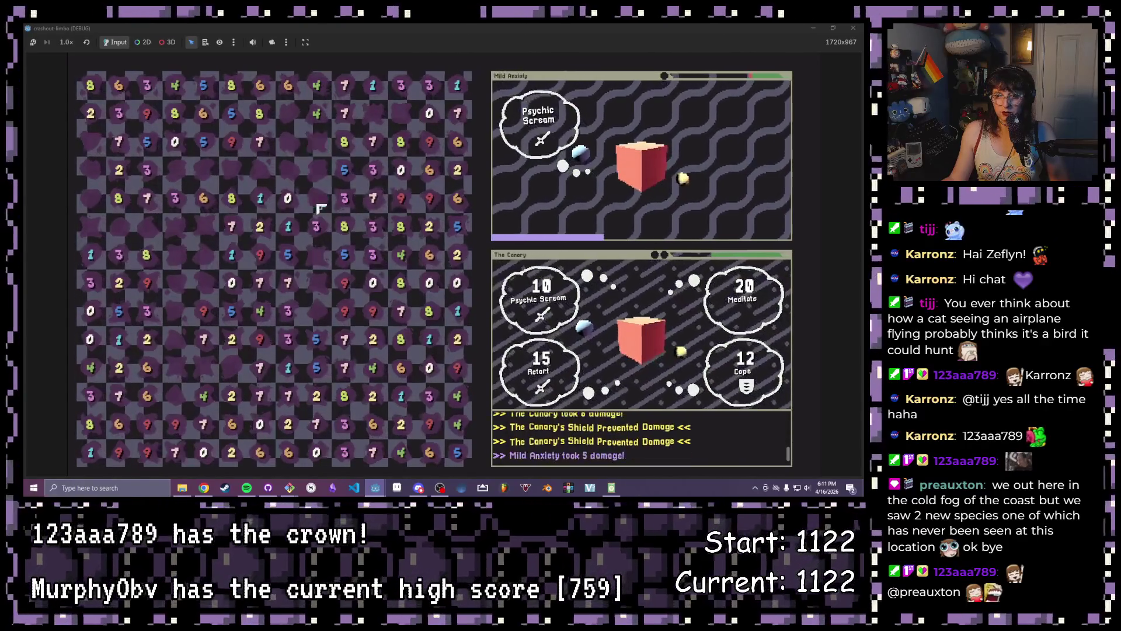
{"action": "mouse_move", "coordinate": [370, 195]}
{"action": "left_mouse_down"}
{"action": "mouse_move", "coordinate": [366, 174]}
{"action": "mouse_move", "coordinate": [372, 226]}
{"action": "left_mouse_up"}
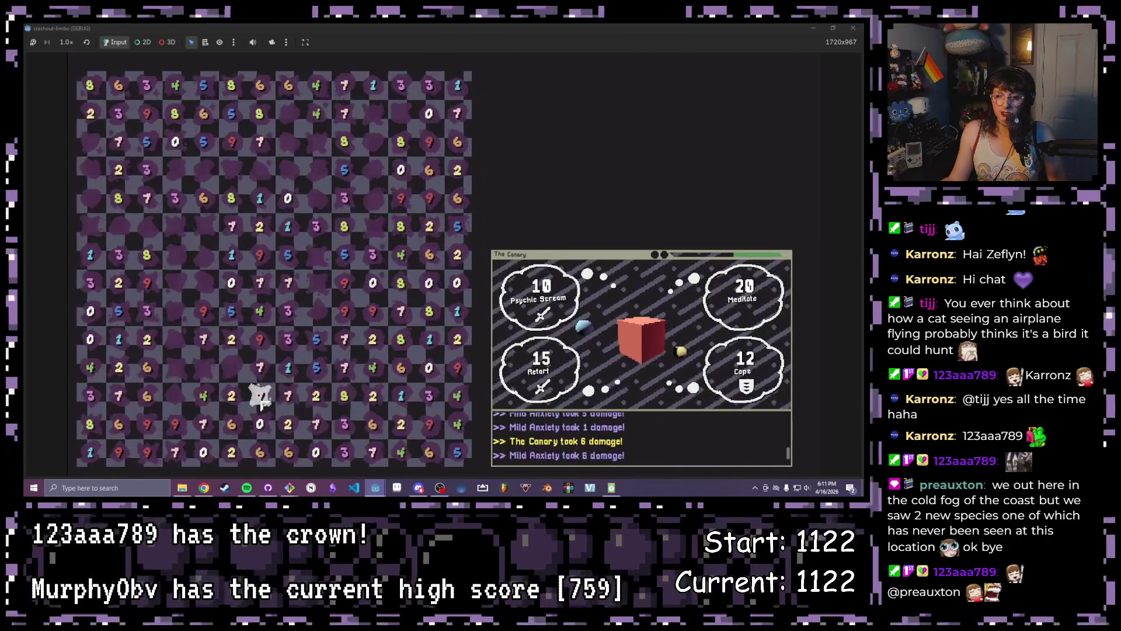
Clear more sum-to-10 groups: a lower-row run, 9+1, two 5s, and 6+4 in the top row
{"action": "left_click_drag", "start_coordinate": [288, 396], "coordinate": [205, 397]}
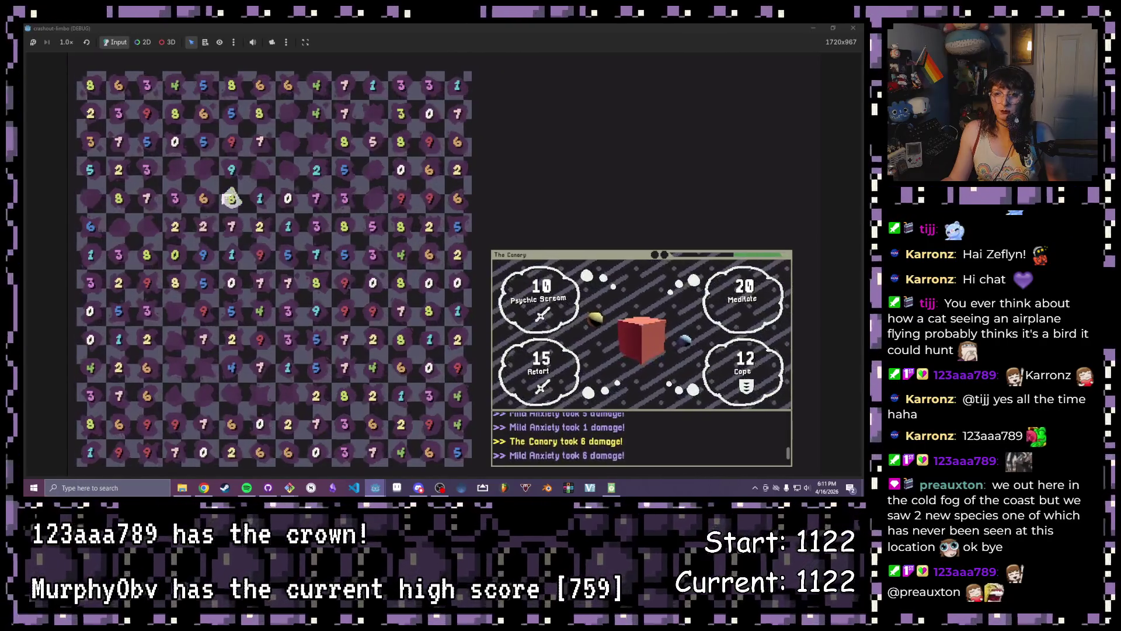
{"action": "left_click_drag", "start_coordinate": [203, 255], "coordinate": [231, 254]}
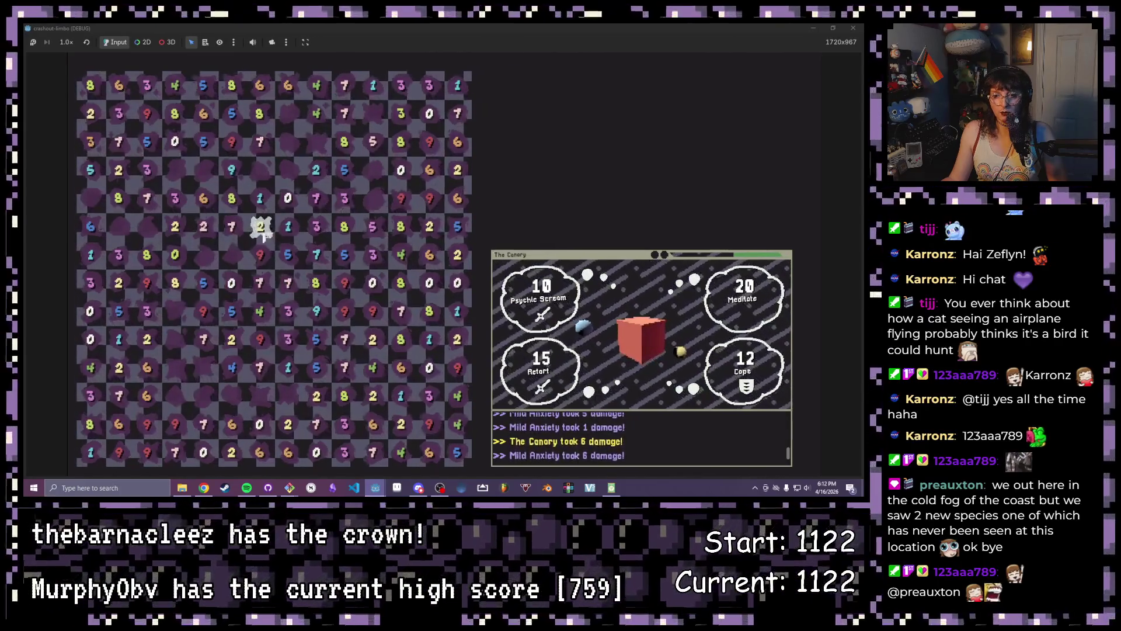
{"action": "left_click_drag", "start_coordinate": [316, 339], "coordinate": [316, 368]}
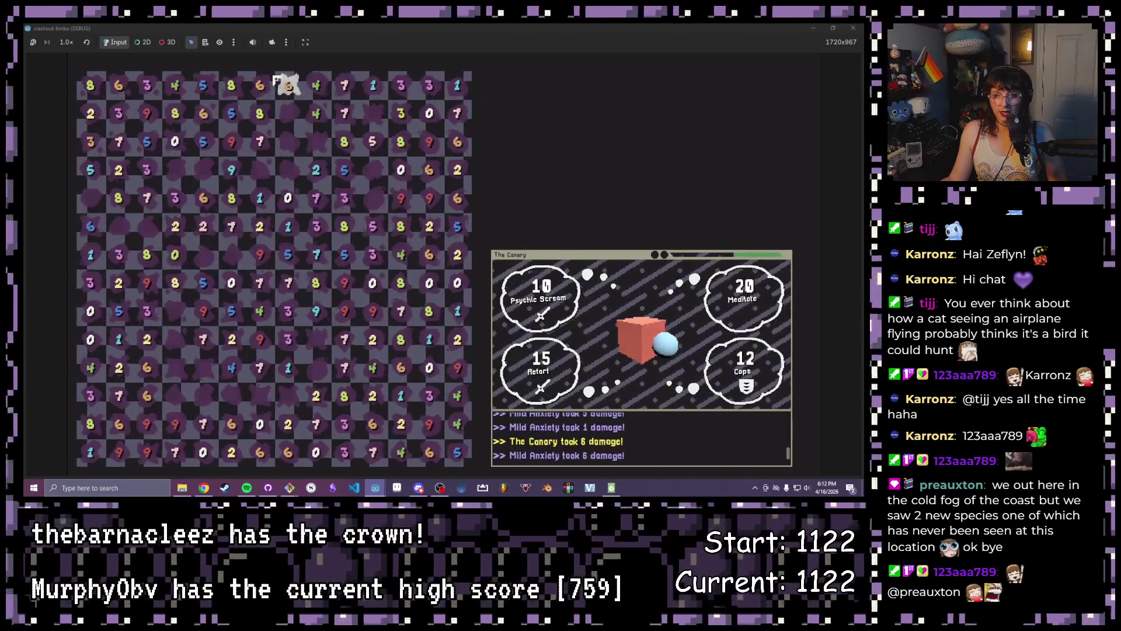
{"action": "left_click_drag", "start_coordinate": [288, 85], "coordinate": [316, 85]}
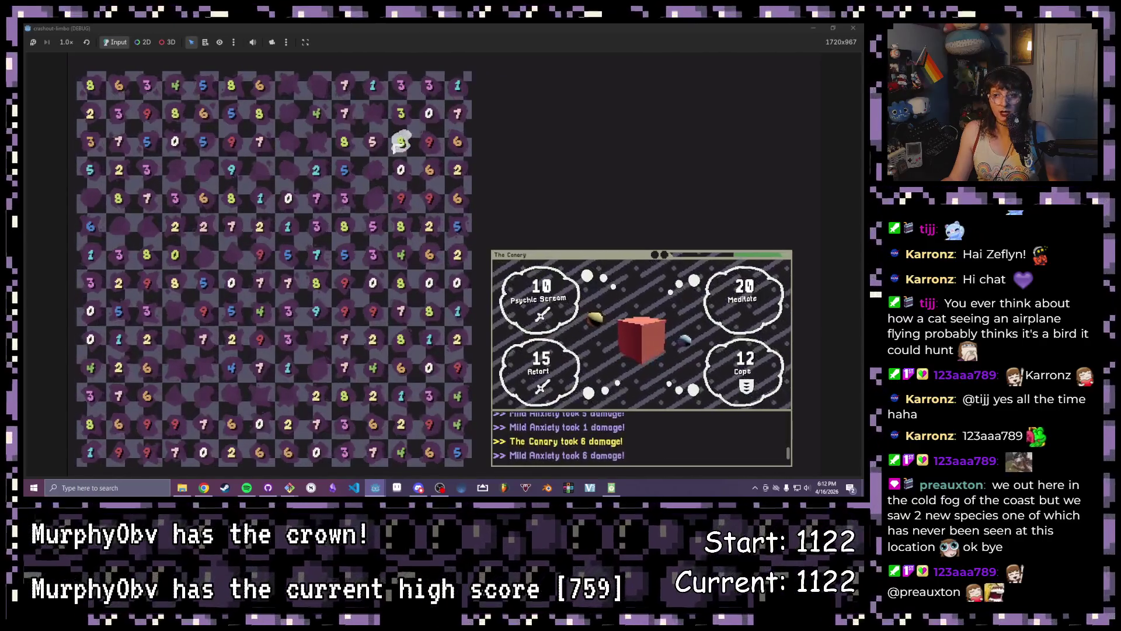
Stop the game and bring up refresh_value in cell.gd
{"action": "left_click", "coordinate": [854, 28]}
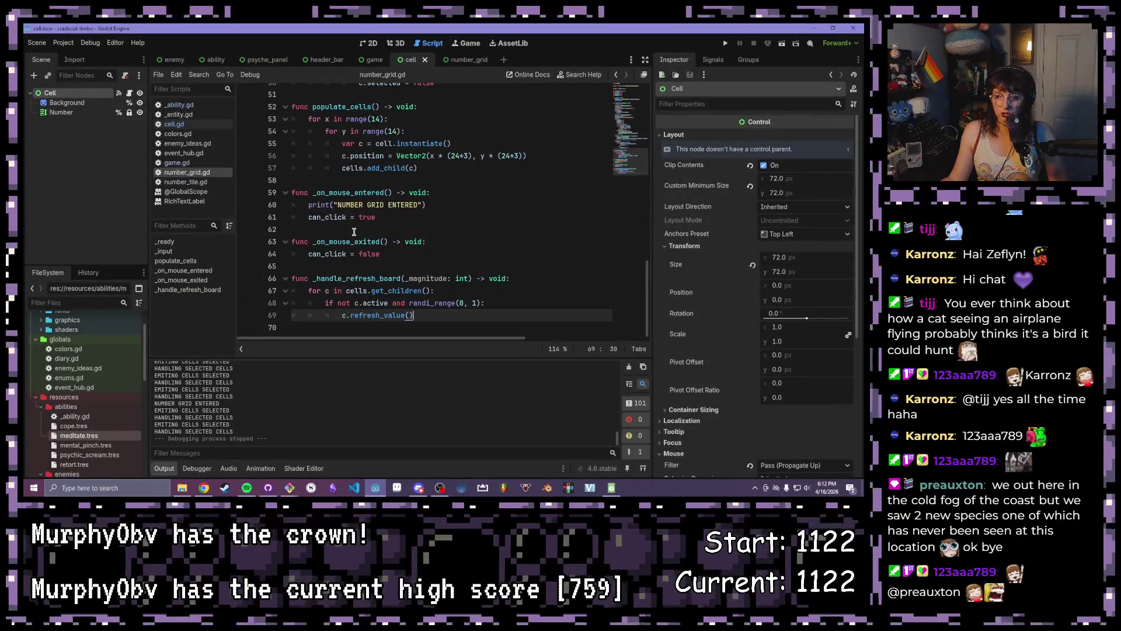
{"action": "scroll", "coordinate": [441, 175], "scroll_direction": "up", "scroll_amount": 2}
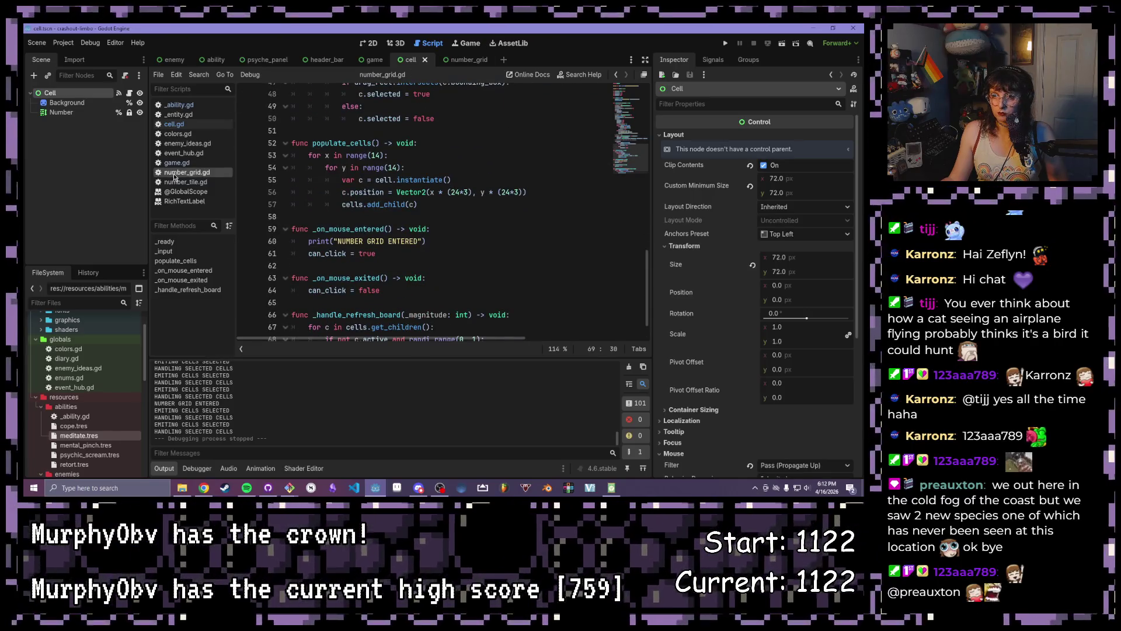
{"action": "left_click", "coordinate": [174, 123]}
{"action": "scroll", "coordinate": [439, 192], "scroll_direction": "down", "scroll_amount": 3}
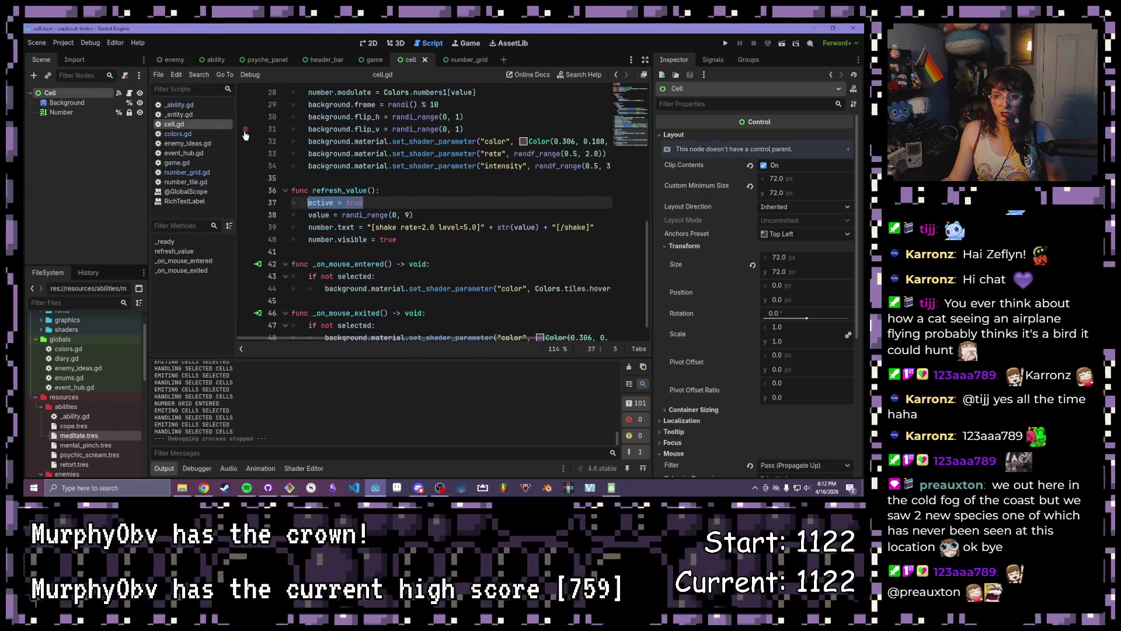
{"action": "left_click_drag", "start_coordinate": [307, 180], "coordinate": [439, 185]}
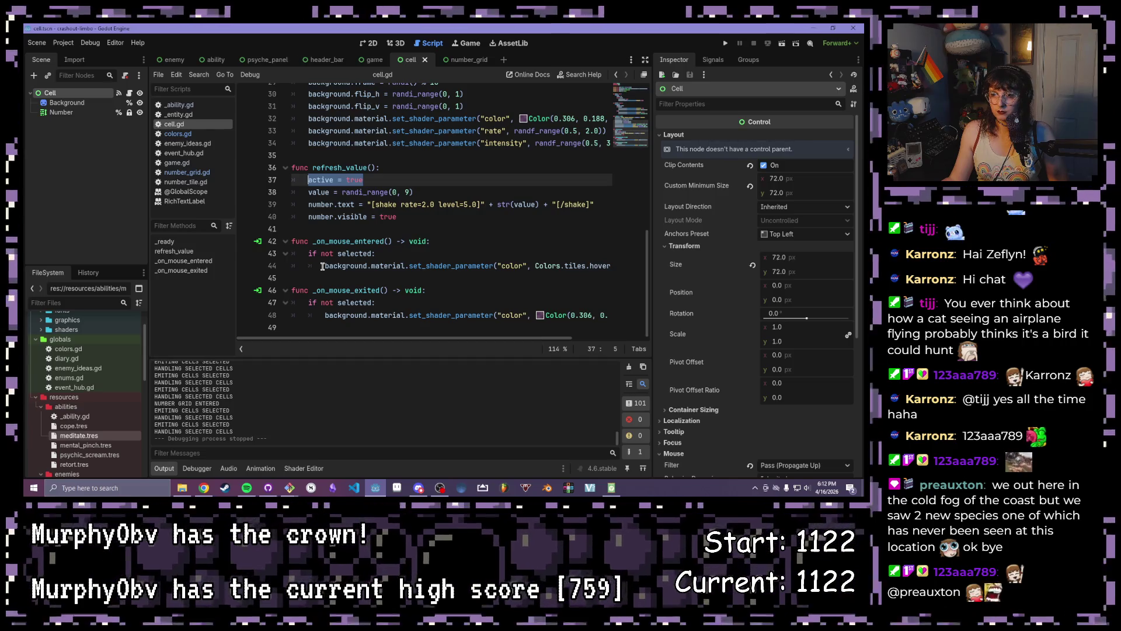
Add 'number.modulate = Colors.numbers1[value]' after the randi_range line and rerun the game
{"action": "scroll", "coordinate": [322, 266], "scroll_direction": "up", "scroll_amount": 4}
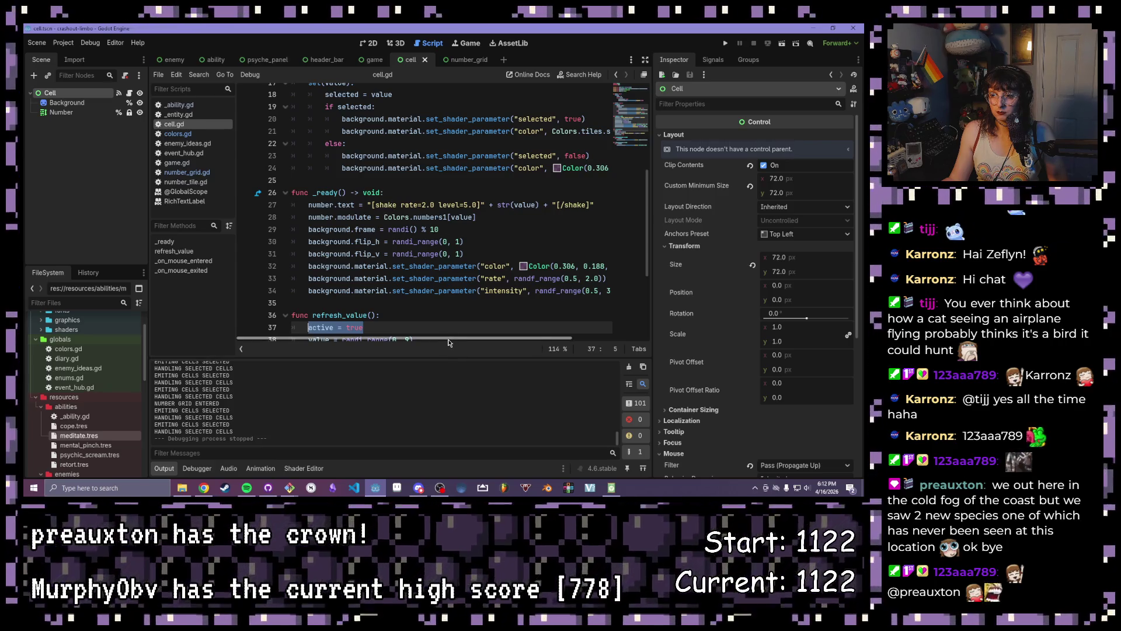
{"action": "left_click_drag", "start_coordinate": [448, 343], "coordinate": [451, 347]}
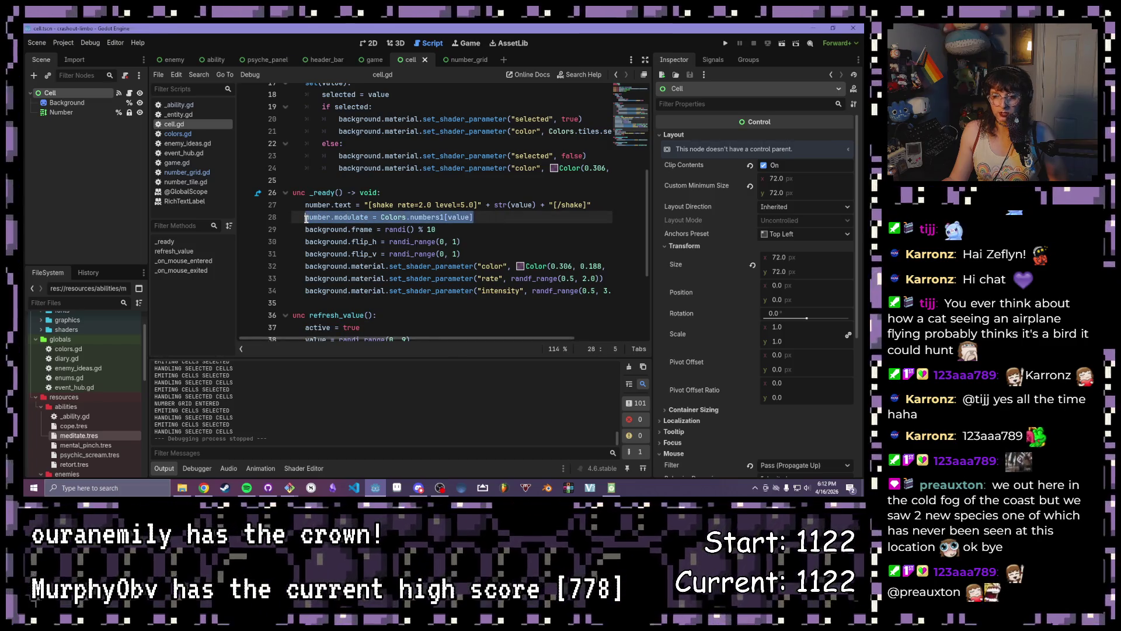
{"action": "scroll", "coordinate": [385, 242], "scroll_direction": "up", "scroll_amount": 3}
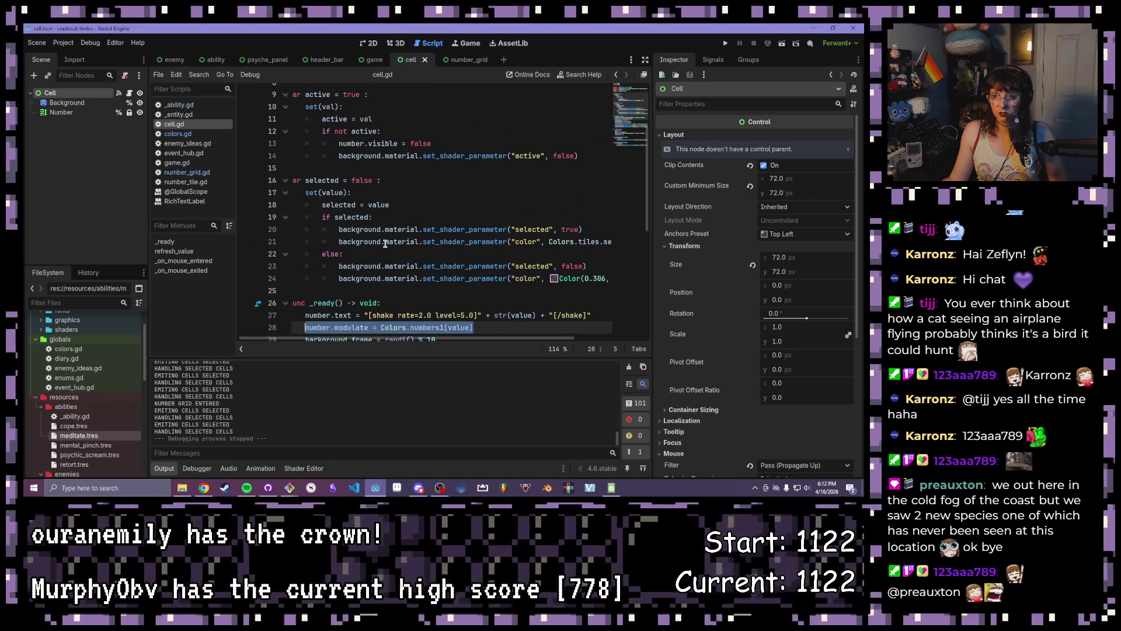
{"action": "scroll", "coordinate": [382, 254], "scroll_direction": "down", "scroll_amount": 7}
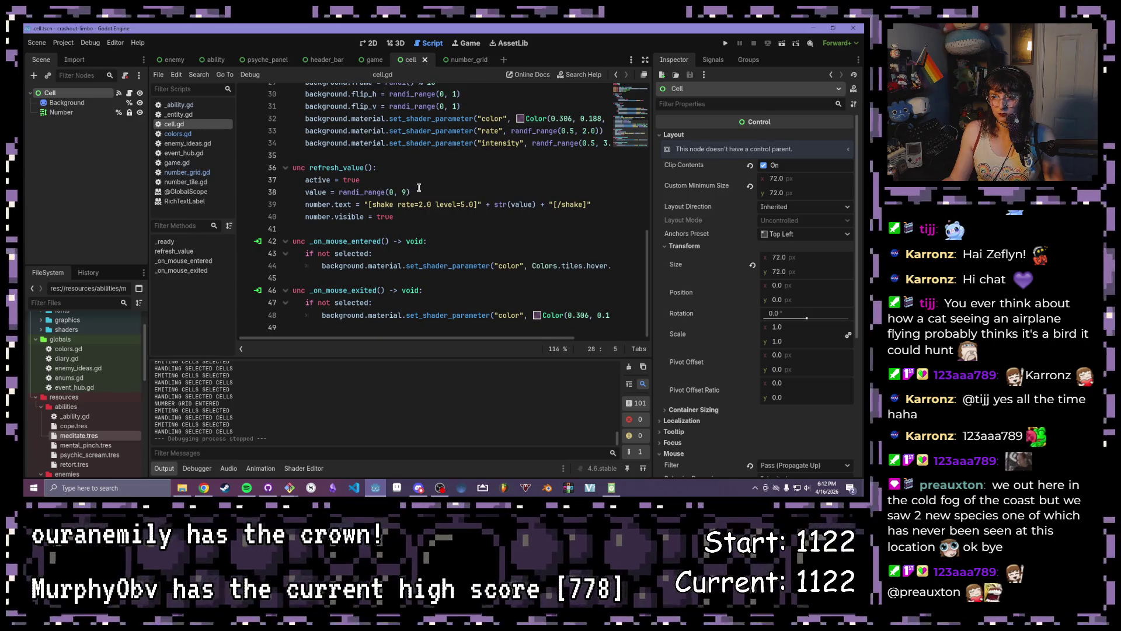
{"action": "key", "text": "Return"}
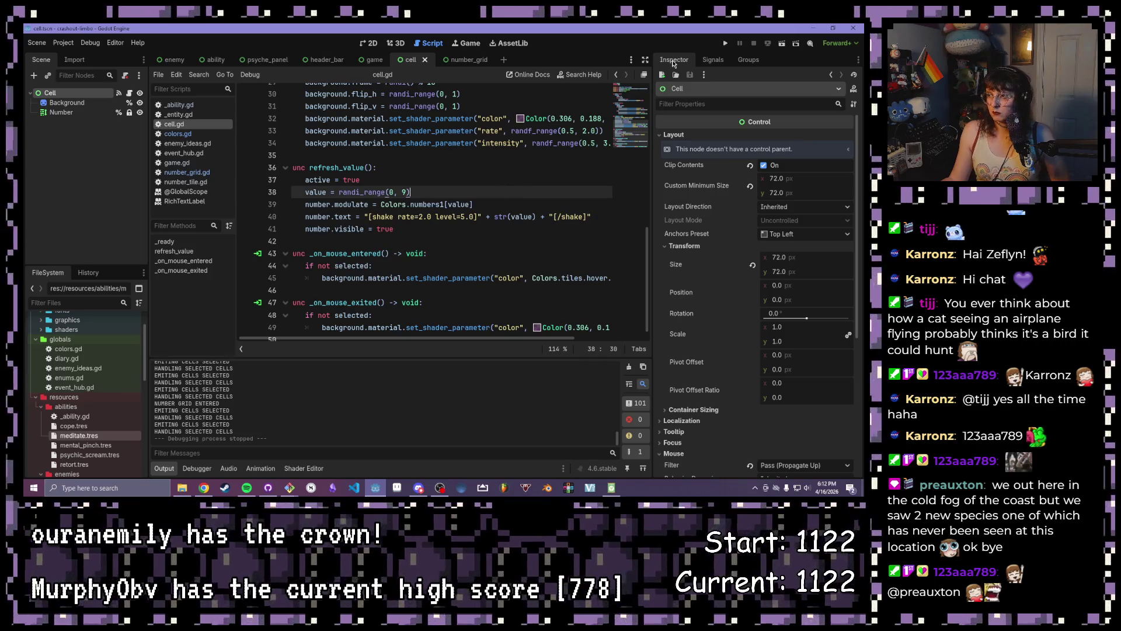
{"action": "left_click", "coordinate": [724, 43]}
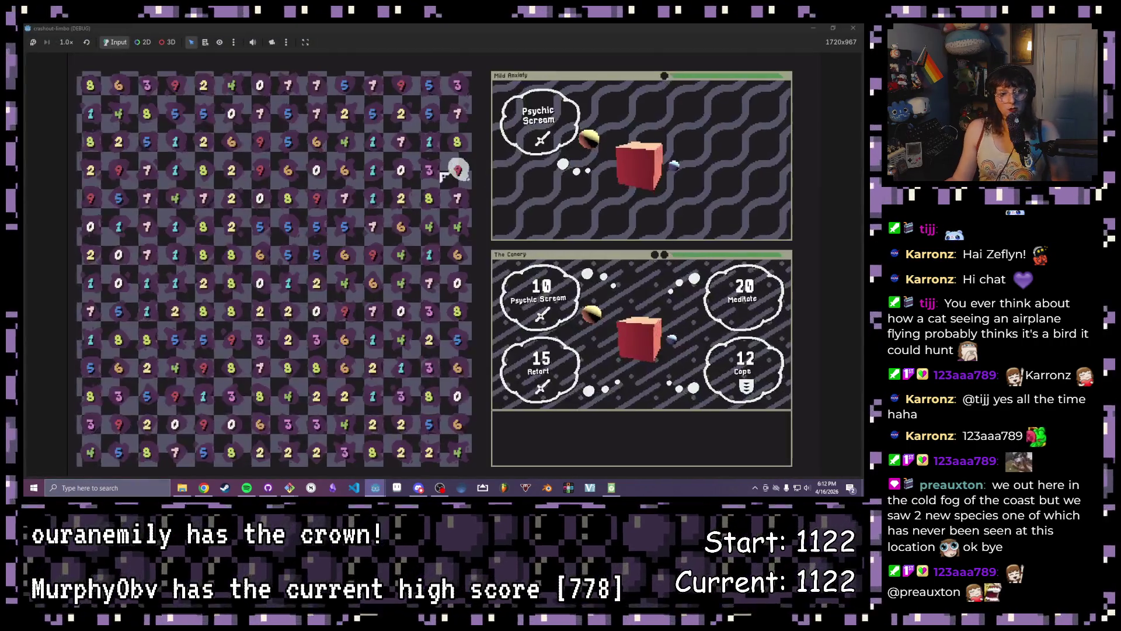
Clear the pairs of 5s in rows 6 and 7
{"action": "left_click", "coordinate": [316, 254]}
{"action": "left_click", "coordinate": [288, 255]}
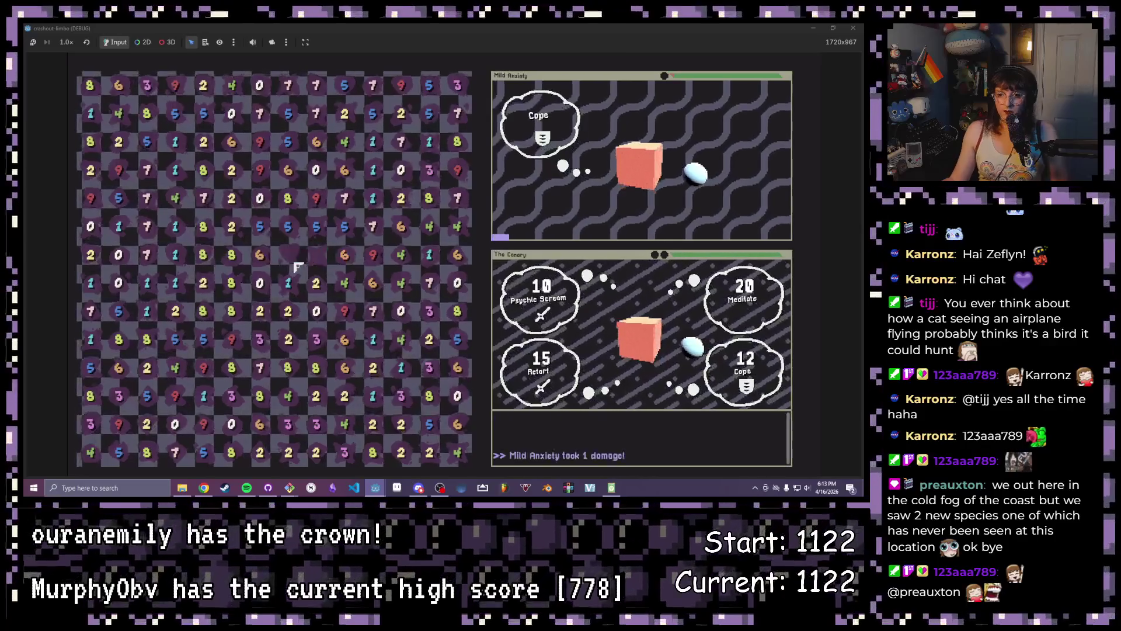
{"action": "left_click", "coordinate": [260, 226]}
{"action": "left_click", "coordinate": [288, 226]}
{"action": "left_click", "coordinate": [344, 226]}
{"action": "left_click", "coordinate": [316, 226]}
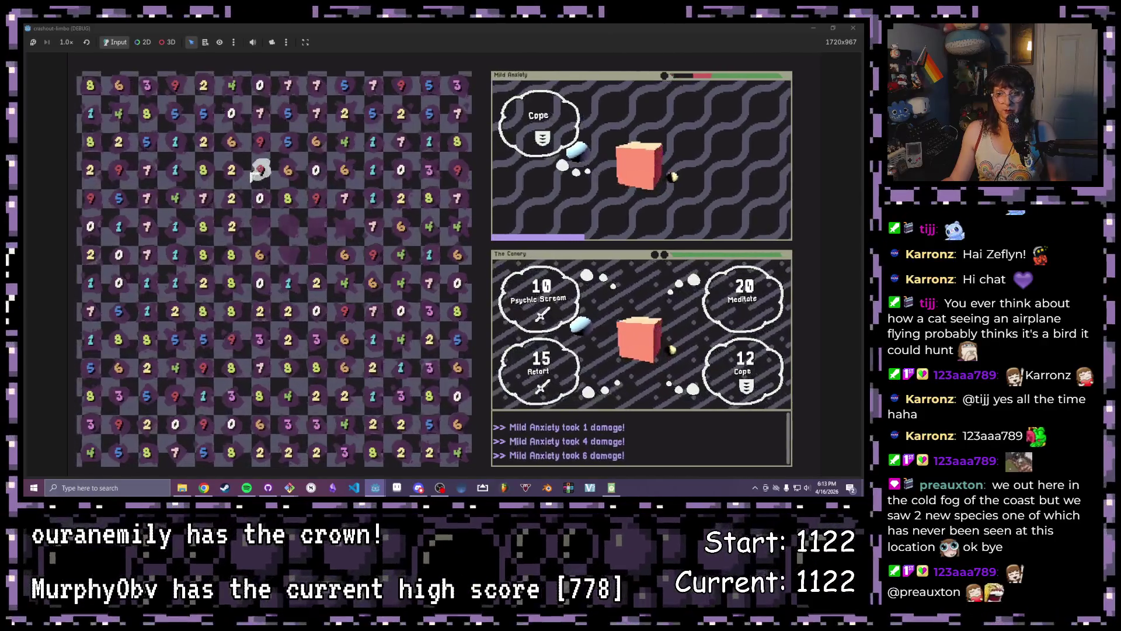
Clear the 8 and 2 pairs across rows 4–9 to damage Mild Anxiety
{"action": "left_click", "coordinate": [231, 169]}
{"action": "left_click", "coordinate": [231, 198]}
{"action": "left_click", "coordinate": [203, 226]}
{"action": "left_click", "coordinate": [231, 226]}
{"action": "left_click", "coordinate": [231, 255]}
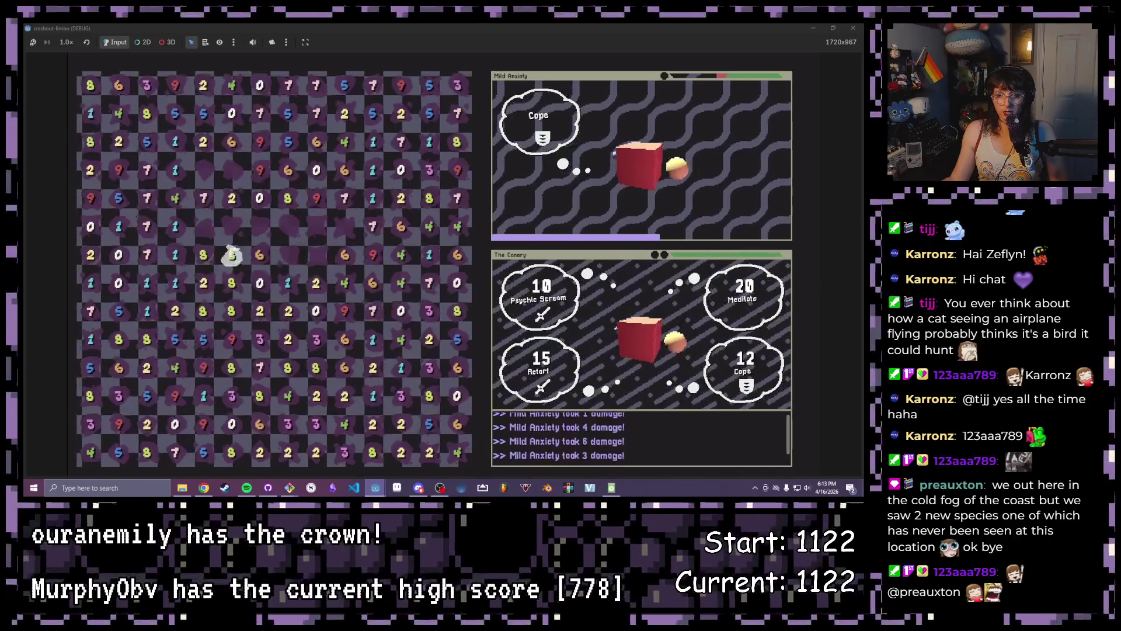
{"action": "left_click", "coordinate": [203, 255]}
{"action": "left_click", "coordinate": [203, 282]}
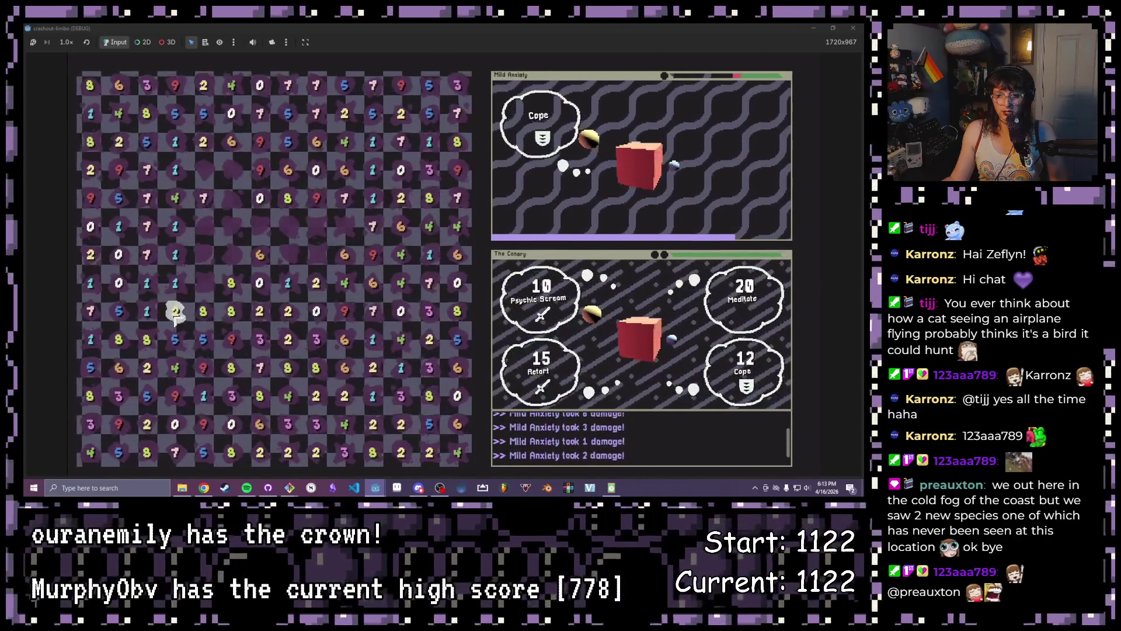
{"action": "left_click", "coordinate": [204, 311]}
{"action": "left_click", "coordinate": [175, 312]}
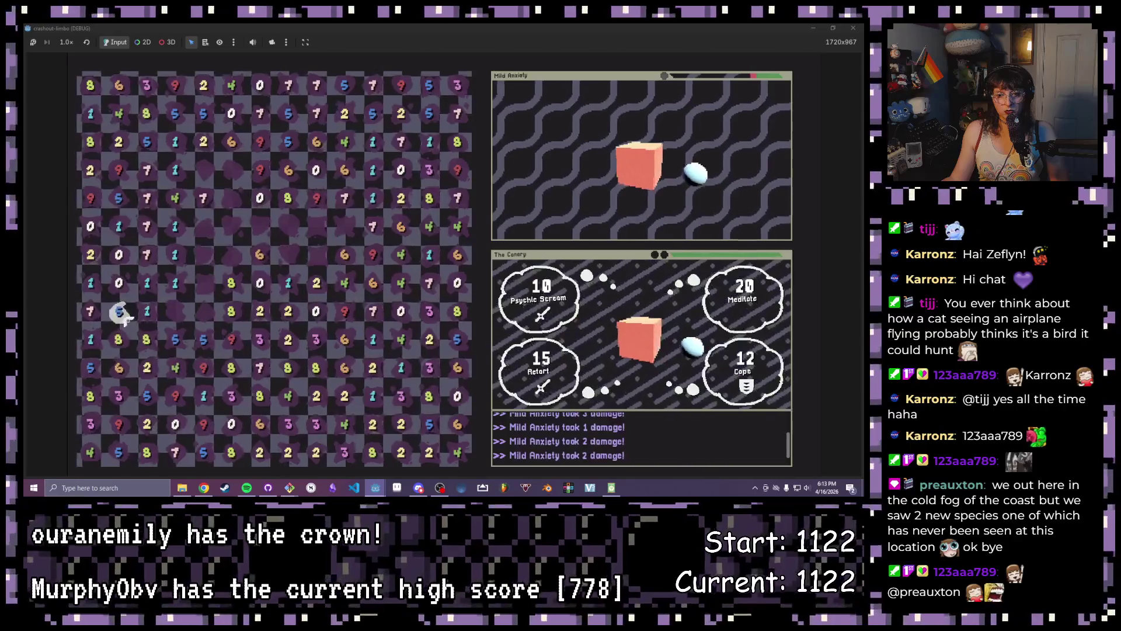
{"action": "left_click", "coordinate": [231, 311]}
{"action": "left_click", "coordinate": [260, 311]}
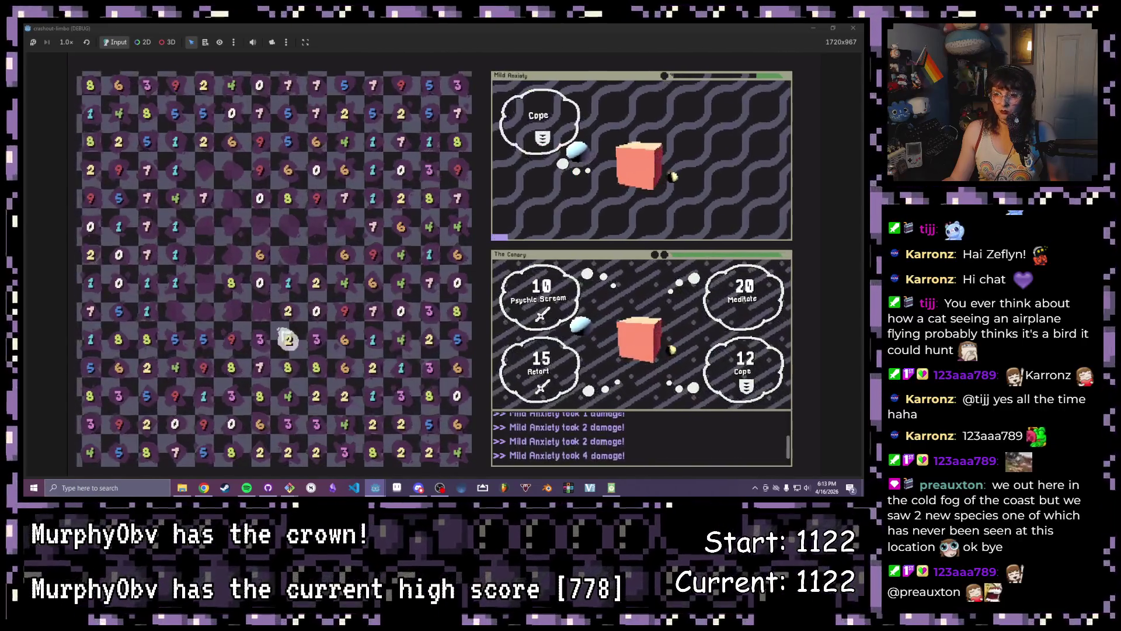
Clear two more 8+2 pairs, the 6 pair, and the last 2 and 8 to defeat Mild Anxiety
{"action": "left_click", "coordinate": [288, 368]}
{"action": "left_click", "coordinate": [288, 339]}
{"action": "left_click", "coordinate": [316, 368]}
{"action": "left_click", "coordinate": [316, 395]}
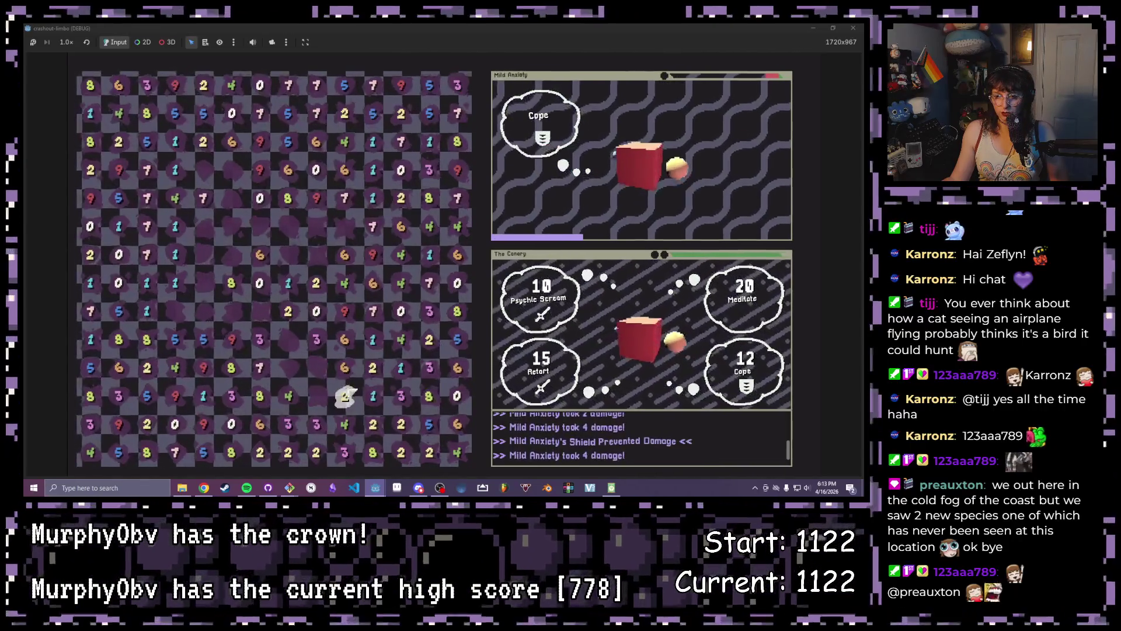
{"action": "left_click", "coordinate": [345, 340]}
{"action": "left_click", "coordinate": [344, 368]}
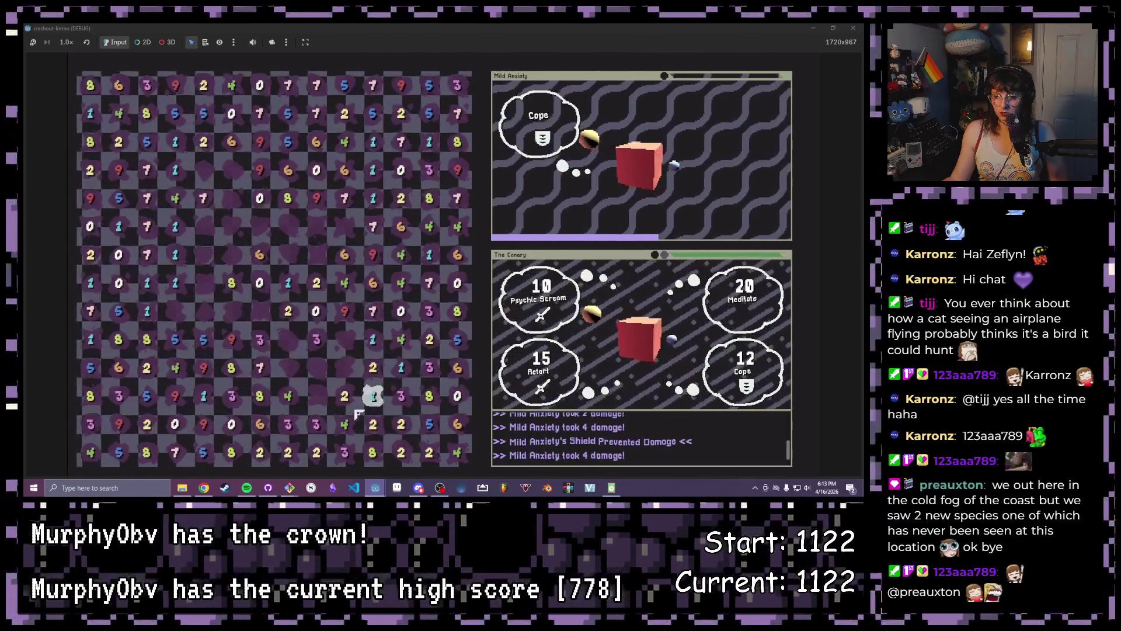
{"action": "left_click", "coordinate": [373, 424]}
{"action": "left_click", "coordinate": [373, 452]}
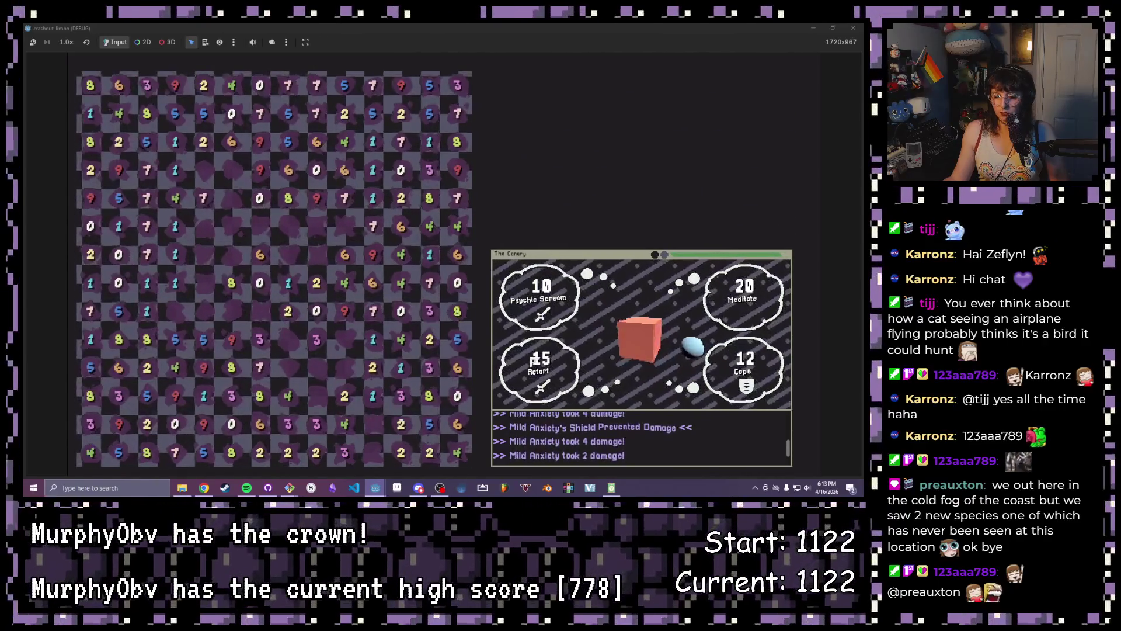
Clear further chains, including the 3, 8, 2 and 1 column, then stop the running game
{"action": "left_click", "coordinate": [175, 282]}
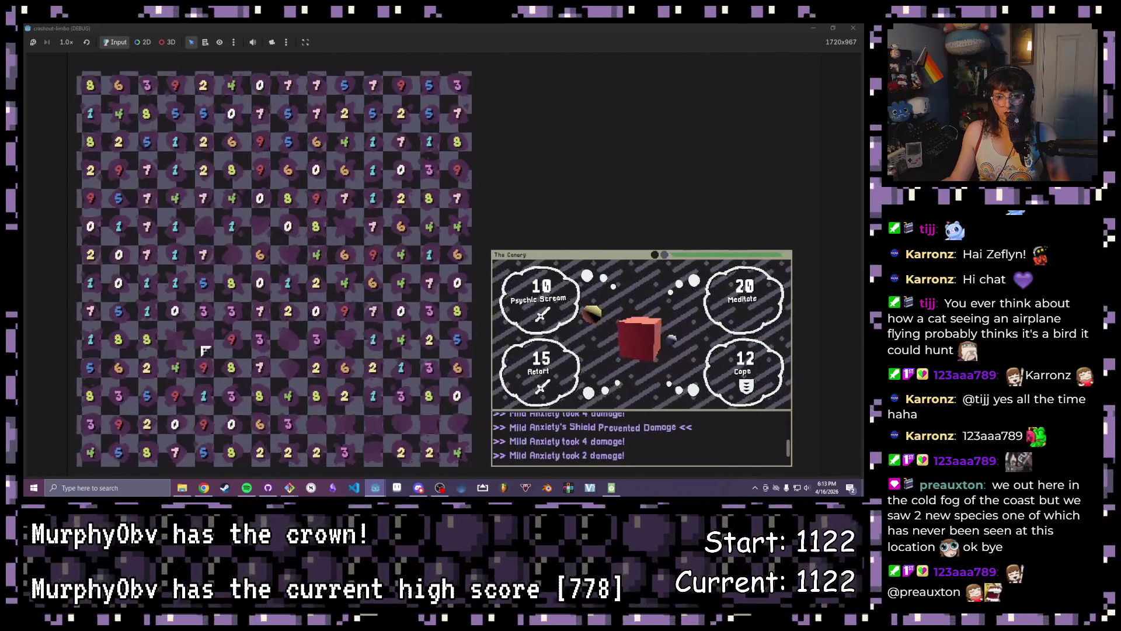
{"action": "mouse_move", "coordinate": [136, 144]}
{"action": "left_mouse_down"}
{"action": "mouse_move", "coordinate": [461, 368]}
{"action": "mouse_move", "coordinate": [409, 362]}
{"action": "mouse_move", "coordinate": [407, 280]}
{"action": "mouse_move", "coordinate": [420, 332]}
{"action": "left_mouse_up"}
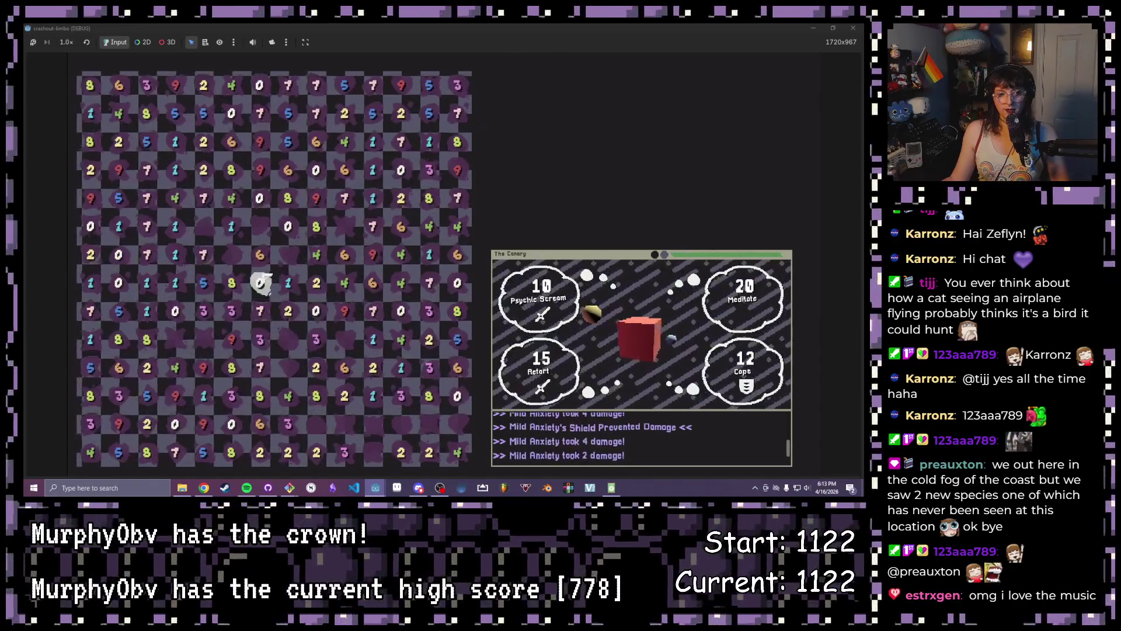
{"action": "left_click_drag", "start_coordinate": [290, 285], "coordinate": [289, 350]}
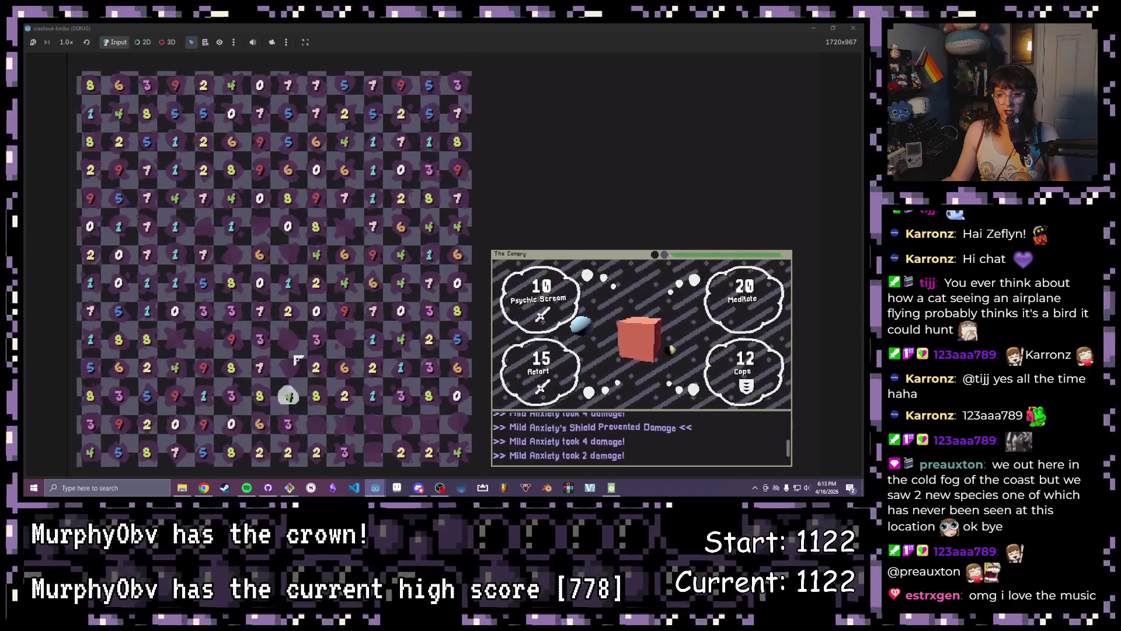
{"action": "left_click_drag", "start_coordinate": [289, 425], "coordinate": [289, 283]}
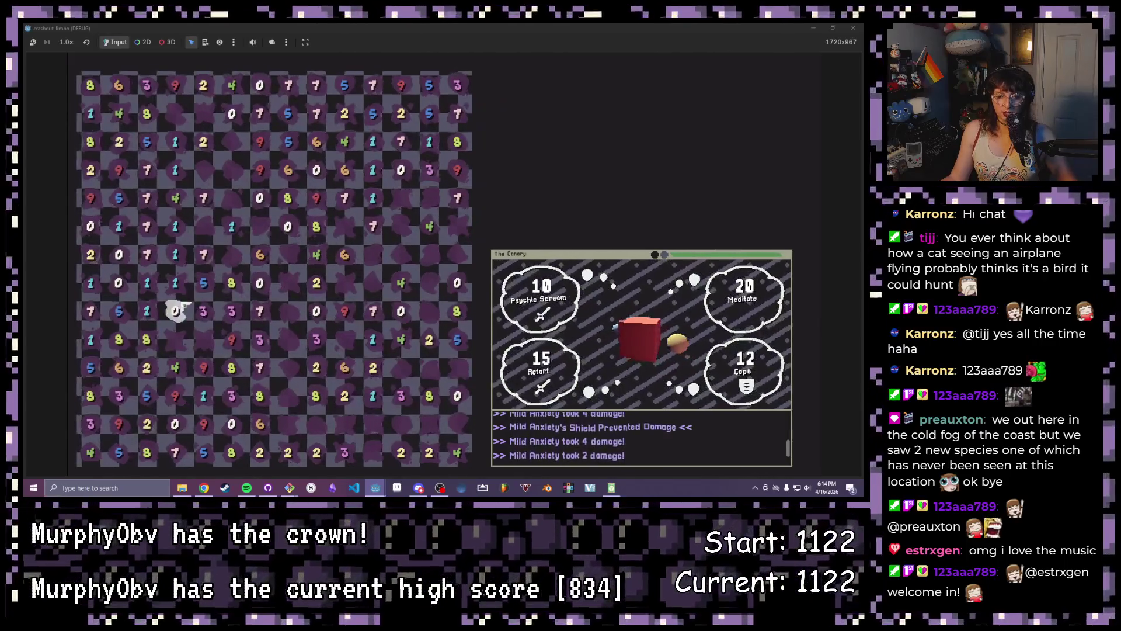
{"action": "left_click", "coordinate": [853, 28]}
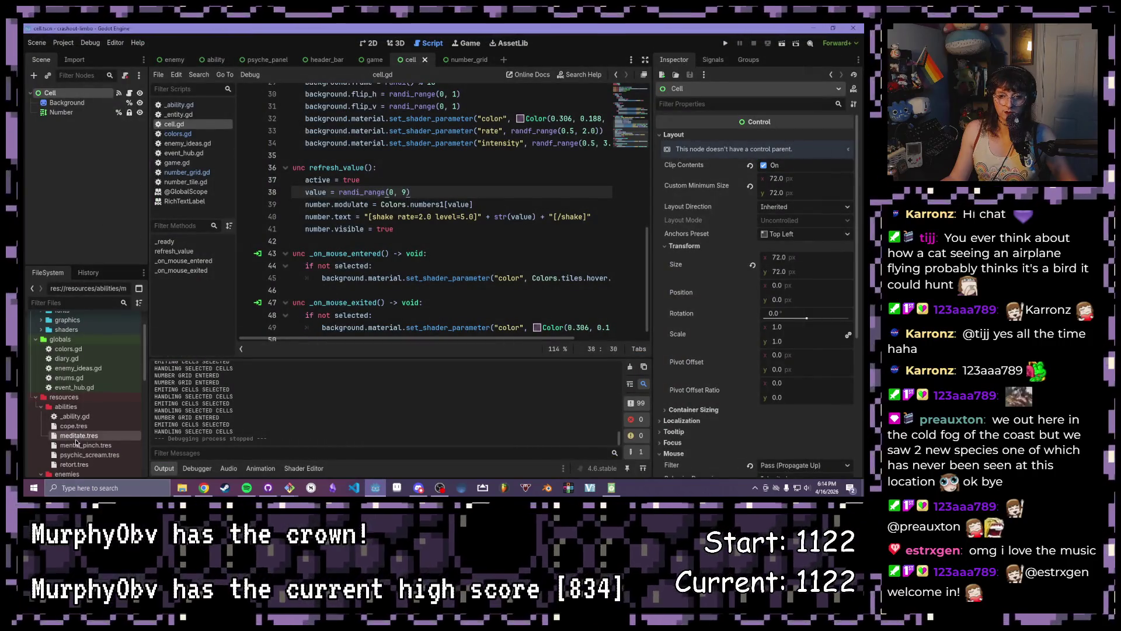
Lower Meditate's cost to 15 in meditate.tres, then review Retort's stats in retort.tres
{"action": "left_click", "coordinate": [78, 436]}
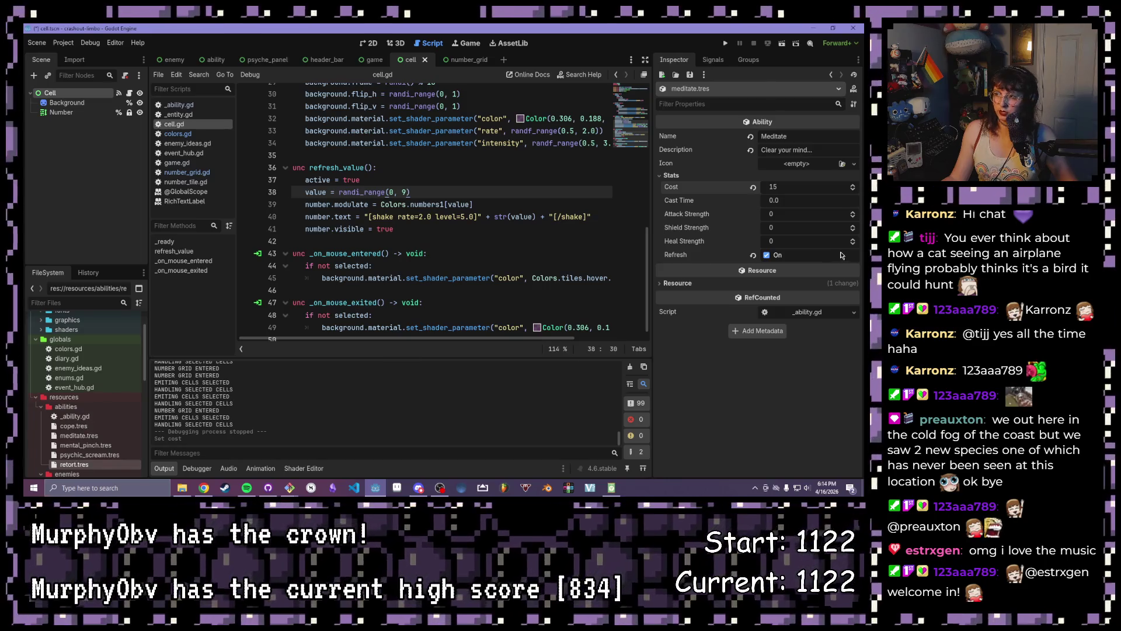
{"action": "left_click", "coordinate": [67, 466]}
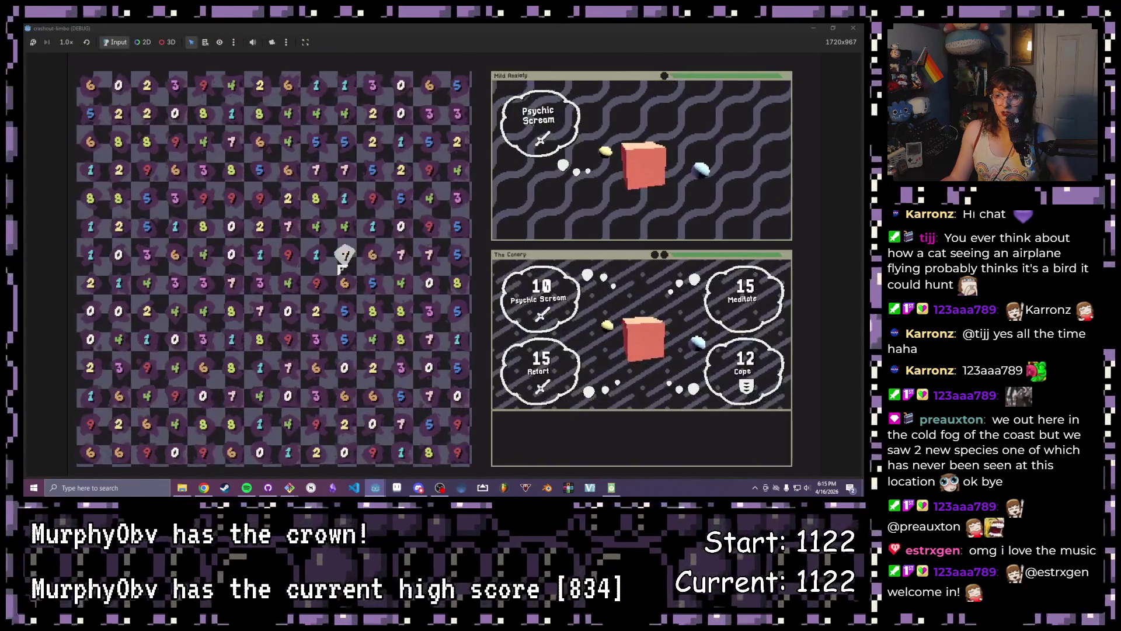
Clear the 5, the 9-1 pair and the 8-7 chain to damage Mild Anxiety
{"action": "left_click", "coordinate": [345, 310]}
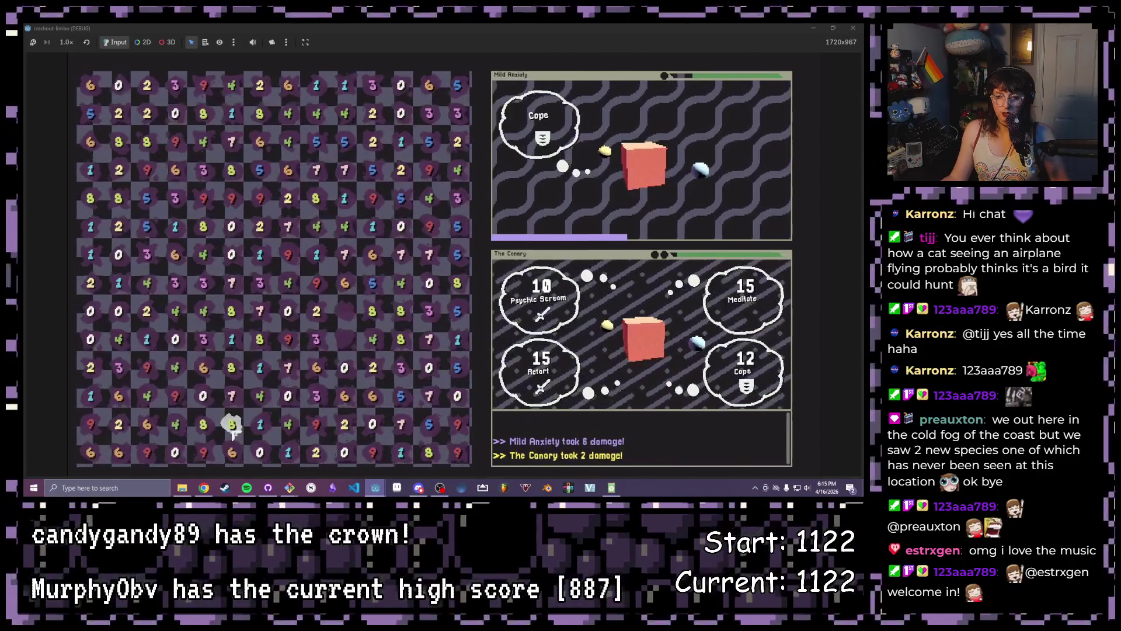
{"action": "left_click_drag", "start_coordinate": [373, 453], "coordinate": [406, 457]}
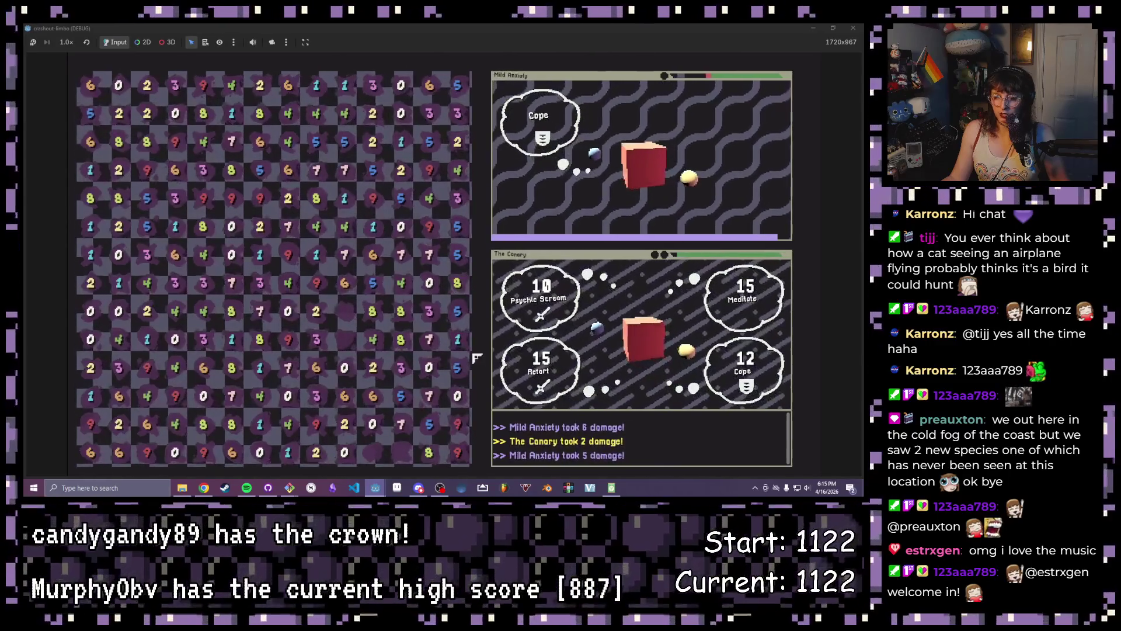
{"action": "left_click_drag", "start_coordinate": [429, 255], "coordinate": [429, 310]}
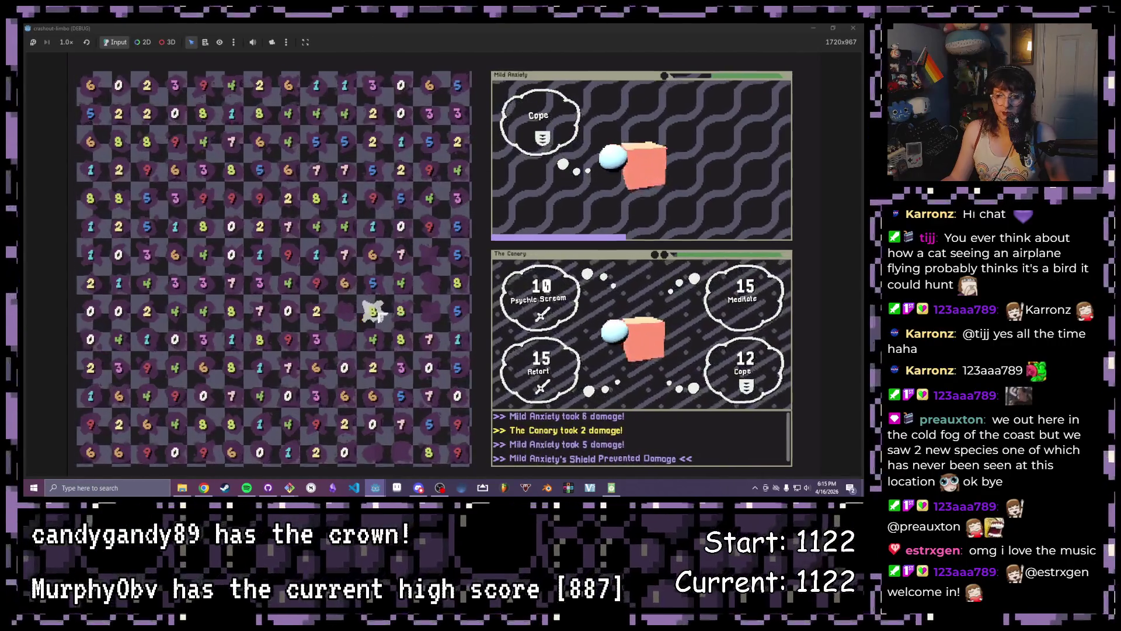
{"action": "left_click_drag", "start_coordinate": [401, 357], "coordinate": [435, 284]}
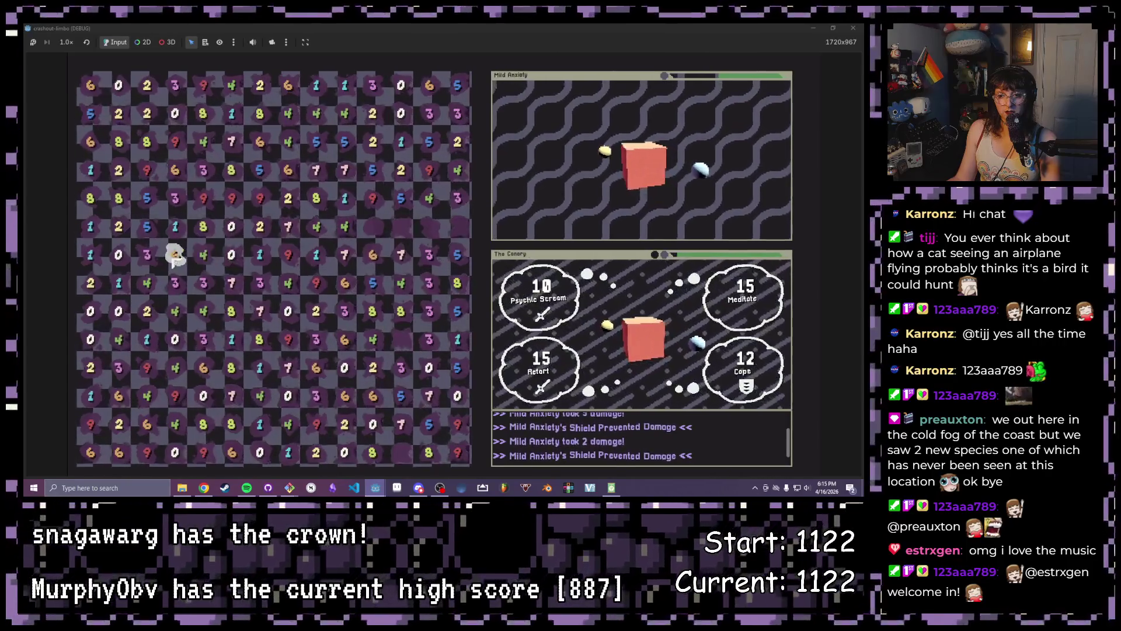
Hit Mild Anxiety with a stacked pair, the 6-4-5 top-row chain and the 7
{"action": "mouse_move", "coordinate": [221, 265]}
{"action": "left_mouse_down"}
{"action": "mouse_move", "coordinate": [295, 257]}
{"action": "mouse_move", "coordinate": [248, 255]}
{"action": "left_mouse_up"}
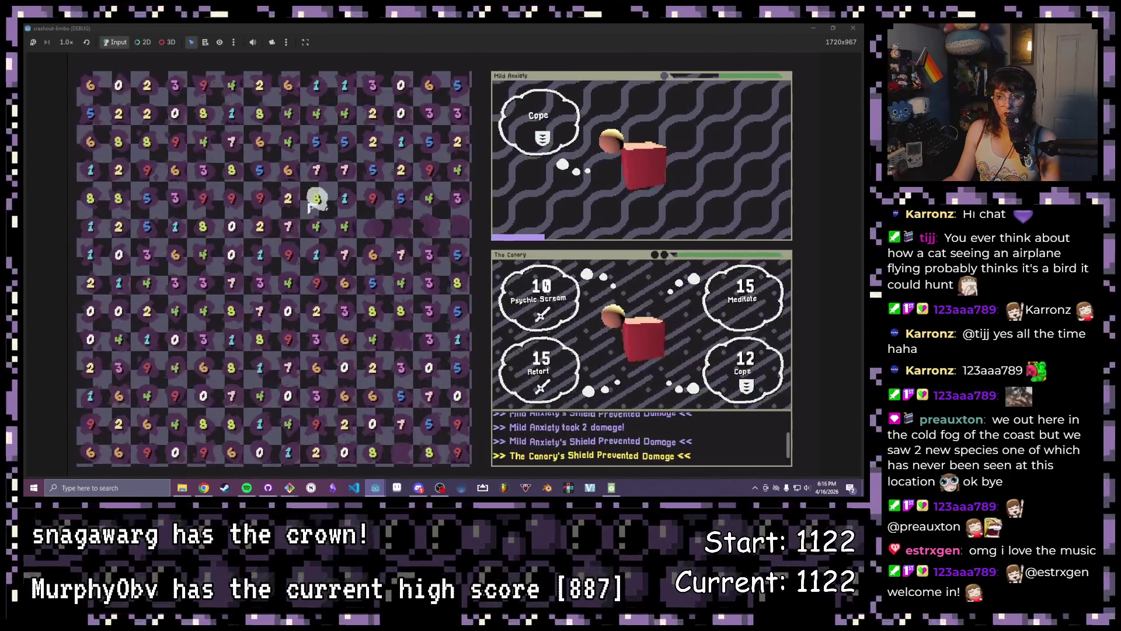
{"action": "left_click", "coordinate": [316, 196]}
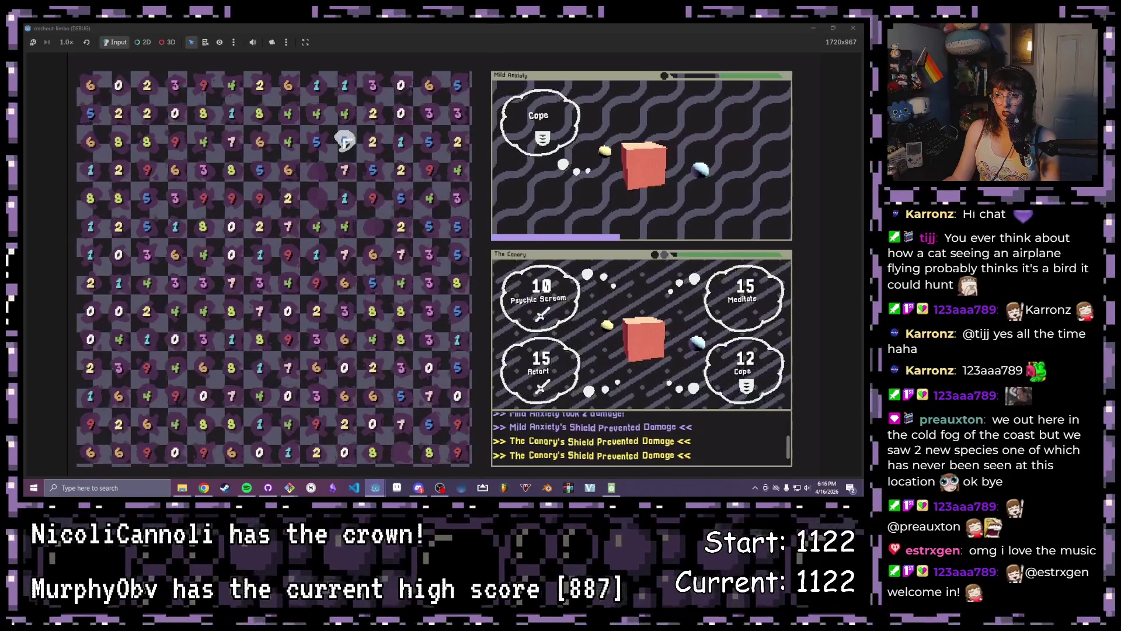
{"action": "left_click_drag", "start_coordinate": [261, 140], "coordinate": [313, 145]}
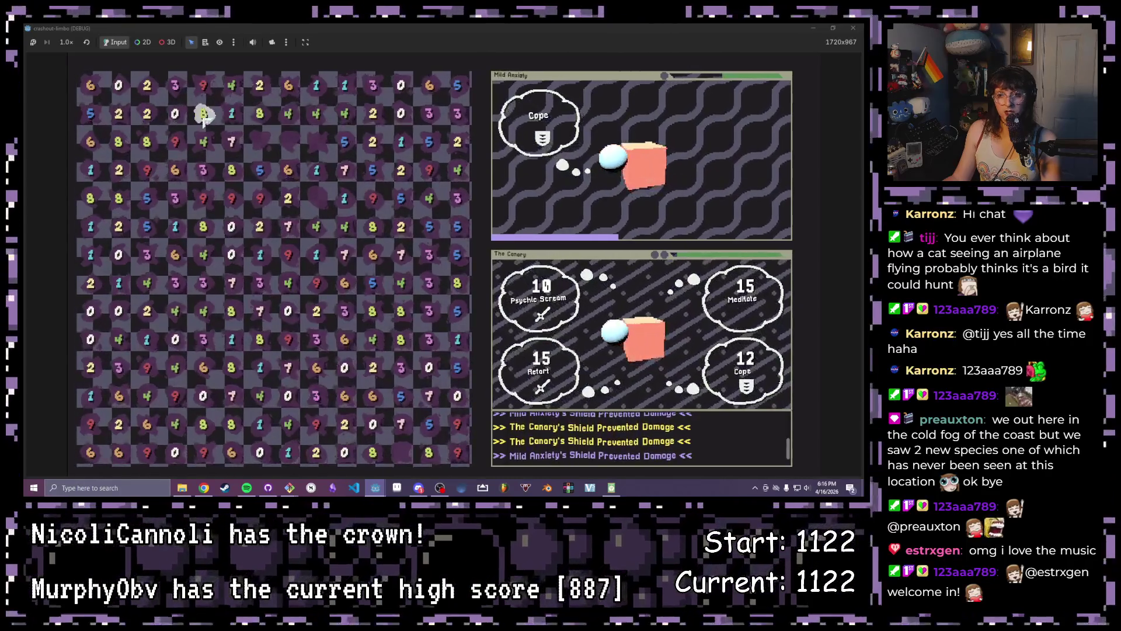
{"action": "left_click", "coordinate": [232, 141]}
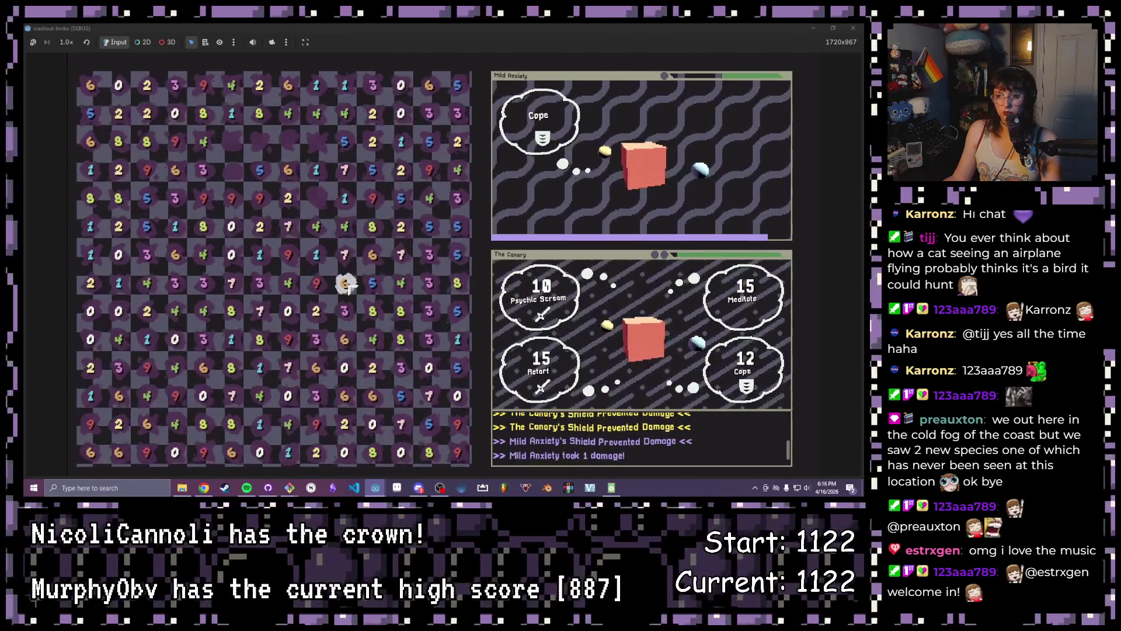
Finish Mild Anxiety with 6-5, 2-8, 9-1 and a column chain, then stop the game
{"action": "left_click_drag", "start_coordinate": [344, 283], "coordinate": [401, 284]}
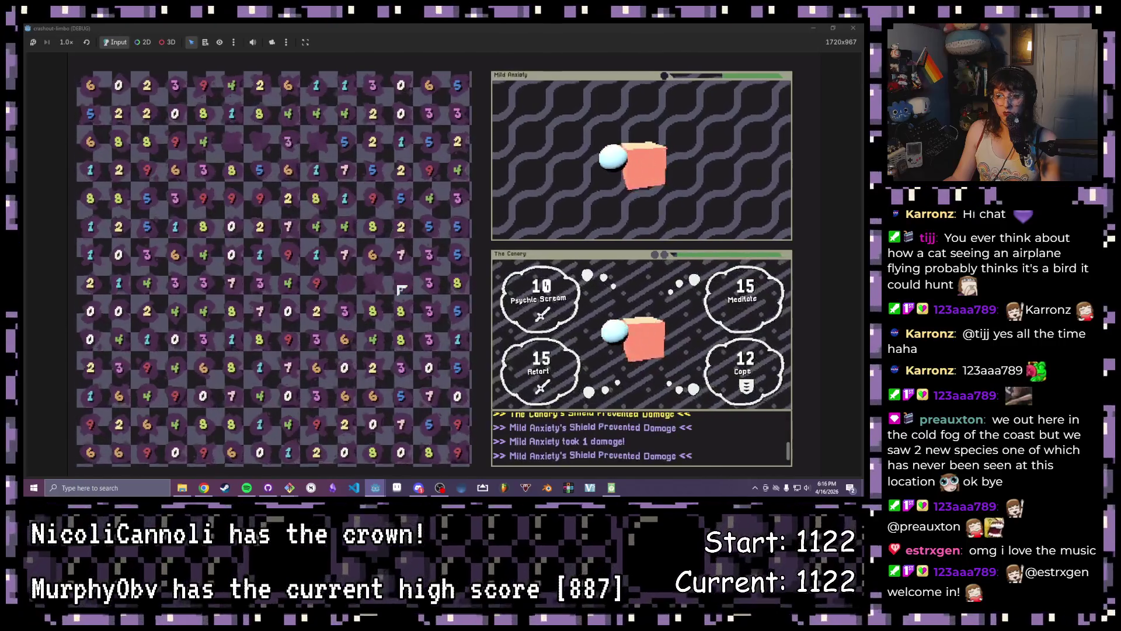
{"action": "left_click_drag", "start_coordinate": [273, 197], "coordinate": [320, 195]}
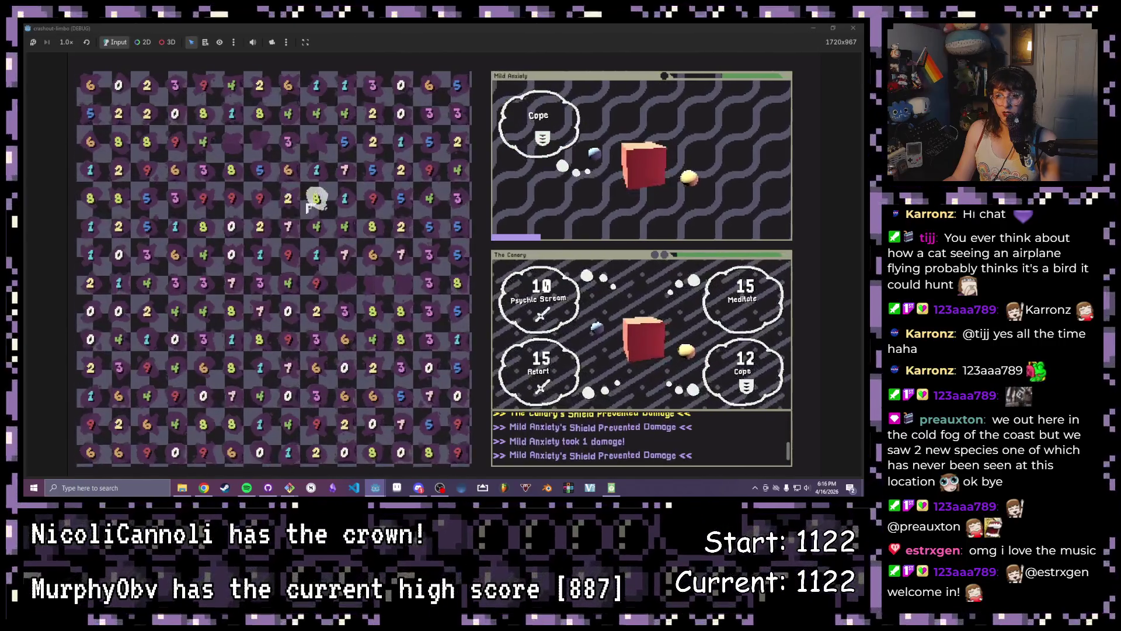
{"action": "left_click_drag", "start_coordinate": [317, 282], "coordinate": [315, 255]}
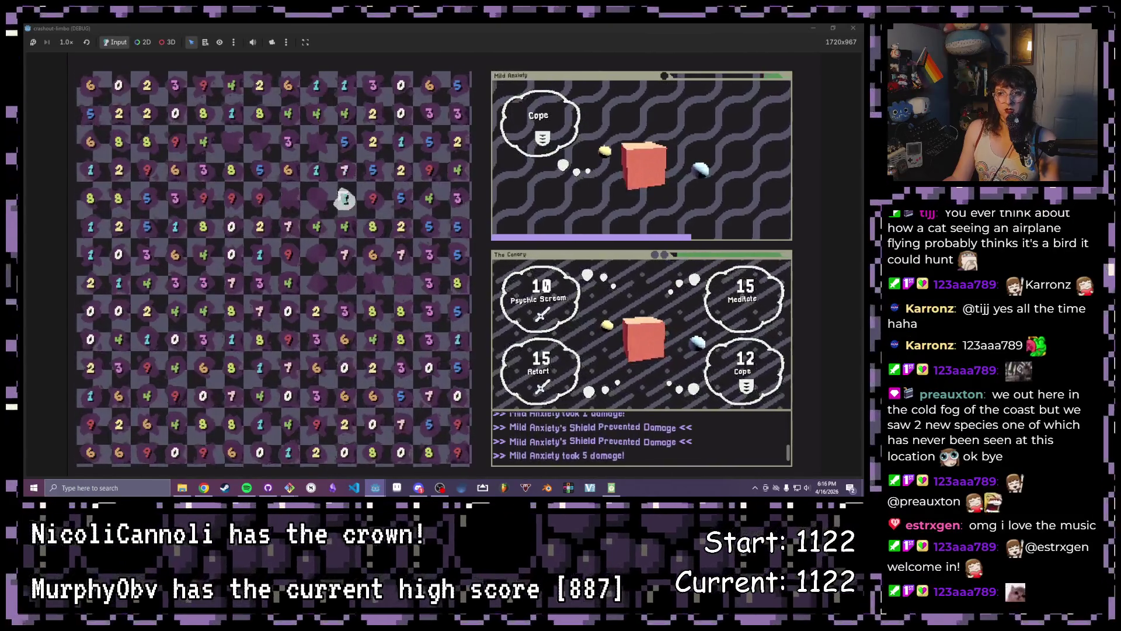
{"action": "left_click_drag", "start_coordinate": [318, 85], "coordinate": [322, 233]}
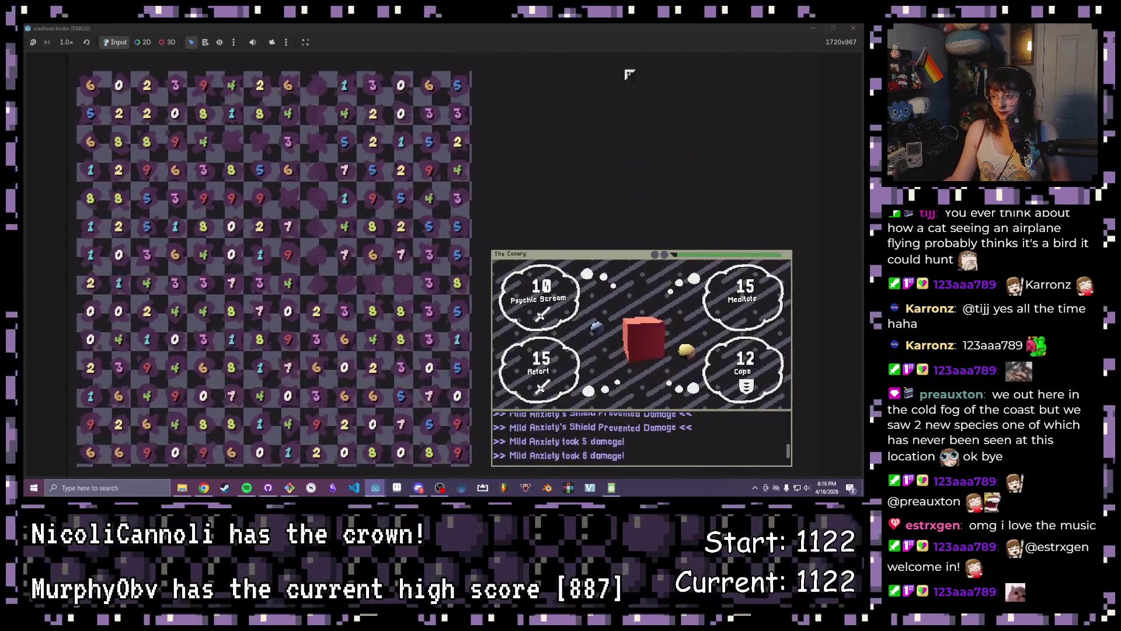
{"action": "left_click", "coordinate": [853, 28]}
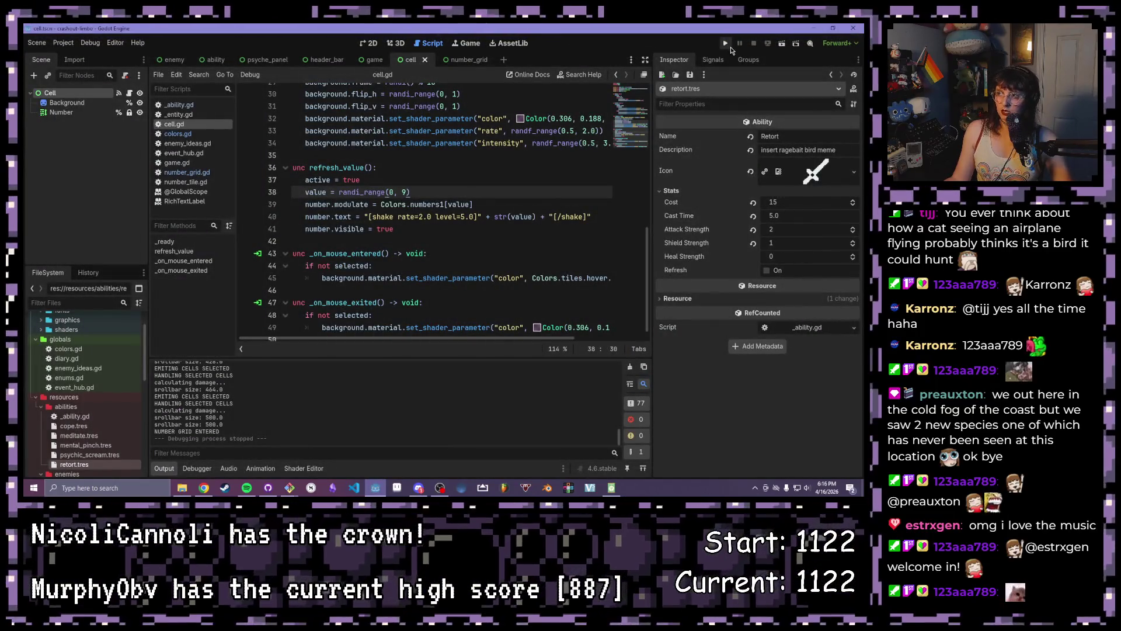
Relaunch the game and chain the 6-4, the two 6s, and the 9-1 column
{"action": "left_click", "coordinate": [725, 44]}
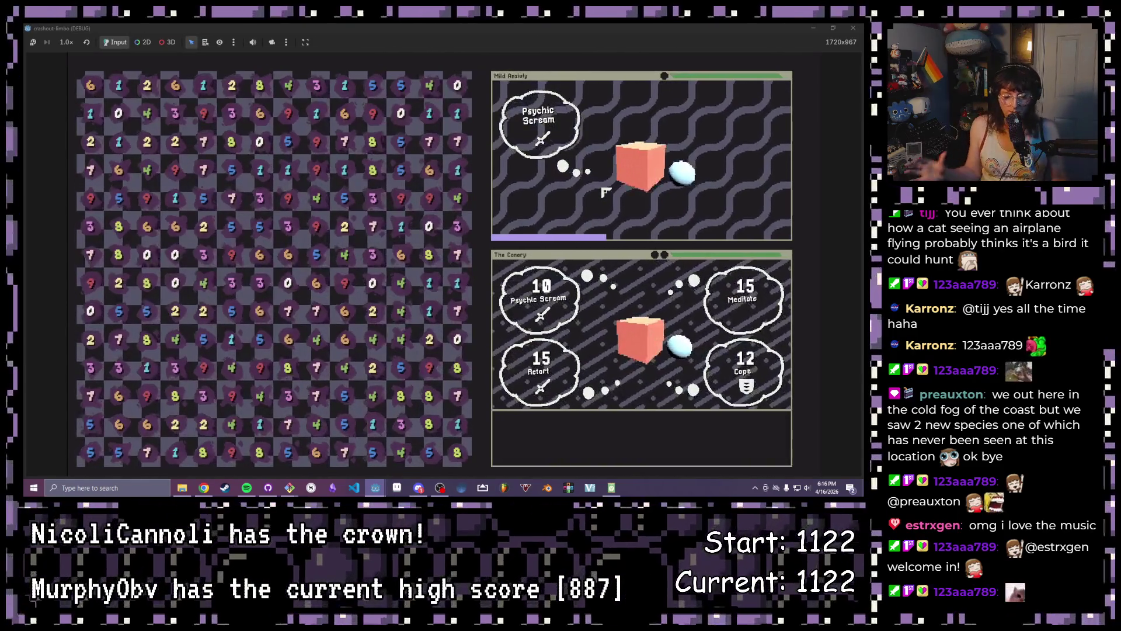
{"action": "mouse_move", "coordinate": [288, 340]}
{"action": "left_mouse_down"}
{"action": "mouse_move", "coordinate": [311, 347]}
{"action": "mouse_move", "coordinate": [301, 347]}
{"action": "left_mouse_up"}
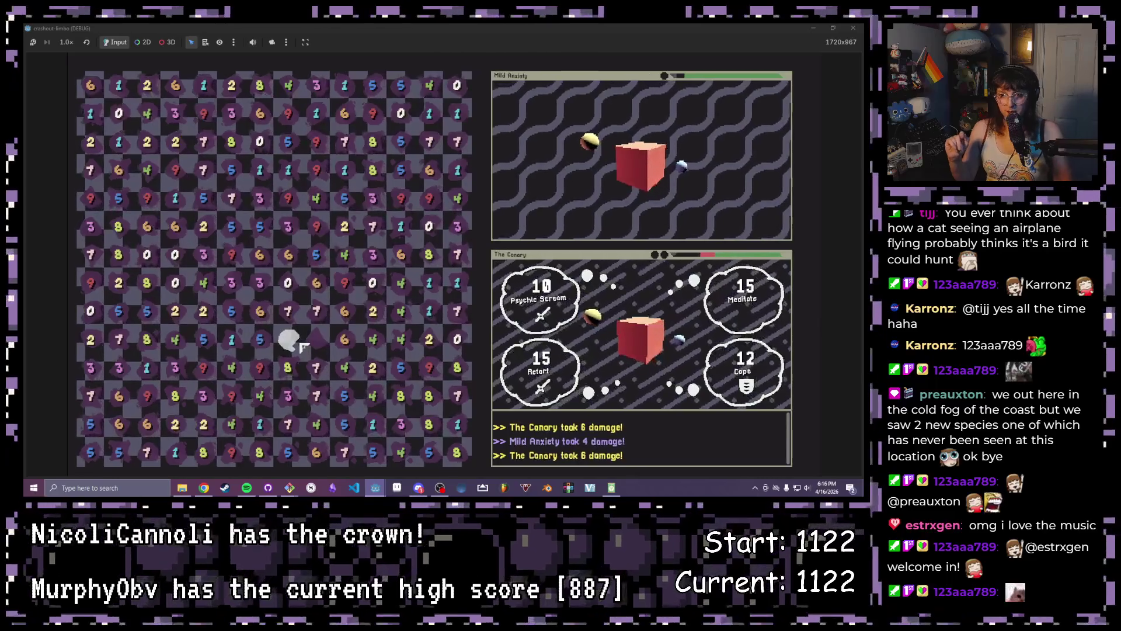
{"action": "left_click_drag", "start_coordinate": [260, 254], "coordinate": [309, 259]}
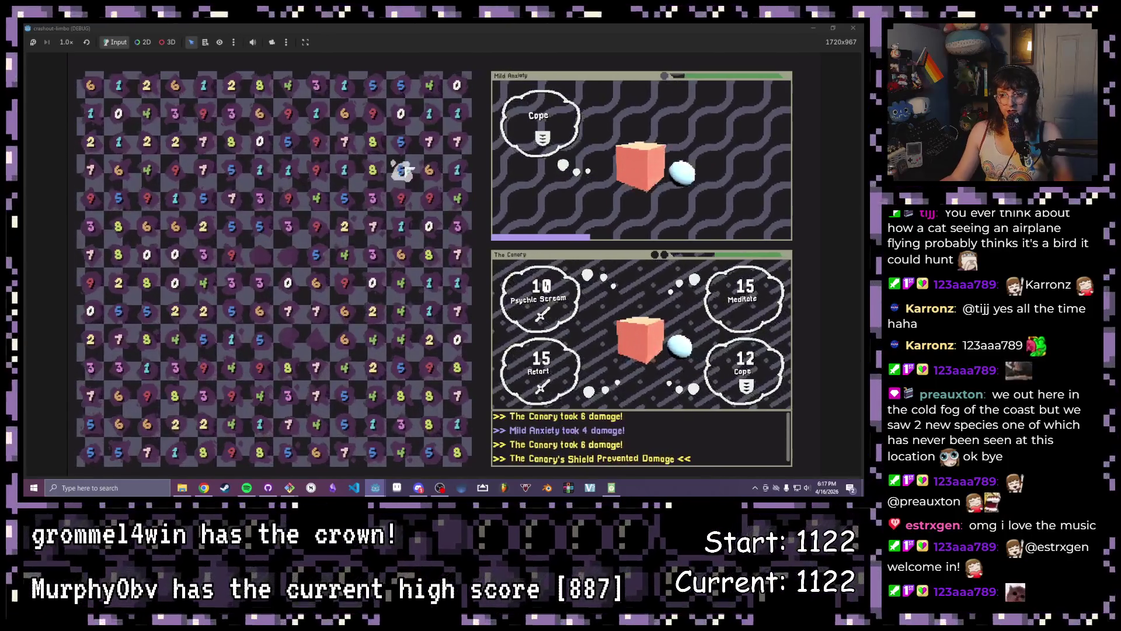
{"action": "left_click_drag", "start_coordinate": [401, 170], "coordinate": [404, 246]}
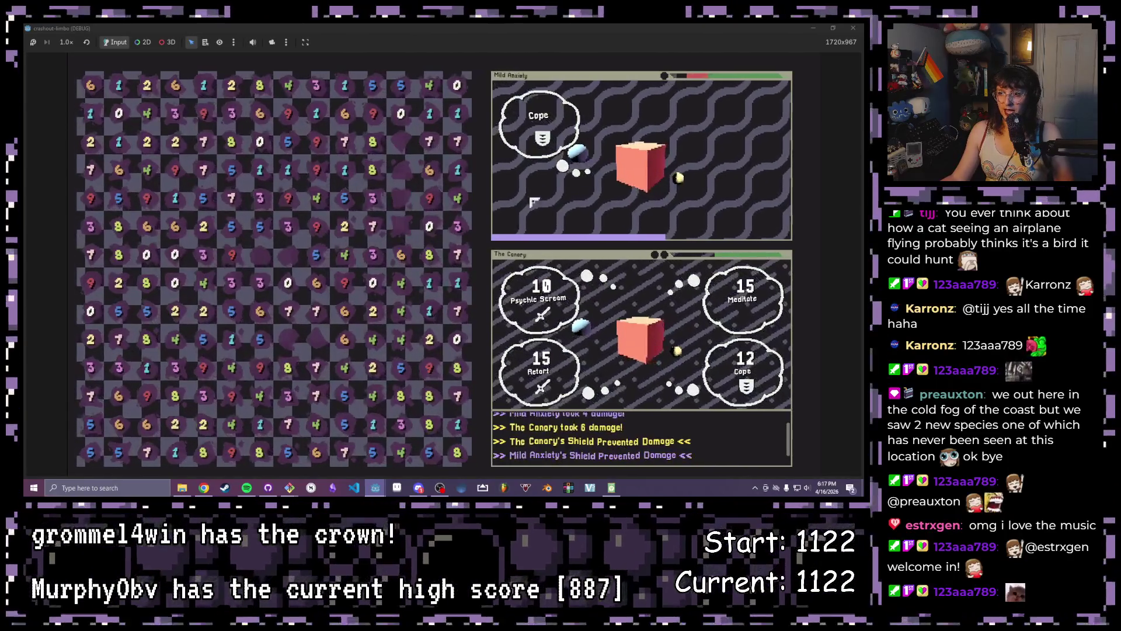
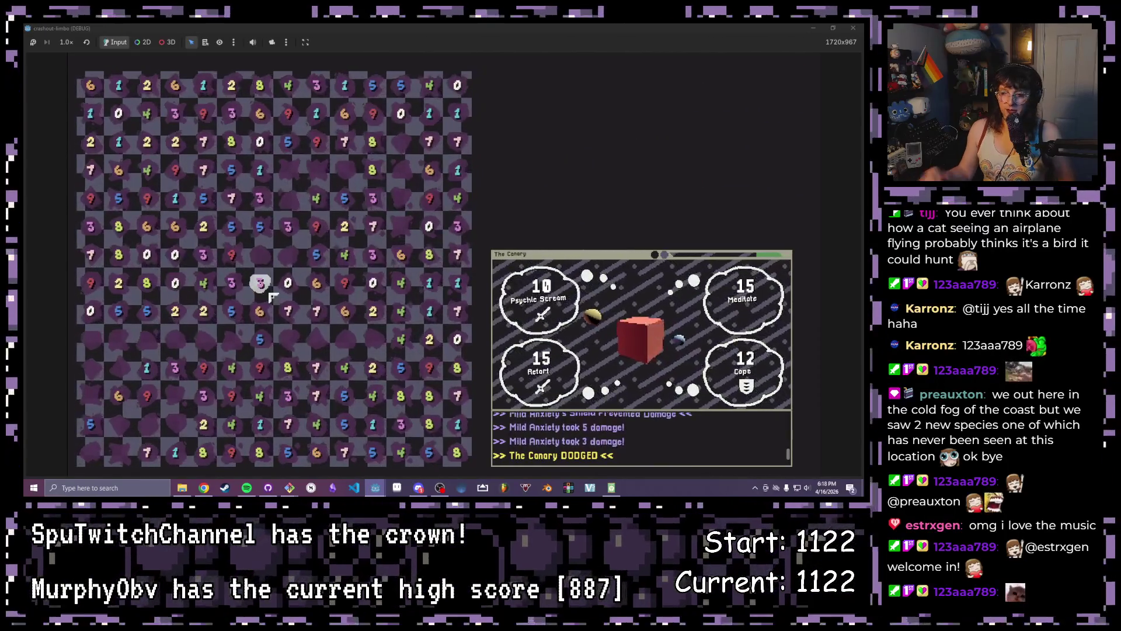
Close the running game and bring up the game scene in the 2D view
{"action": "left_click", "coordinate": [862, 27]}
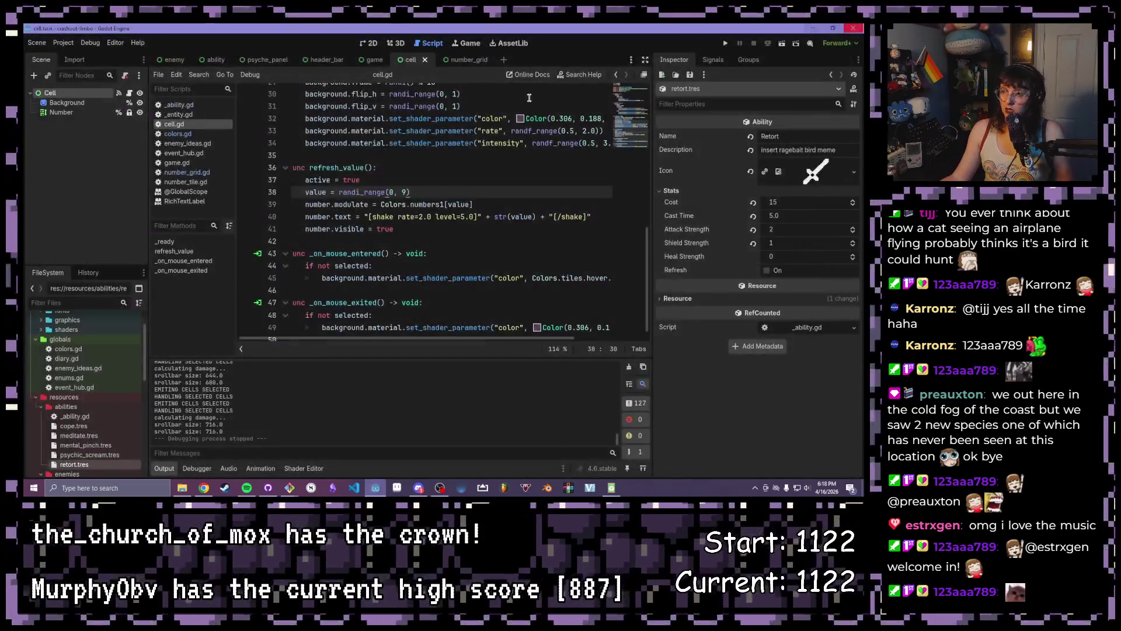
{"action": "left_click", "coordinate": [371, 43]}
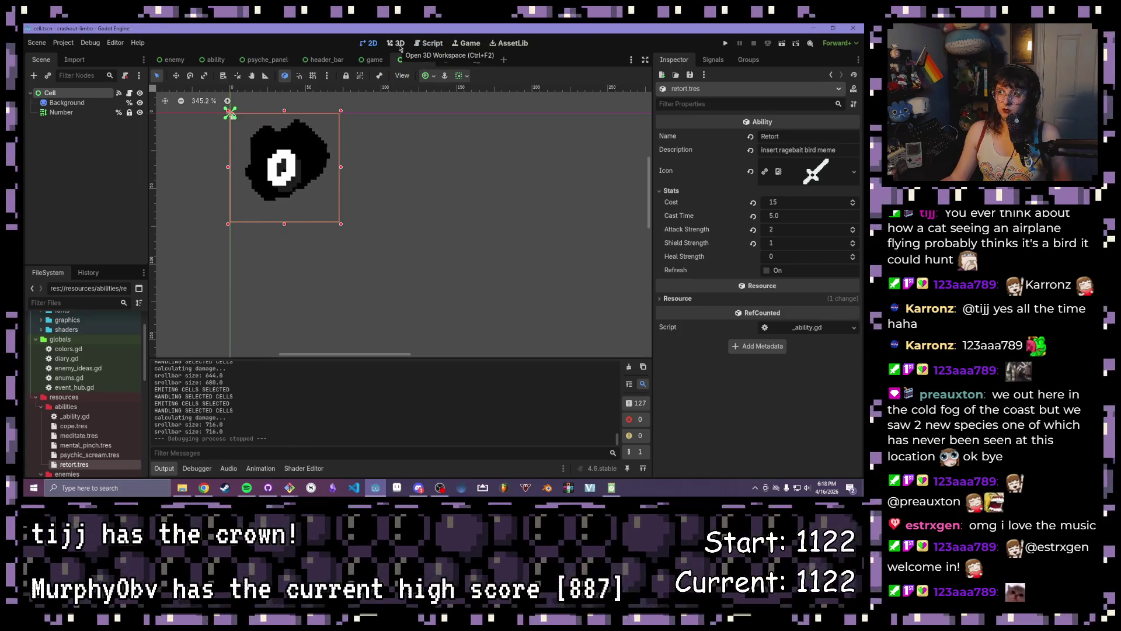
{"action": "left_click", "coordinate": [370, 61]}
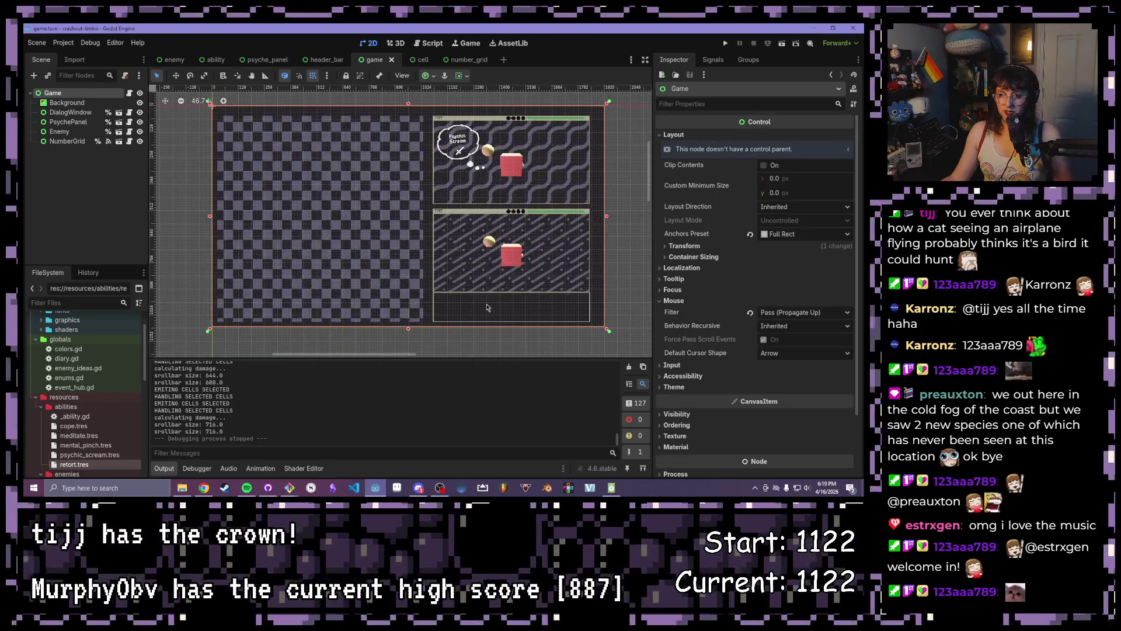
Select the Enemy panel node in the scene tree and run the project again
{"action": "scroll", "coordinate": [487, 307], "scroll_direction": "up", "scroll_amount": 2}
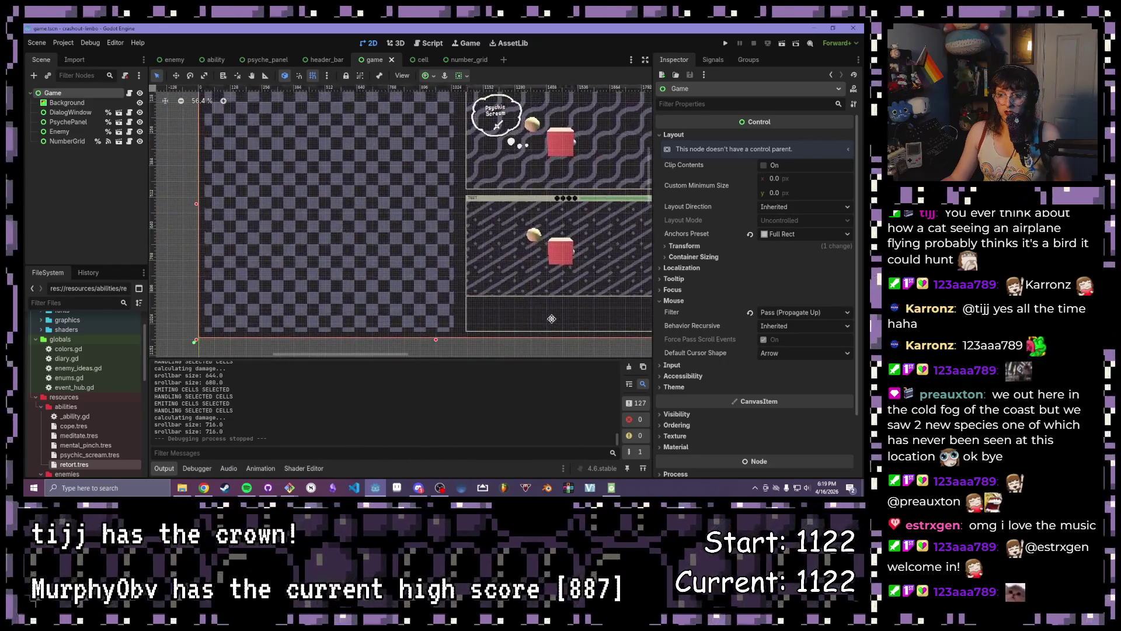
{"action": "scroll", "coordinate": [393, 262], "scroll_direction": "down", "scroll_amount": 2}
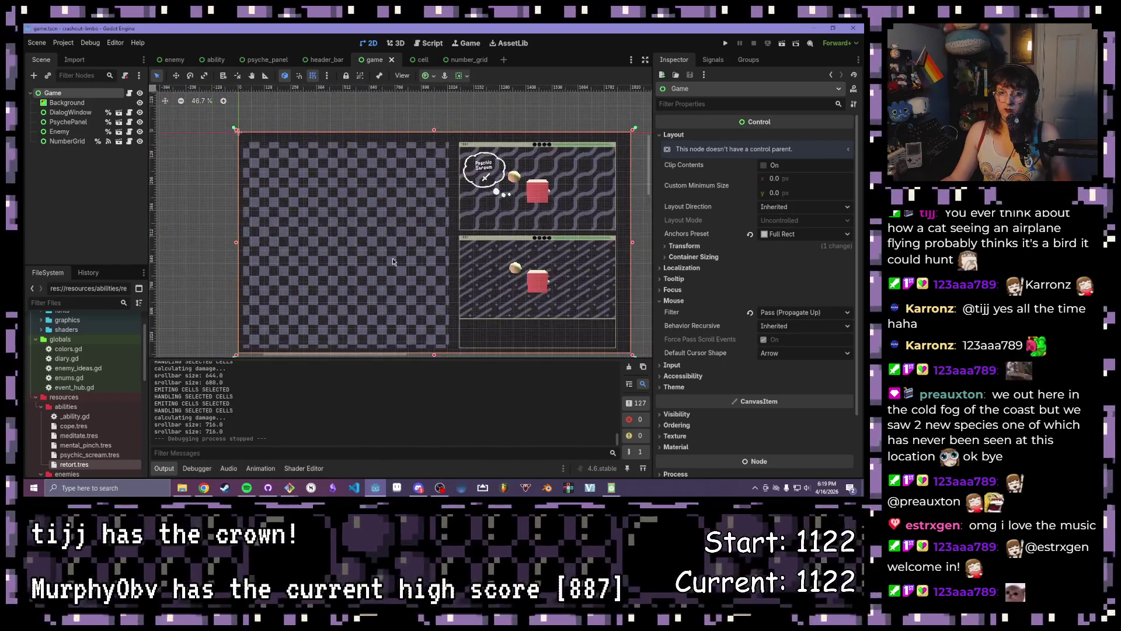
{"action": "left_click", "coordinate": [74, 134]}
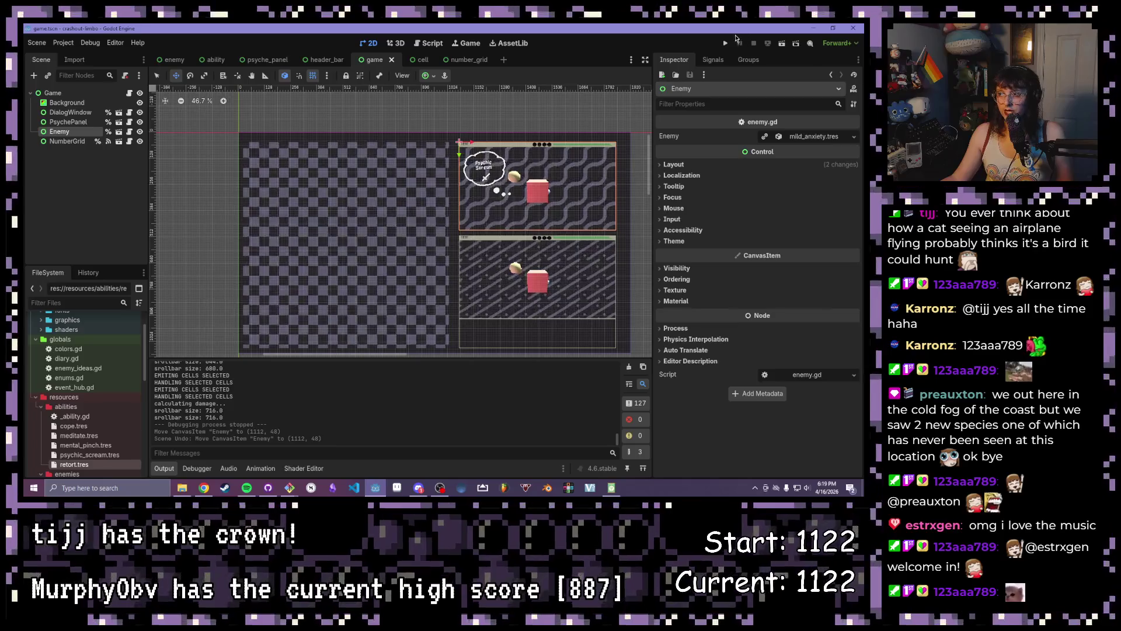
{"action": "left_click", "coordinate": [726, 42]}
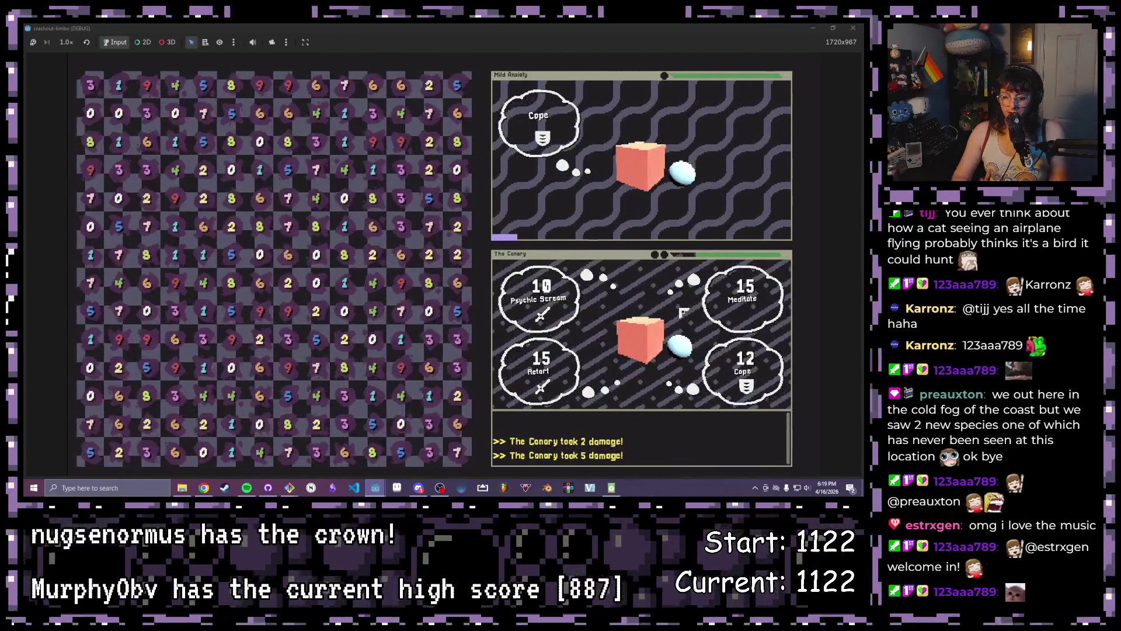
Try picking the 5, 3 and 8 grid cells, then trigger Psychic Scream to clear nearby cells
{"action": "left_click", "coordinate": [430, 198]}
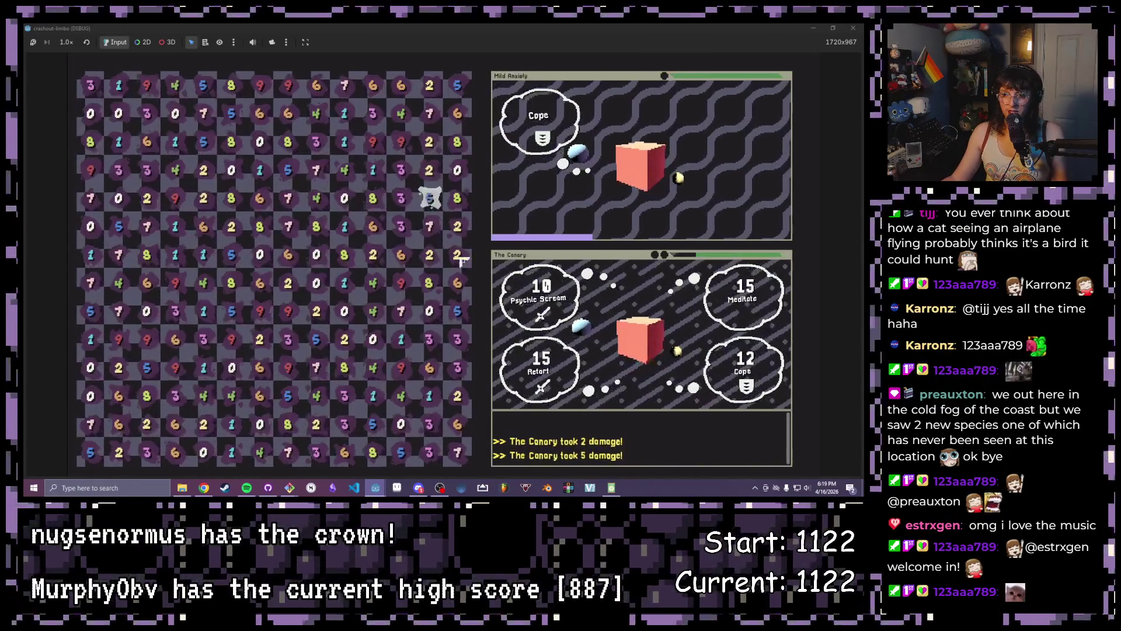
{"action": "left_click", "coordinate": [401, 198]}
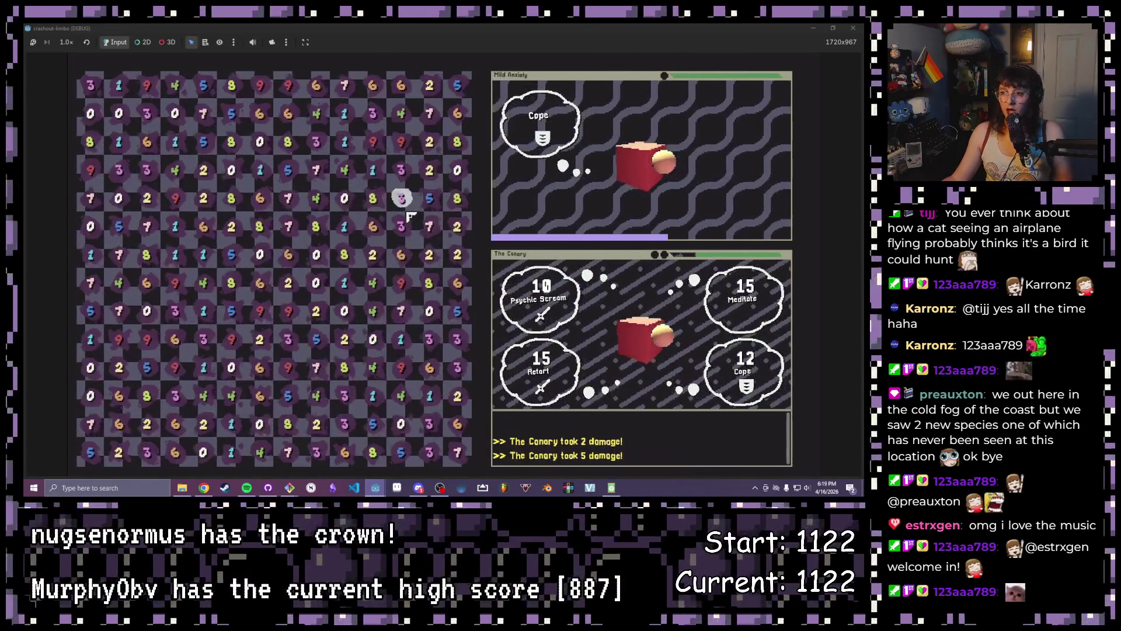
{"action": "left_click", "coordinate": [316, 227]}
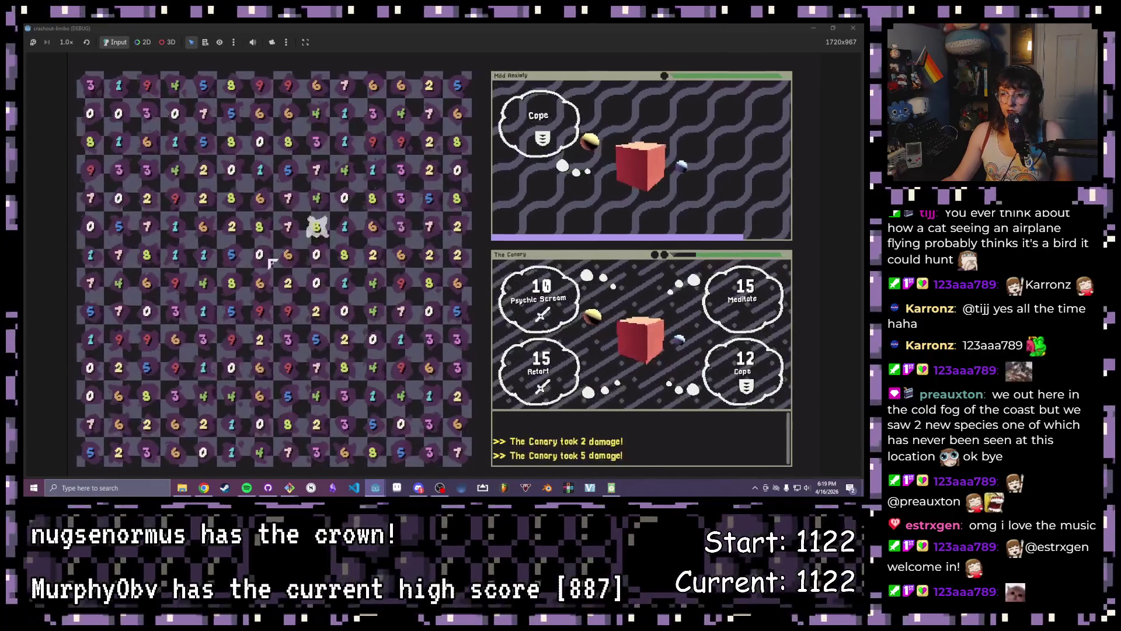
{"action": "left_click", "coordinate": [344, 170]}
{"action": "left_click", "coordinate": [370, 143]}
{"action": "left_click", "coordinate": [400, 143]}
{"action": "left_click", "coordinate": [372, 169]}
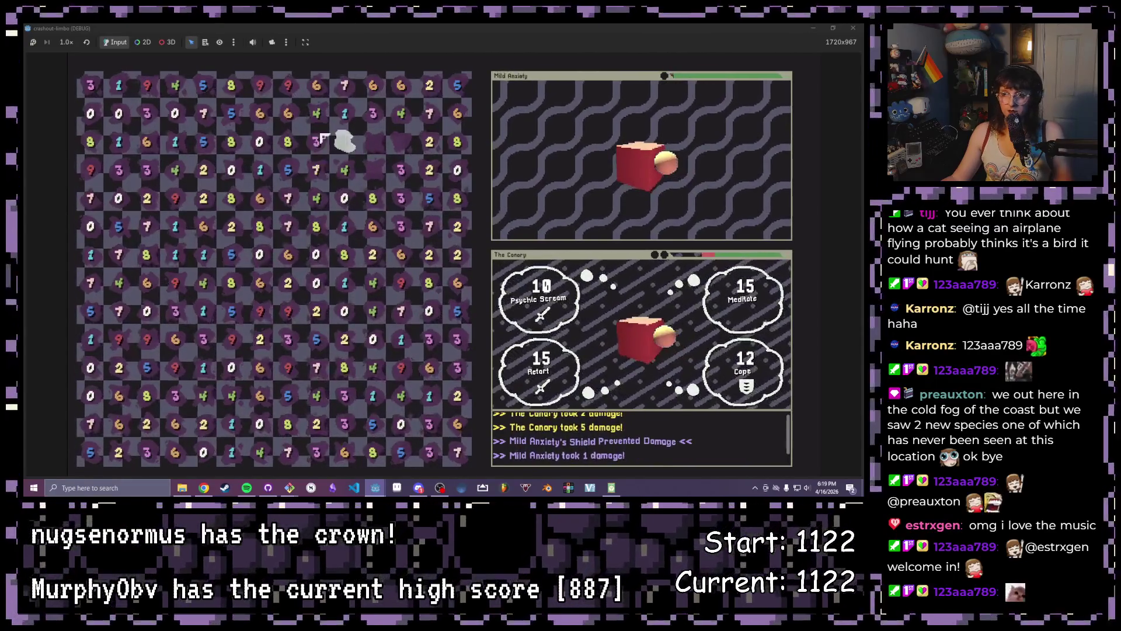
Clear the 6+4 and 1+8+1 runs to finish off Mild Anxiety
{"action": "mouse_move", "coordinate": [318, 83]}
{"action": "left_mouse_down"}
{"action": "mouse_move", "coordinate": [329, 215]}
{"action": "mouse_move", "coordinate": [345, 167]}
{"action": "mouse_move", "coordinate": [260, 169]}
{"action": "left_mouse_up"}
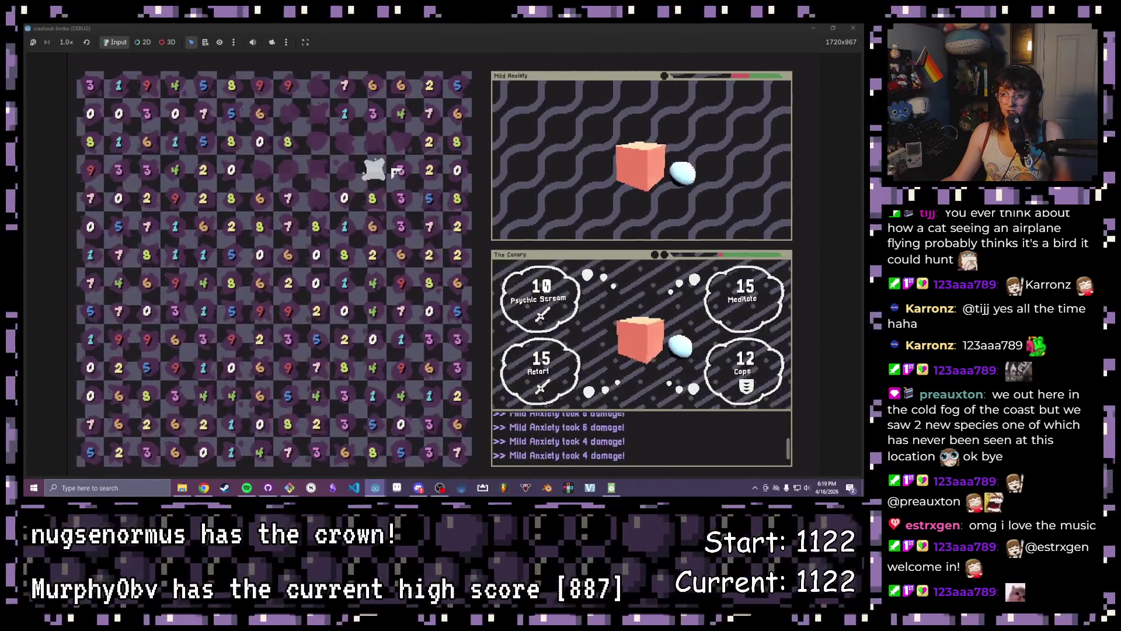
{"action": "left_click_drag", "start_coordinate": [401, 86], "coordinate": [402, 108]}
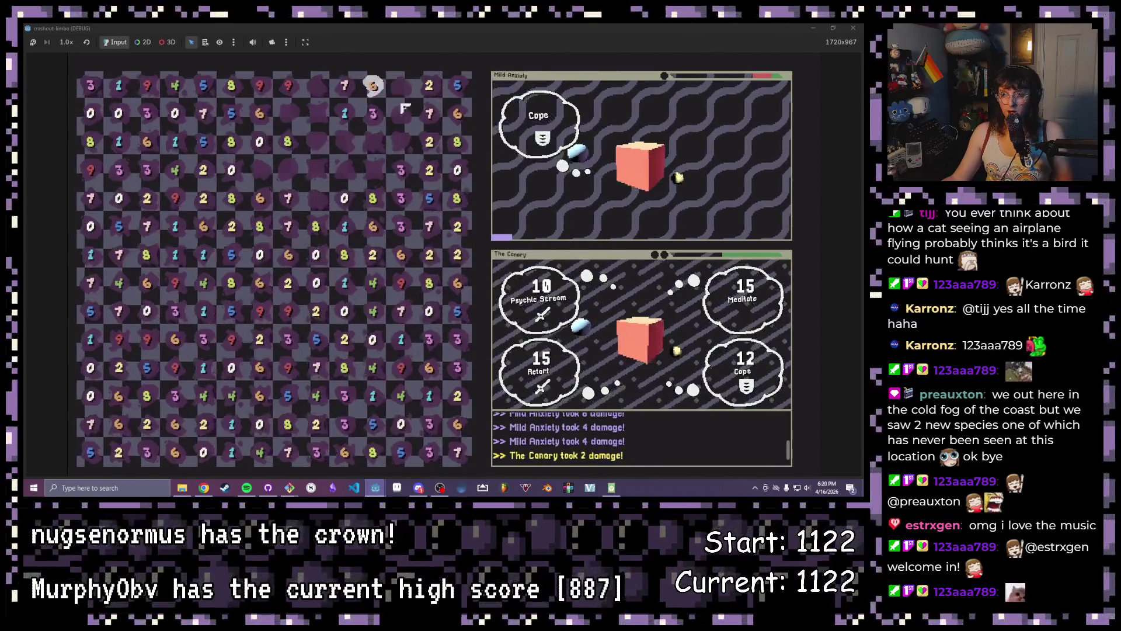
{"action": "left_click_drag", "start_coordinate": [344, 226], "coordinate": [345, 281]}
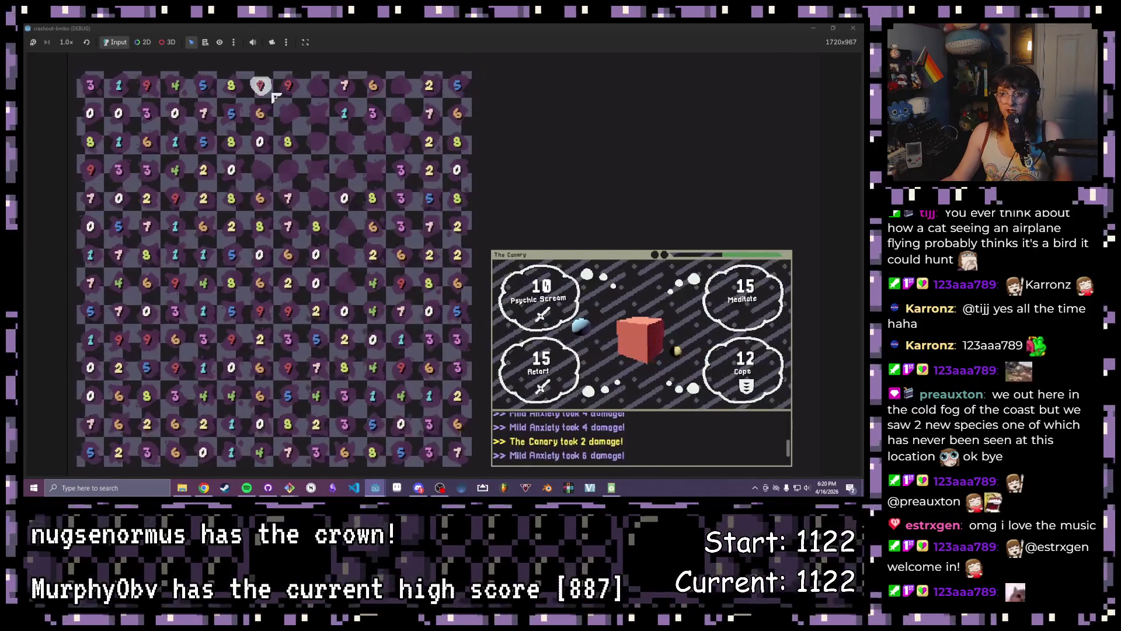
Clear the 2+2+6, 5+1+4 and 9+1 groups, plus the pairs with the 8 and the 2
{"action": "left_click_drag", "start_coordinate": [196, 166], "coordinate": [205, 231]}
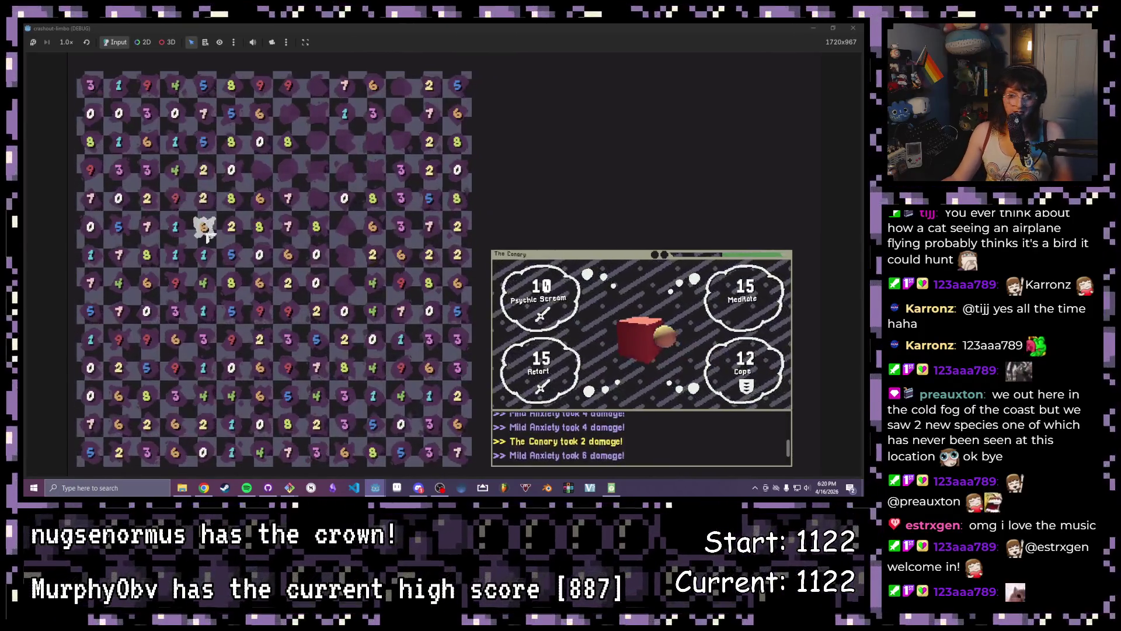
{"action": "left_click_drag", "start_coordinate": [195, 133], "coordinate": [209, 290]}
{"action": "left_click_drag", "start_coordinate": [175, 195], "coordinate": [177, 287]}
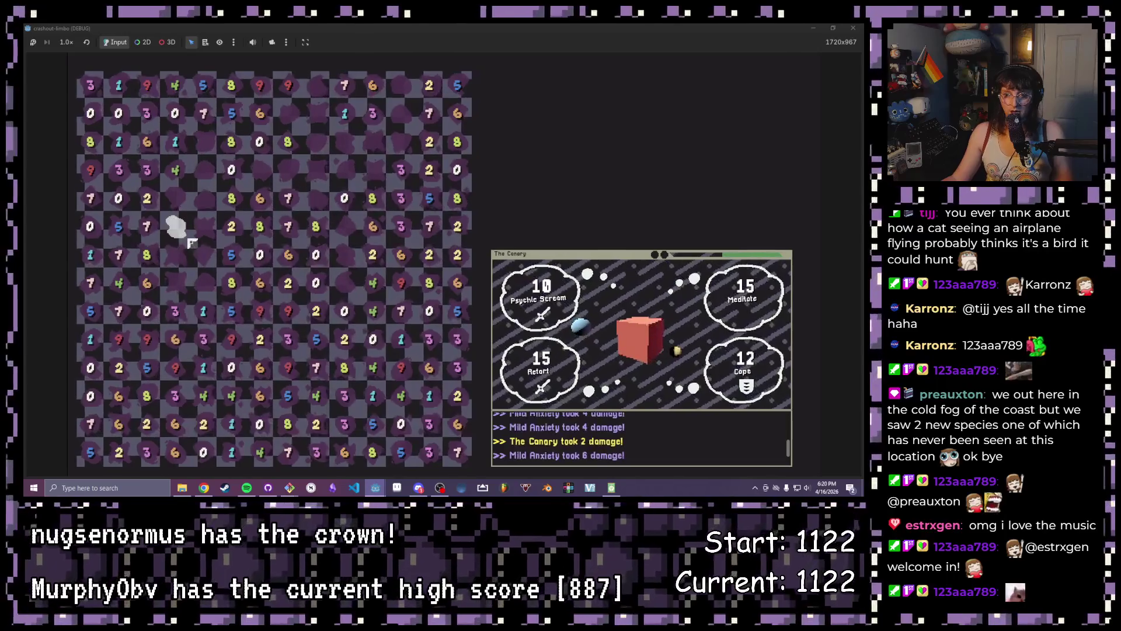
{"action": "left_click_drag", "start_coordinate": [119, 255], "coordinate": [147, 256]}
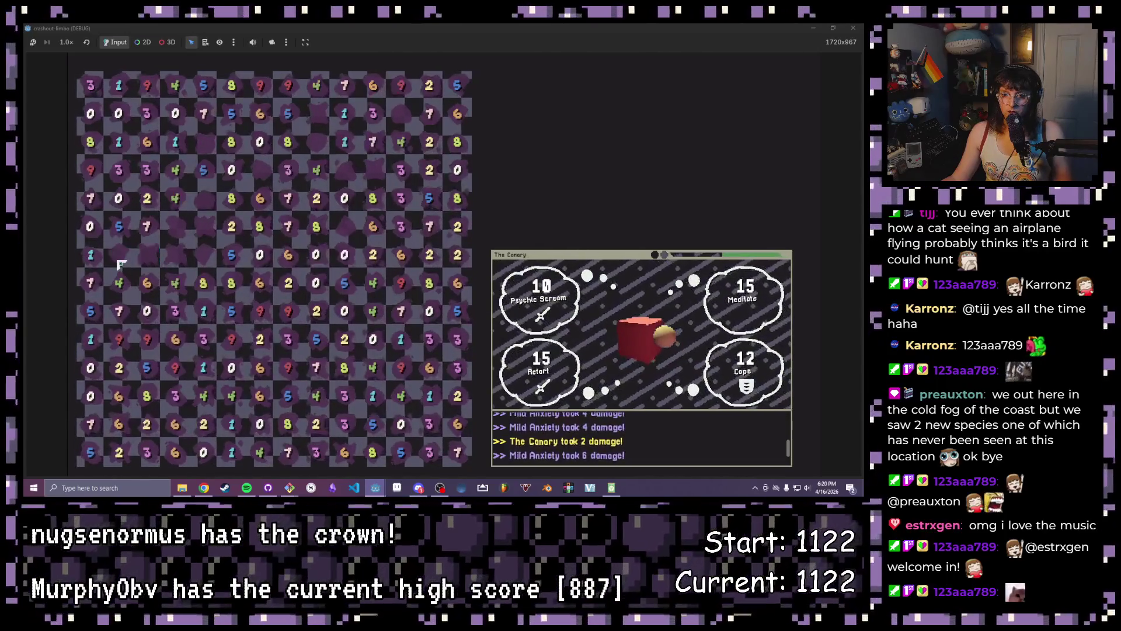
{"action": "left_click_drag", "start_coordinate": [316, 227], "coordinate": [316, 197]}
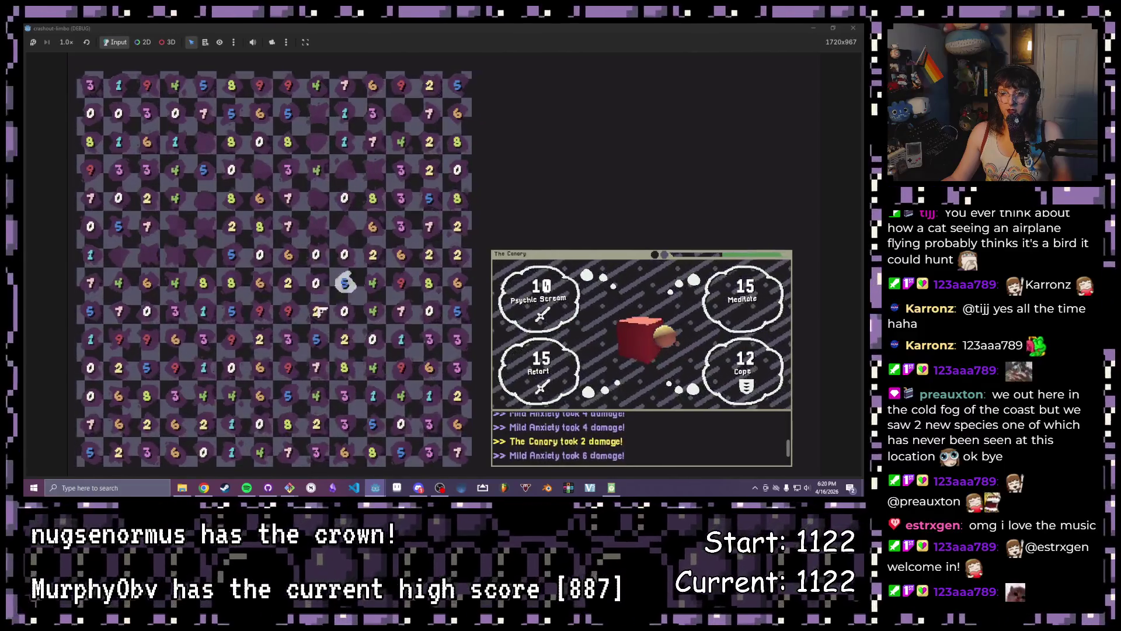
Clear the 4,4,0,0,2 column run, a four-tile row, the 8 and 4, and two stacked 6s
{"action": "mouse_move", "coordinate": [320, 83]}
{"action": "left_mouse_down"}
{"action": "mouse_move", "coordinate": [318, 311]}
{"action": "mouse_move", "coordinate": [333, 318]}
{"action": "left_mouse_up"}
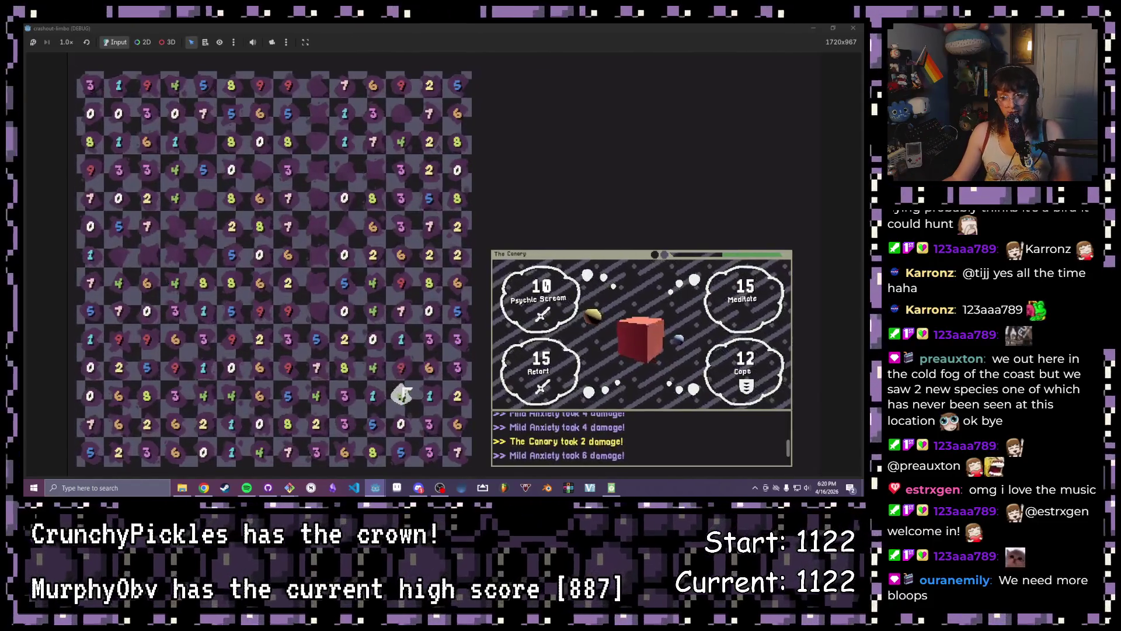
{"action": "mouse_move", "coordinate": [316, 397]}
{"action": "left_mouse_down"}
{"action": "mouse_move", "coordinate": [418, 397]}
{"action": "mouse_move", "coordinate": [409, 397]}
{"action": "left_mouse_up"}
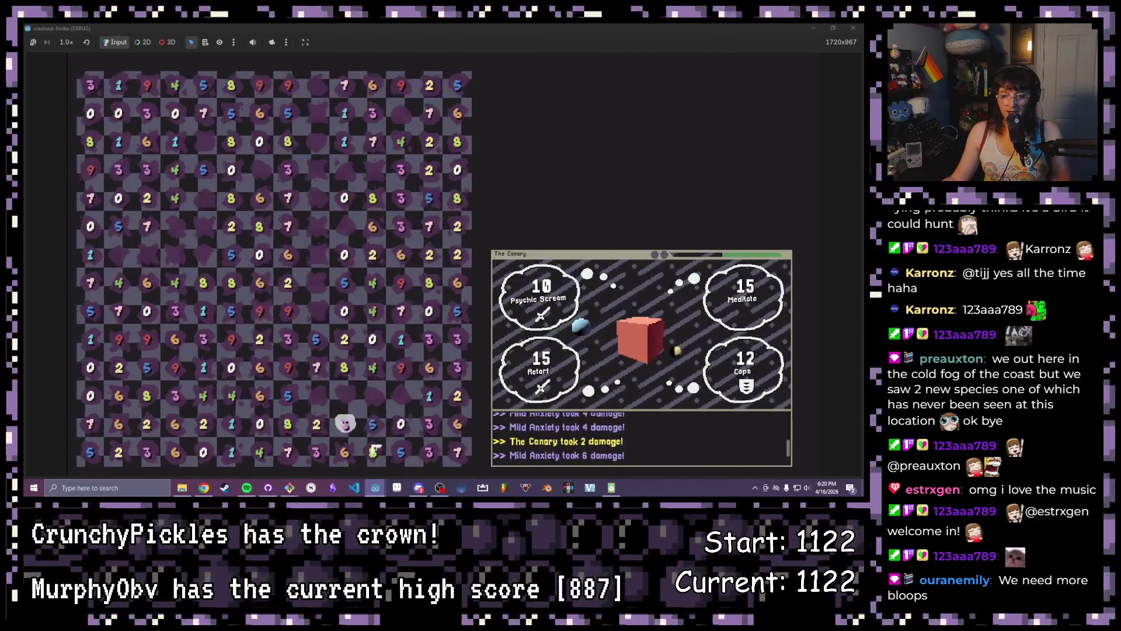
{"action": "left_click_drag", "start_coordinate": [343, 368], "coordinate": [372, 367]}
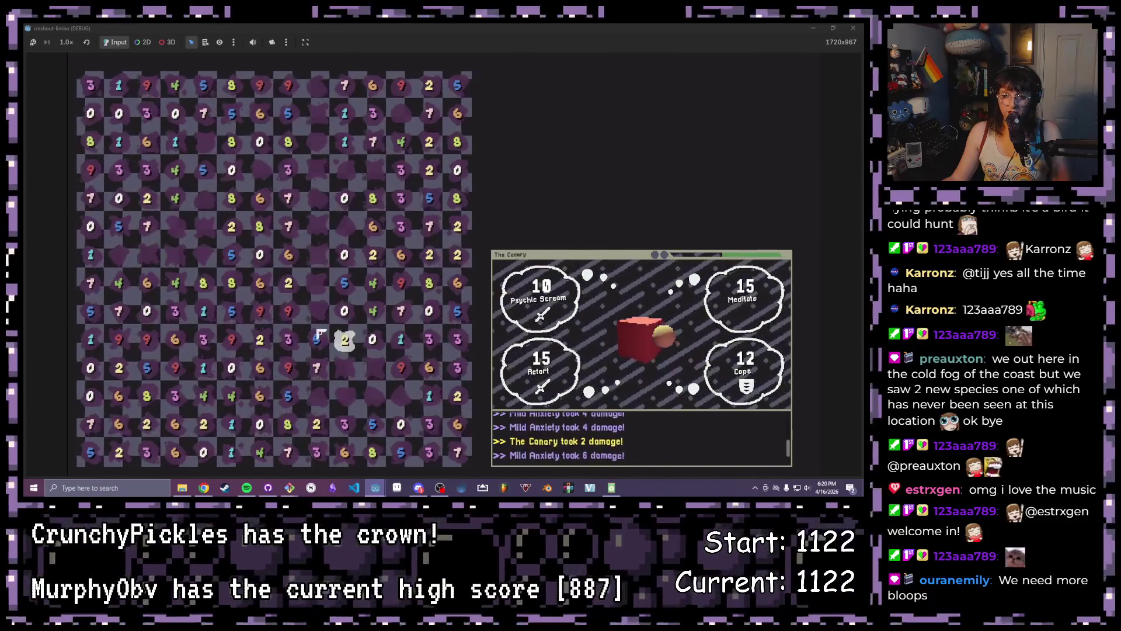
{"action": "left_click_drag", "start_coordinate": [258, 366], "coordinate": [263, 397]}
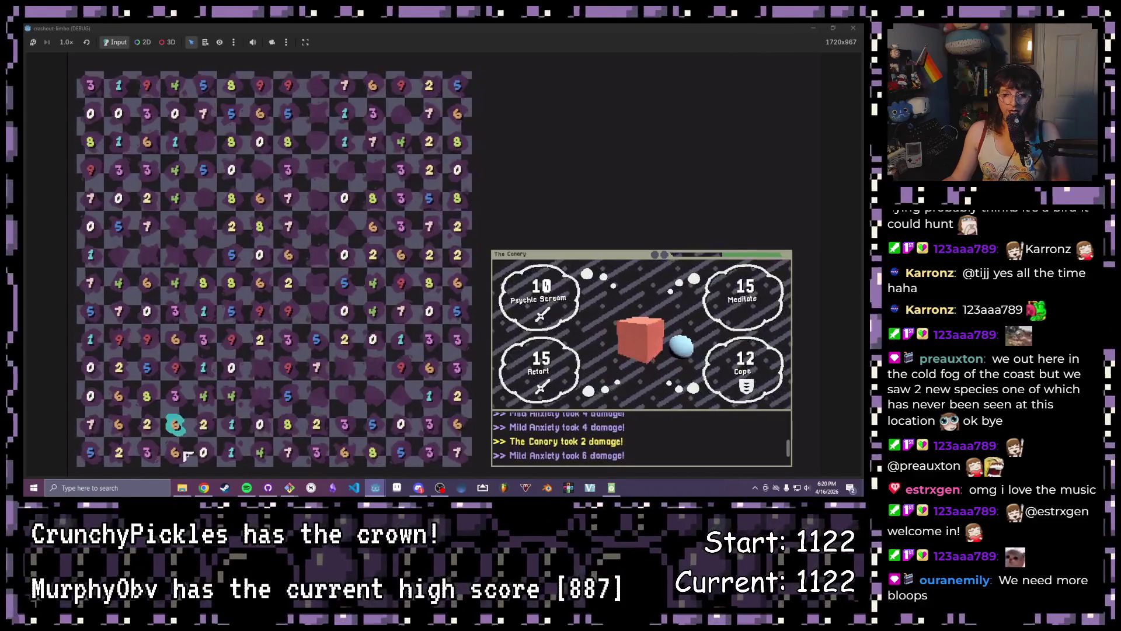
{"action": "left_click_drag", "start_coordinate": [175, 424], "coordinate": [175, 452]}
Clear the 2+8 and 7+3 pairs, the 8 and 7, and the 0,7,1,2 block
{"action": "left_click_drag", "start_coordinate": [204, 285], "coordinate": [231, 283]}
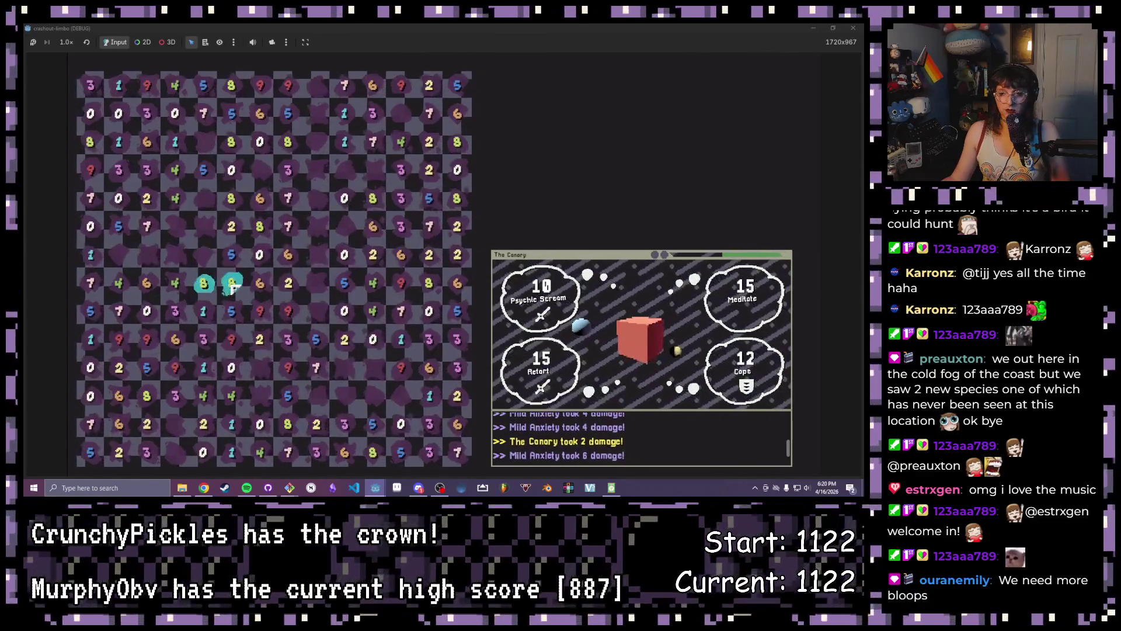
{"action": "left_click_drag", "start_coordinate": [261, 226], "coordinate": [261, 226]}
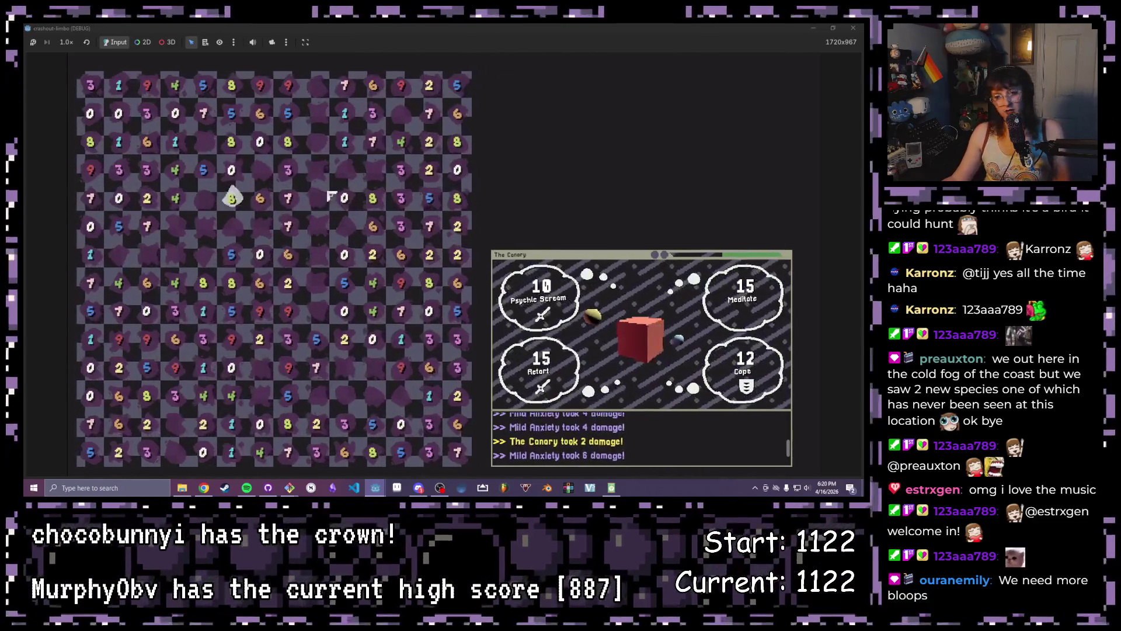
{"action": "left_click_drag", "start_coordinate": [288, 195], "coordinate": [283, 178]}
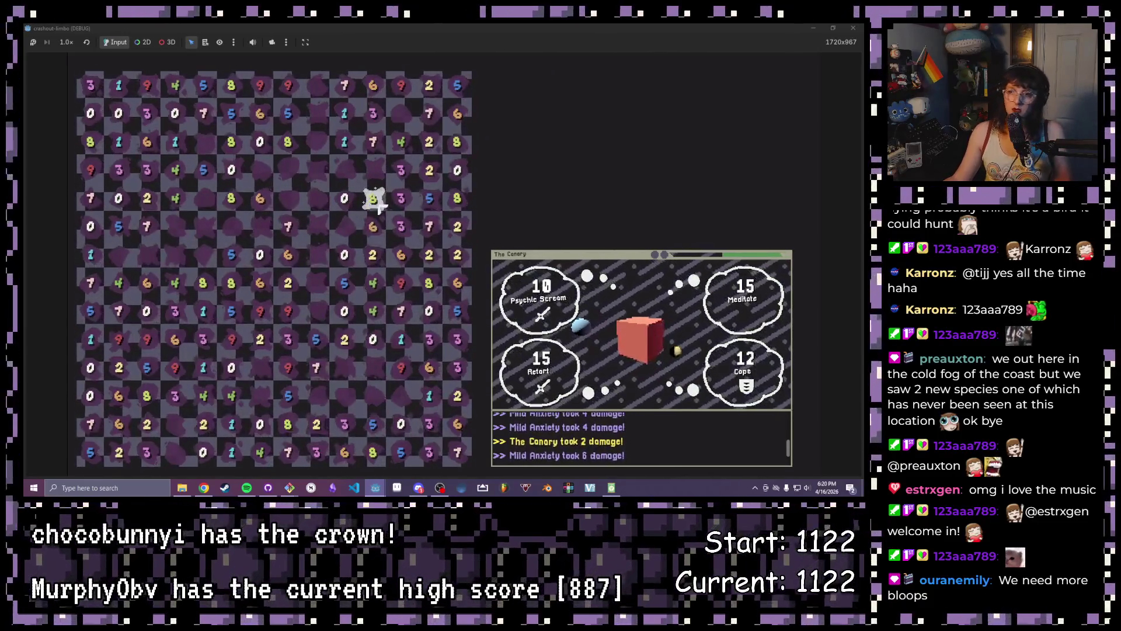
{"action": "left_click_drag", "start_coordinate": [373, 198], "coordinate": [373, 141]}
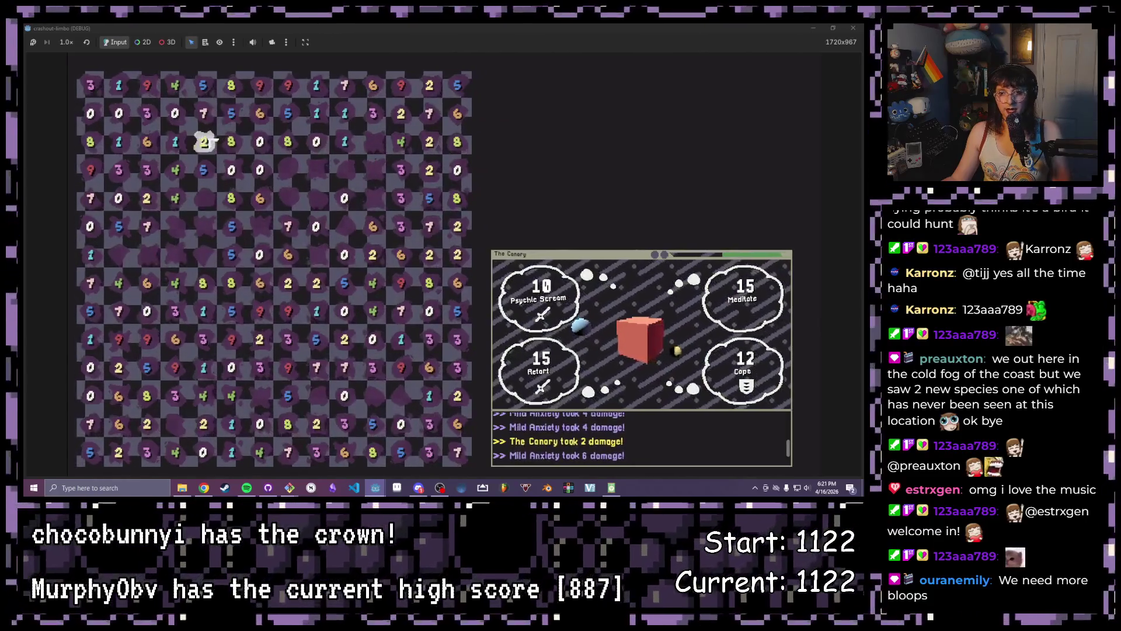
{"action": "left_click_drag", "start_coordinate": [201, 111], "coordinate": [175, 145]}
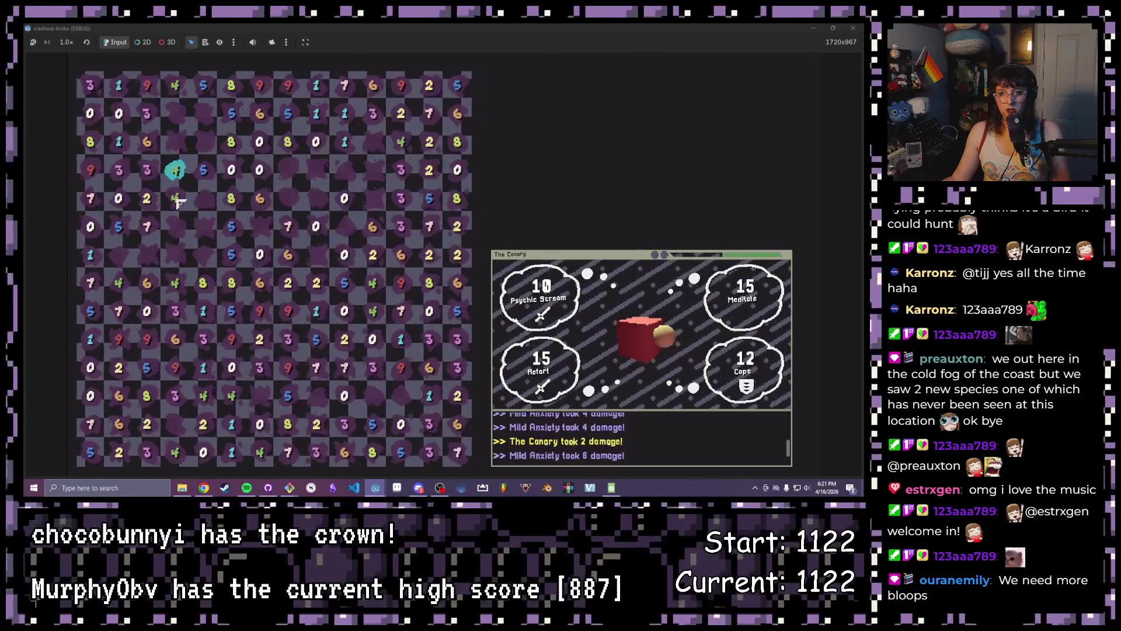
{"action": "mouse_move", "coordinate": [175, 283]}
{"action": "left_mouse_down"}
{"action": "mouse_move", "coordinate": [184, 262]}
{"action": "mouse_move", "coordinate": [175, 169]}
{"action": "left_mouse_up"}
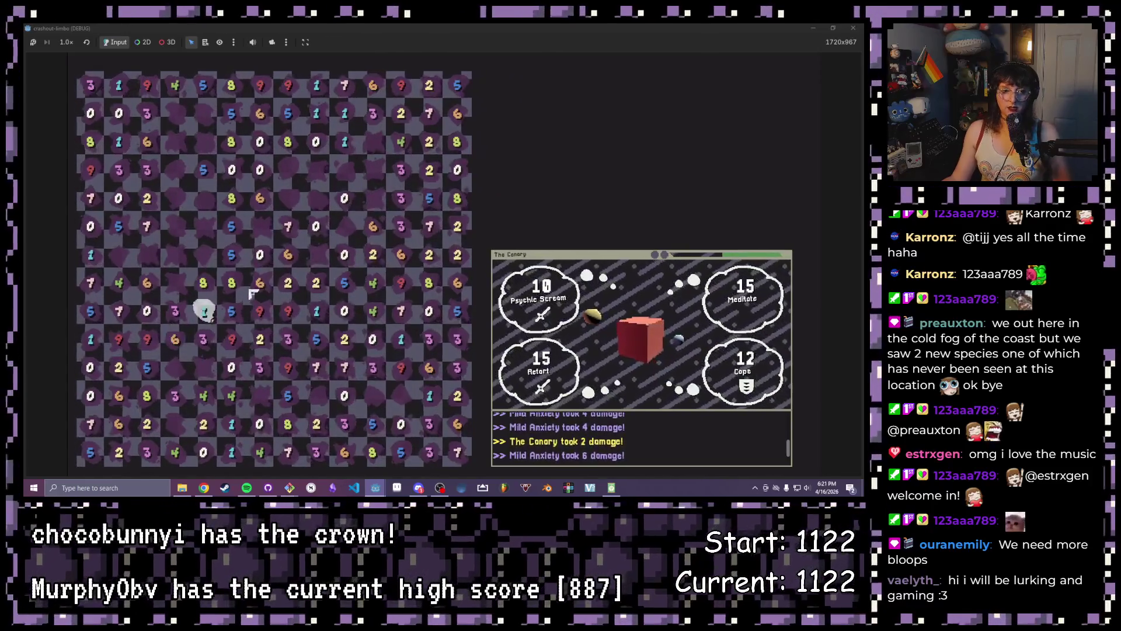
Clear the 1 tile's group, two stacked 5s, a 2+6+2 row, a 2+2+6 column and a 7+3 pair
{"action": "left_click", "coordinate": [316, 310]}
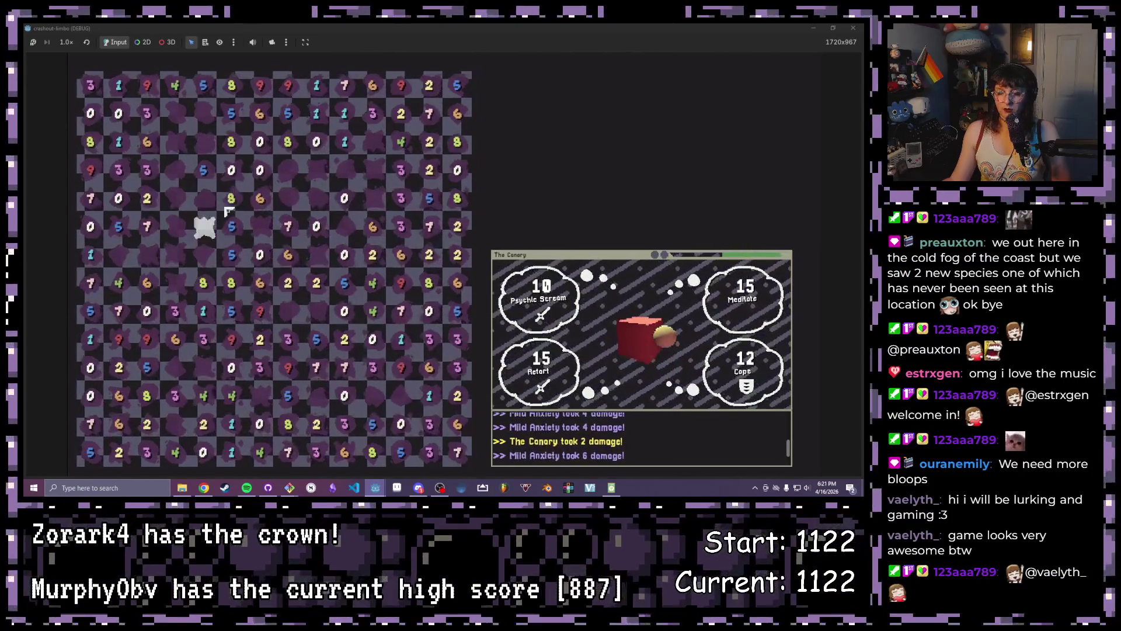
{"action": "left_click_drag", "start_coordinate": [205, 220], "coordinate": [244, 263]}
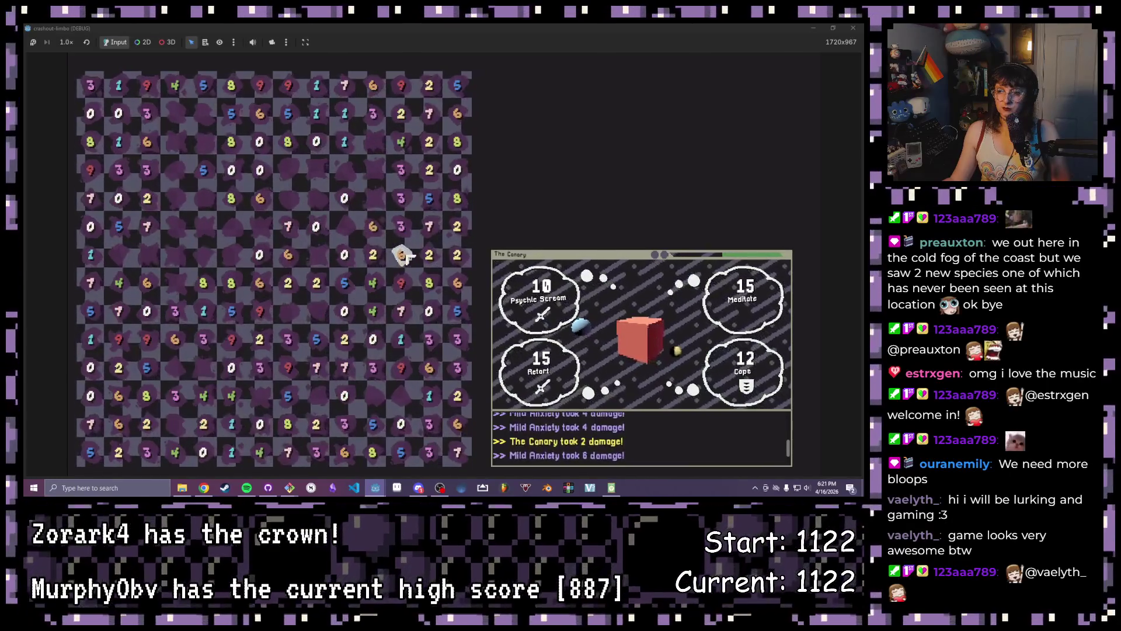
{"action": "left_click_drag", "start_coordinate": [366, 250], "coordinate": [435, 259]}
{"action": "left_click_drag", "start_coordinate": [458, 217], "coordinate": [459, 288]}
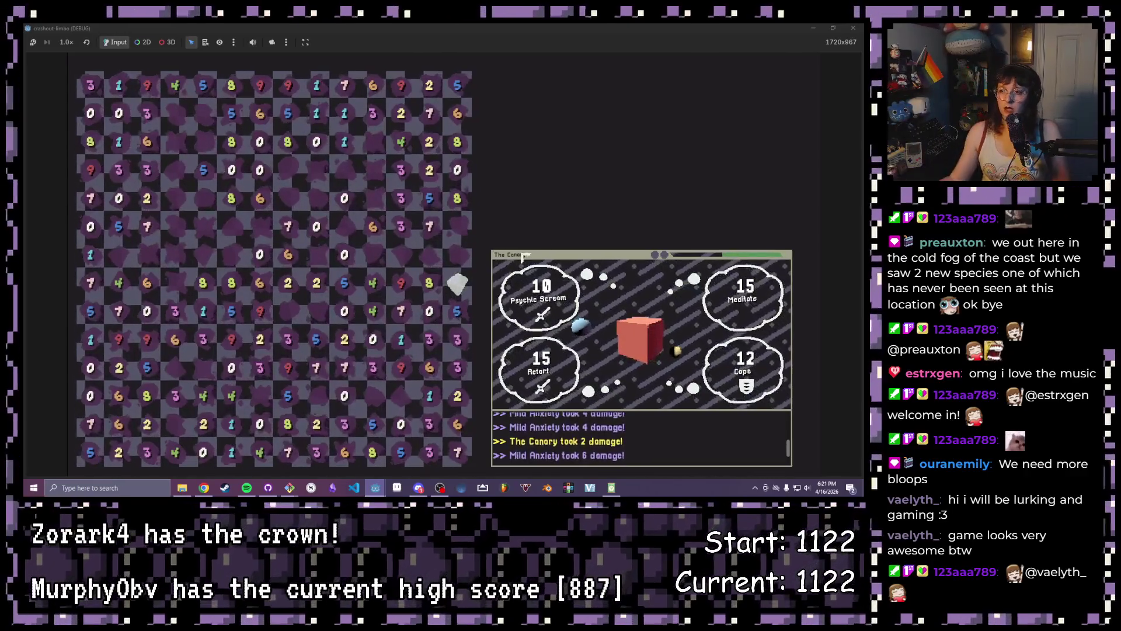
{"action": "left_click_drag", "start_coordinate": [342, 365], "coordinate": [359, 372]}
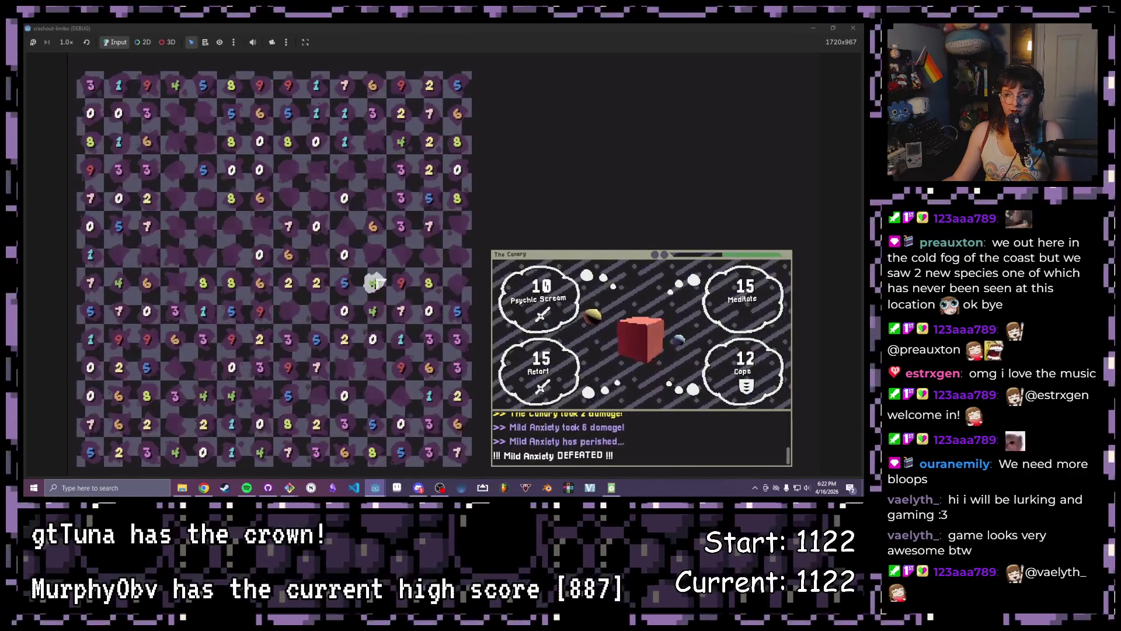
Drag-select a large block of tiles spanning the upper-left of the grid
{"action": "mouse_move", "coordinate": [163, 128]}
{"action": "left_mouse_down"}
{"action": "mouse_move", "coordinate": [370, 299]}
{"action": "mouse_move", "coordinate": [437, 372]}
{"action": "mouse_move", "coordinate": [452, 428]}
{"action": "mouse_move", "coordinate": [351, 350]}
{"action": "mouse_move", "coordinate": [227, 289]}
{"action": "mouse_move", "coordinate": [330, 281]}
{"action": "left_mouse_up"}
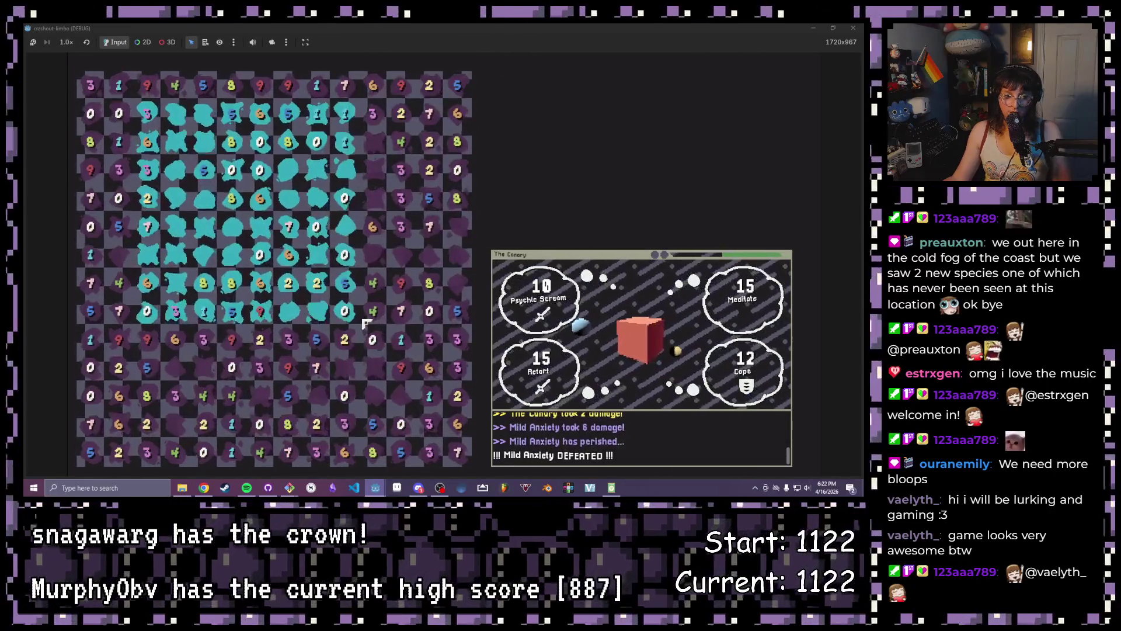
Test larger block selections, then clear a 7+3 column pair, the 3 pair and a two-tile row
{"action": "mouse_move", "coordinate": [388, 342]}
{"action": "left_mouse_down"}
{"action": "mouse_move", "coordinate": [470, 405]}
{"action": "mouse_move", "coordinate": [449, 199]}
{"action": "left_mouse_up"}
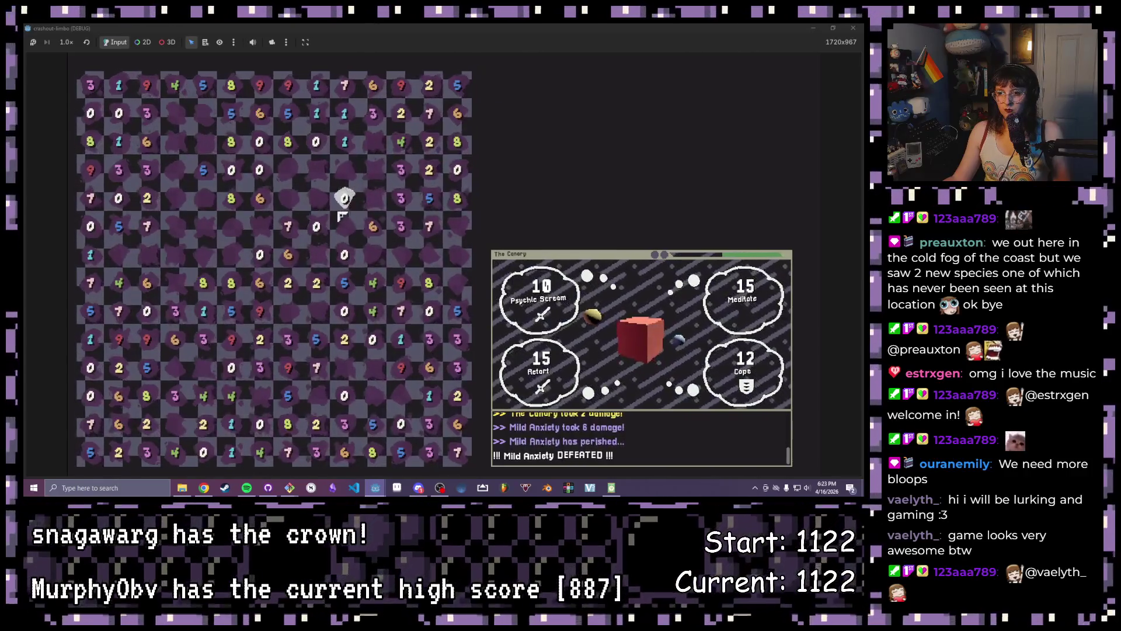
{"action": "left_click_drag", "start_coordinate": [173, 139], "coordinate": [489, 349]}
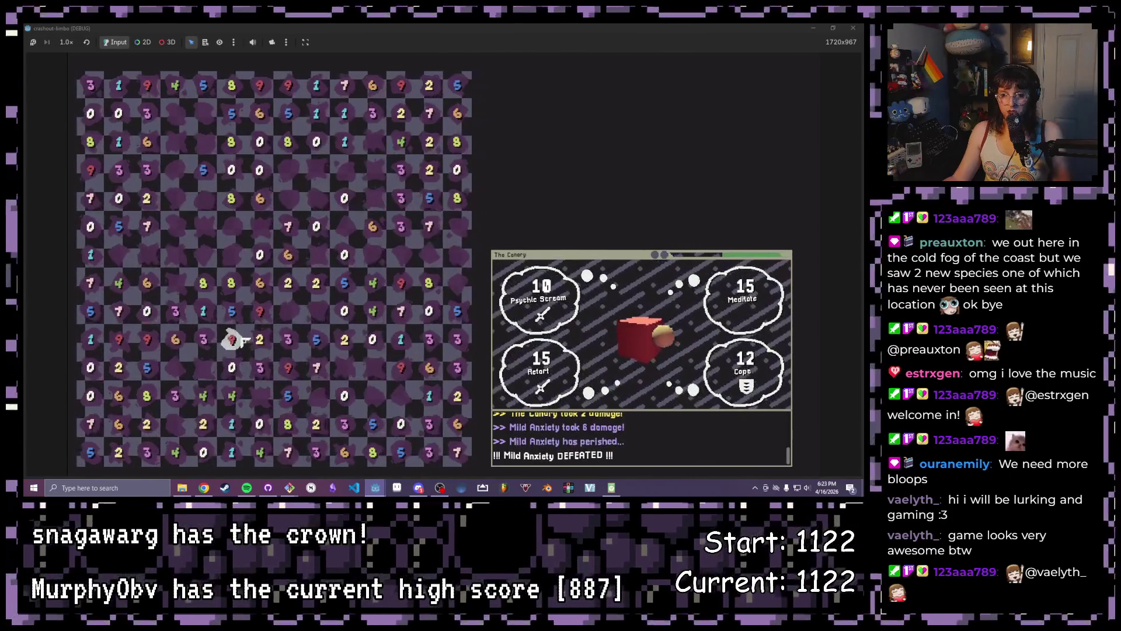
{"action": "left_click_drag", "start_coordinate": [232, 339], "coordinate": [240, 456]}
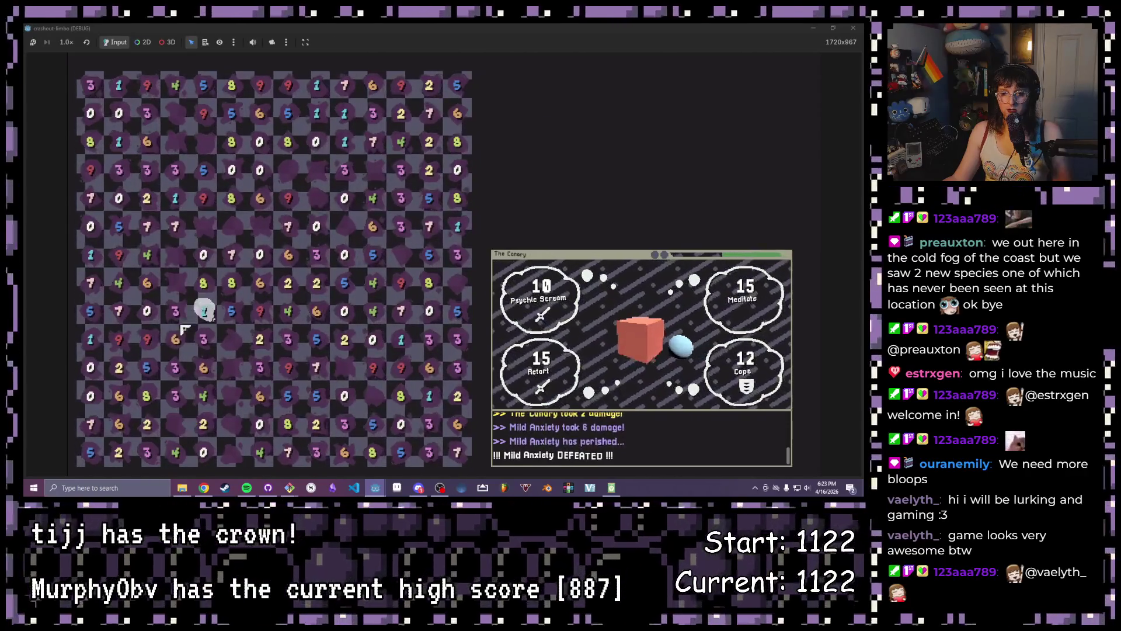
{"action": "left_click_drag", "start_coordinate": [175, 233], "coordinate": [175, 315]}
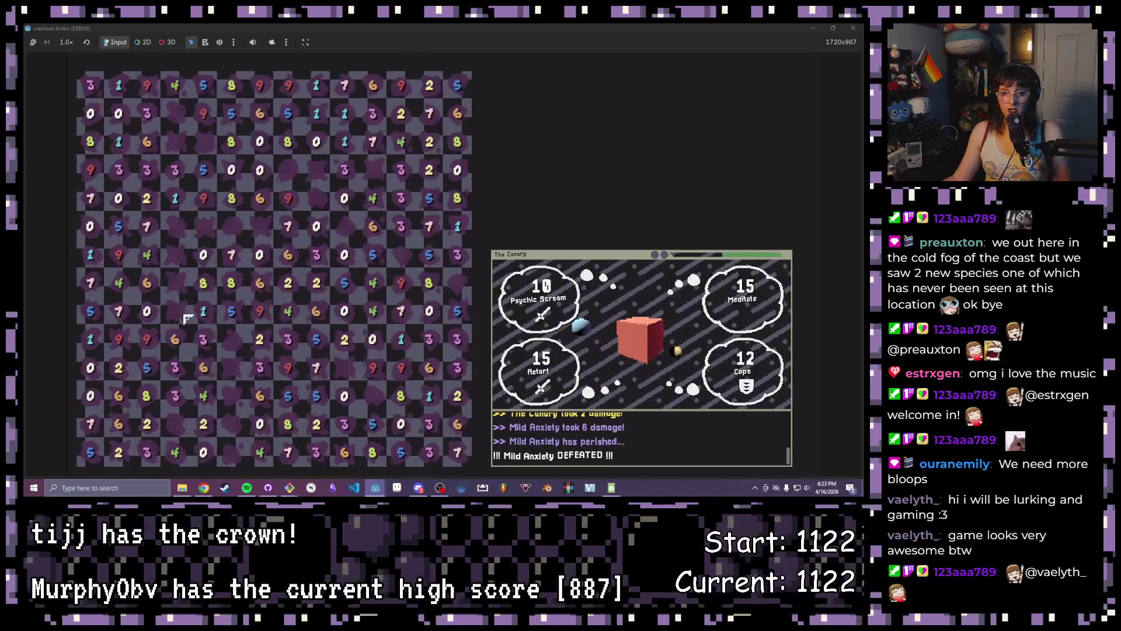
{"action": "left_click_drag", "start_coordinate": [205, 366], "coordinate": [207, 312]}
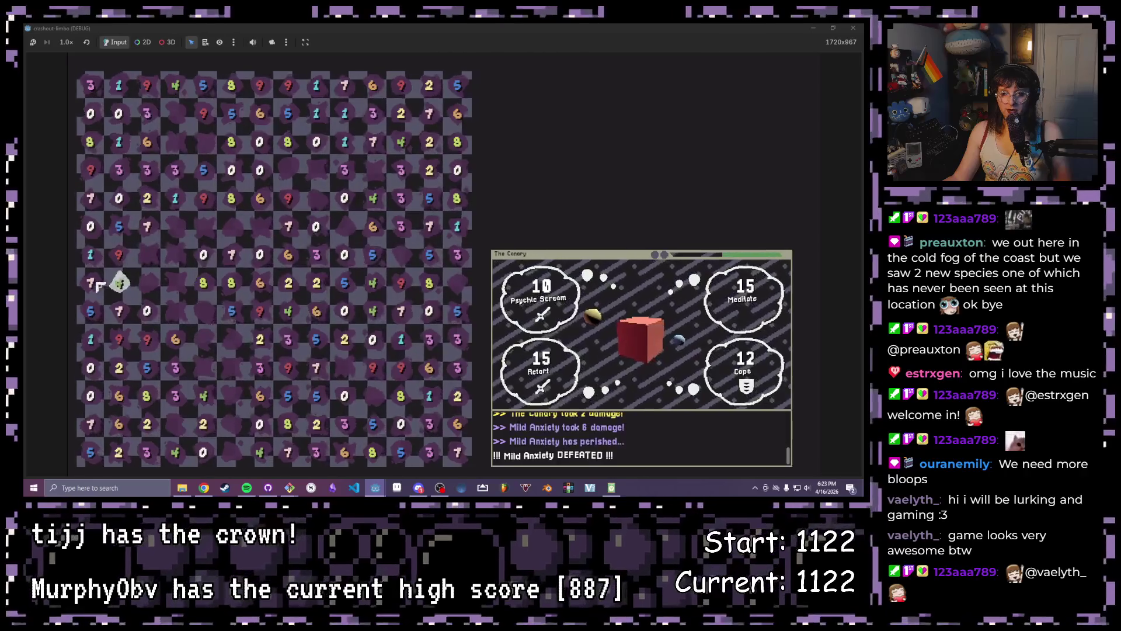
{"action": "left_click_drag", "start_coordinate": [92, 255], "coordinate": [119, 254]}
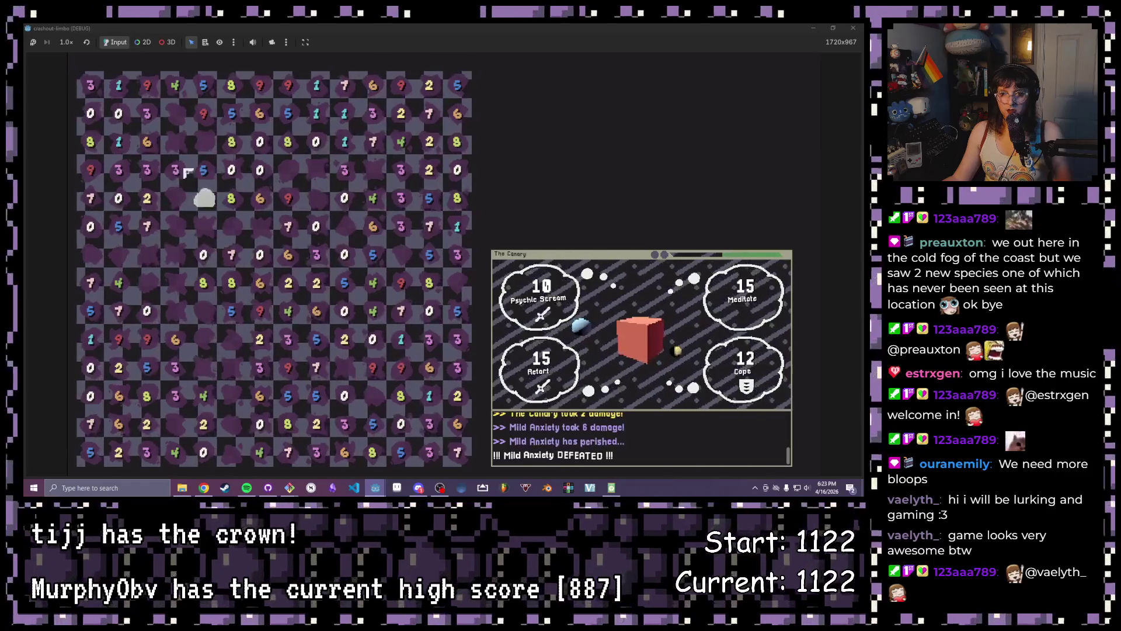
Clear the 3+4+3 group, the 1+7+4 in row three and the 2+8 at its end
{"action": "left_click_drag", "start_coordinate": [170, 83], "coordinate": [197, 299]}
{"action": "left_click_drag", "start_coordinate": [175, 168], "coordinate": [207, 173]}
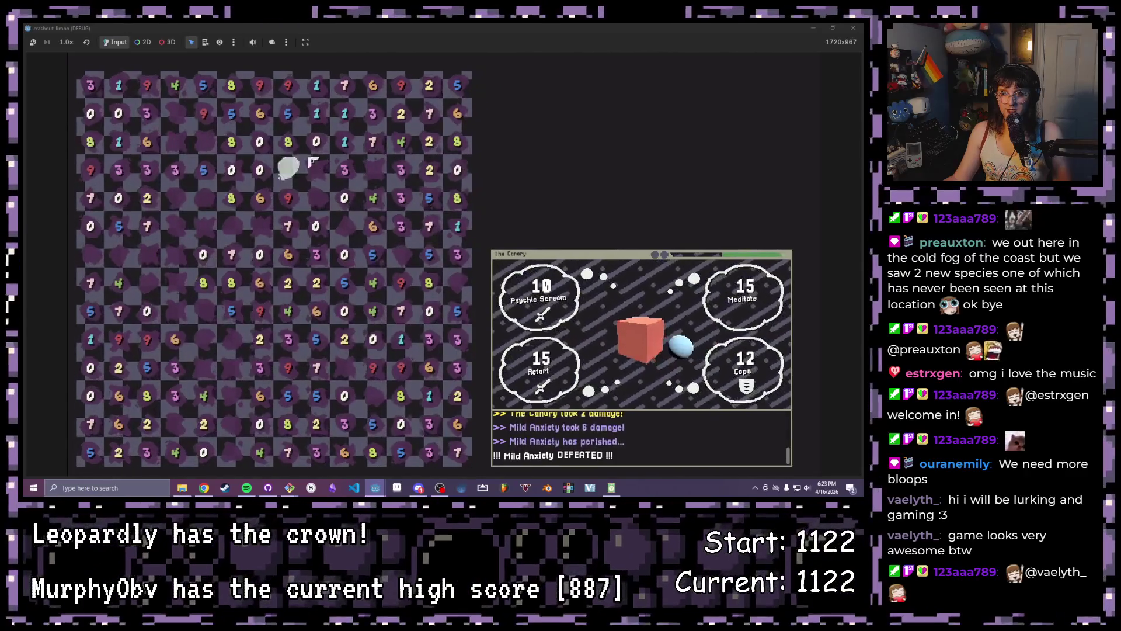
{"action": "mouse_move", "coordinate": [401, 170]}
{"action": "left_mouse_down"}
{"action": "mouse_move", "coordinate": [401, 192]}
{"action": "mouse_move", "coordinate": [390, 188]}
{"action": "left_mouse_up"}
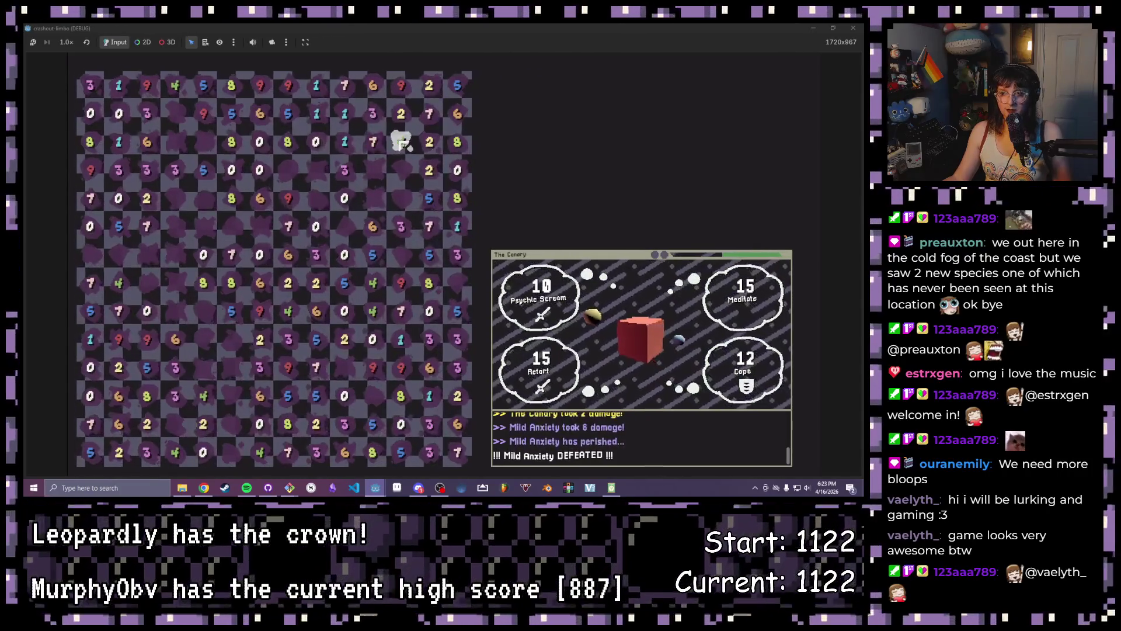
{"action": "left_click_drag", "start_coordinate": [409, 140], "coordinate": [345, 142]}
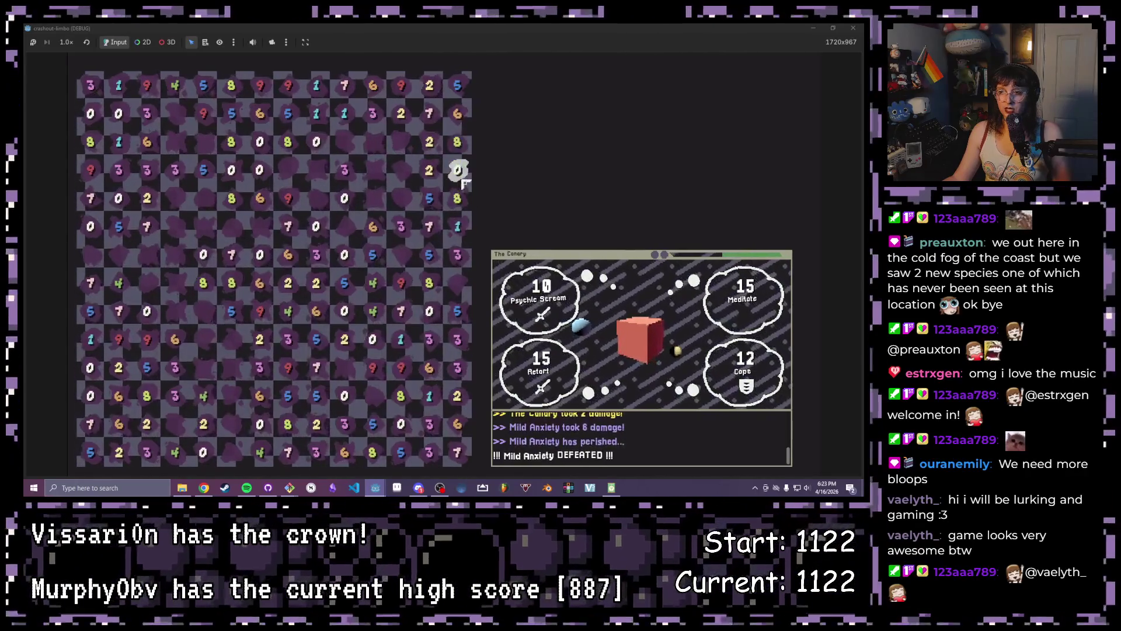
{"action": "left_click_drag", "start_coordinate": [458, 142], "coordinate": [429, 142]}
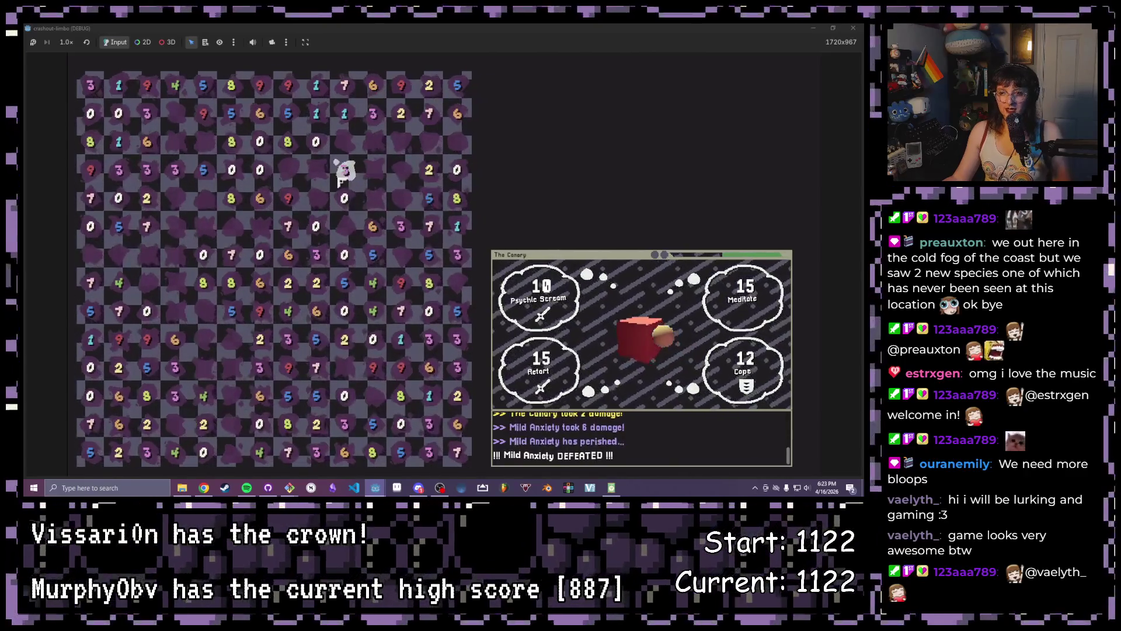
Clear the 6+3+3 group, the top-row 9, and the 9+1 pair in the top row
{"action": "left_click_drag", "start_coordinate": [289, 197], "coordinate": [348, 171]}
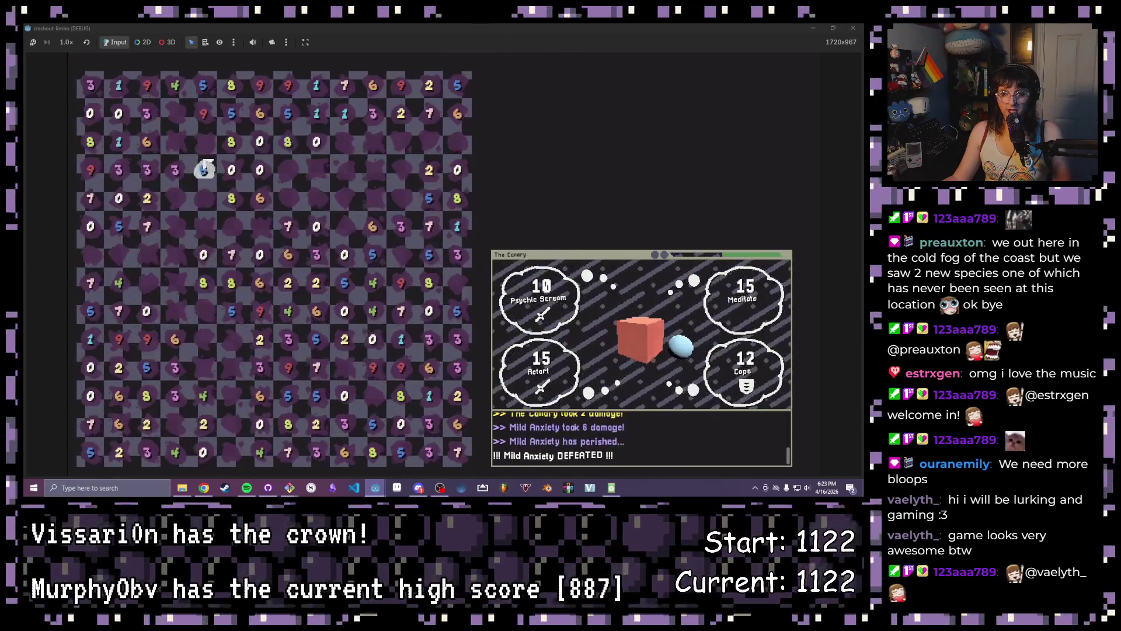
{"action": "mouse_move", "coordinate": [205, 170]}
{"action": "left_mouse_down"}
{"action": "mouse_move", "coordinate": [175, 170]}
{"action": "mouse_move", "coordinate": [204, 170]}
{"action": "left_mouse_up"}
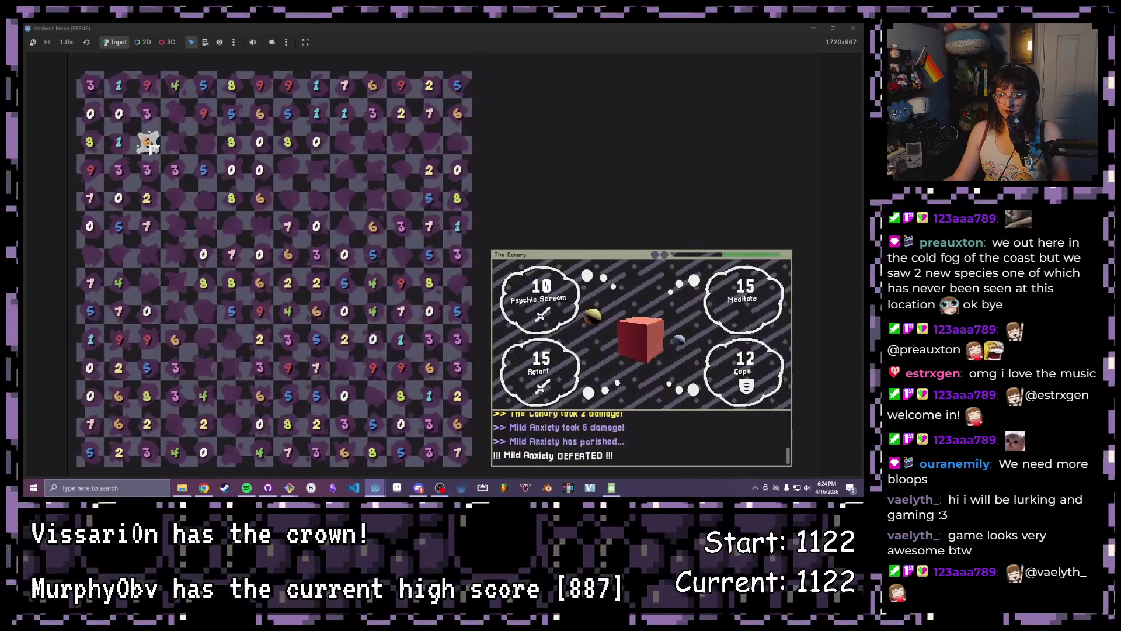
{"action": "left_click_drag", "start_coordinate": [149, 143], "coordinate": [175, 170]}
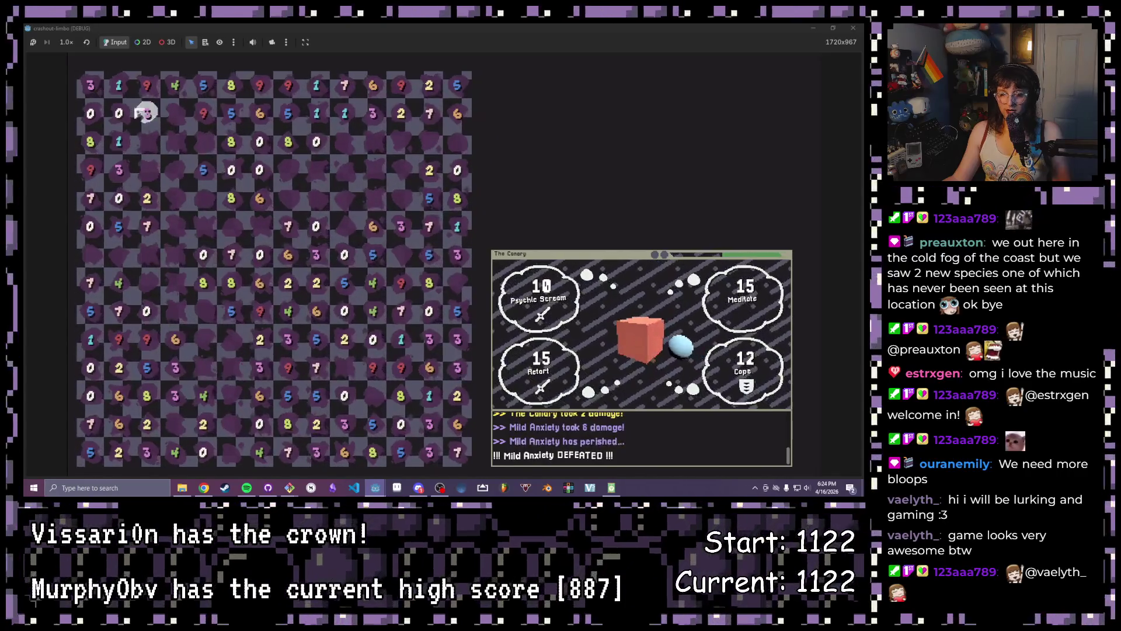
{"action": "left_click_drag", "start_coordinate": [148, 114], "coordinate": [149, 116]}
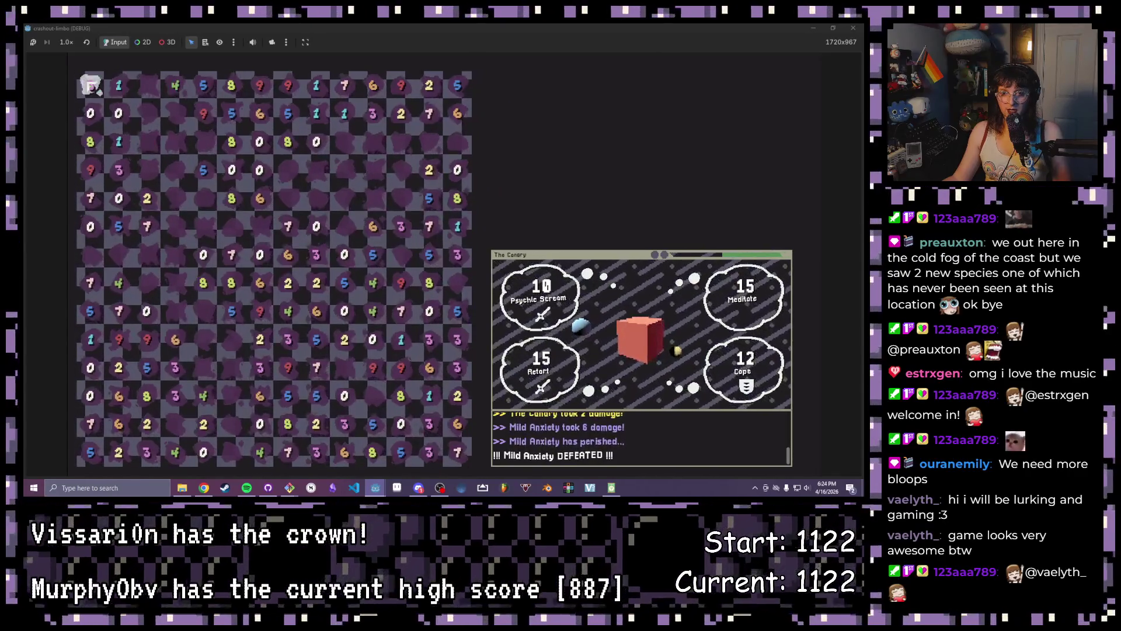
{"action": "mouse_move", "coordinate": [91, 85]}
{"action": "left_mouse_down"}
{"action": "mouse_move", "coordinate": [184, 98]}
{"action": "mouse_move", "coordinate": [120, 86]}
{"action": "left_mouse_up"}
{"action": "left_click_drag", "start_coordinate": [287, 85], "coordinate": [316, 86]}
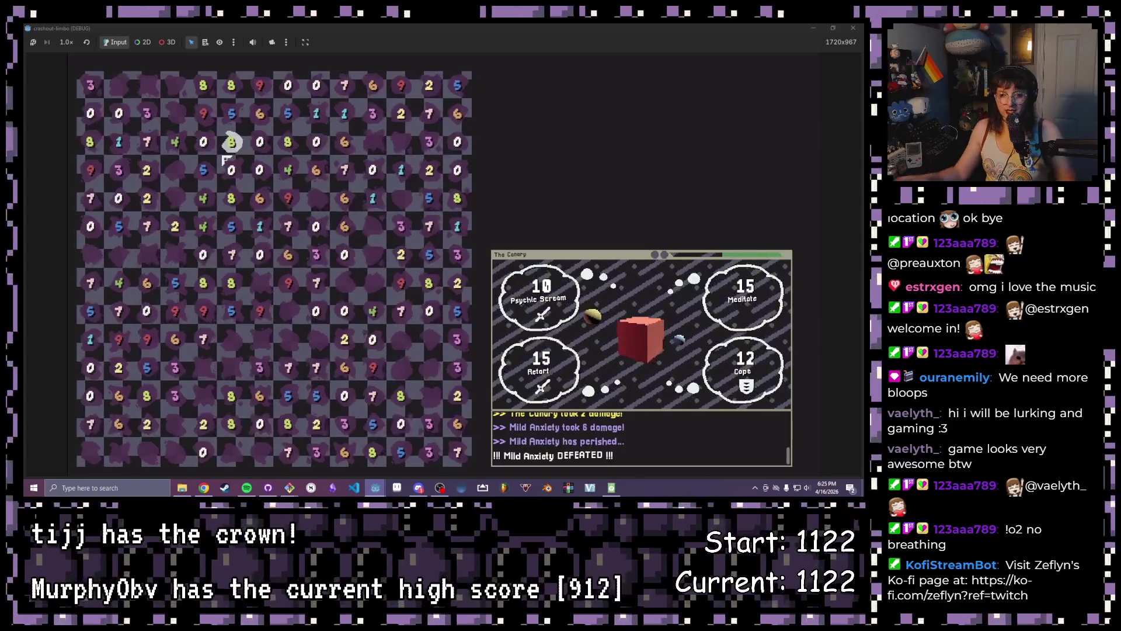
On the refilled grid, clear a row chain summing to 10 and a right-column group
{"action": "left_click", "coordinate": [288, 255]}
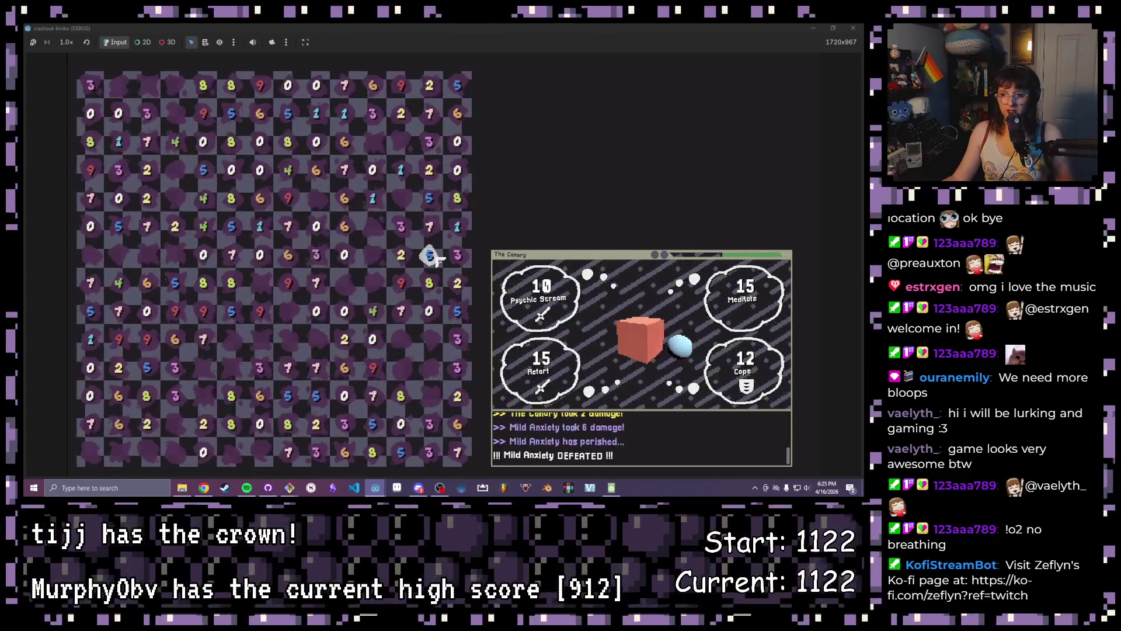
{"action": "mouse_move", "coordinate": [346, 256]}
{"action": "left_mouse_down"}
{"action": "mouse_move", "coordinate": [447, 255]}
{"action": "mouse_move", "coordinate": [400, 255]}
{"action": "left_mouse_up"}
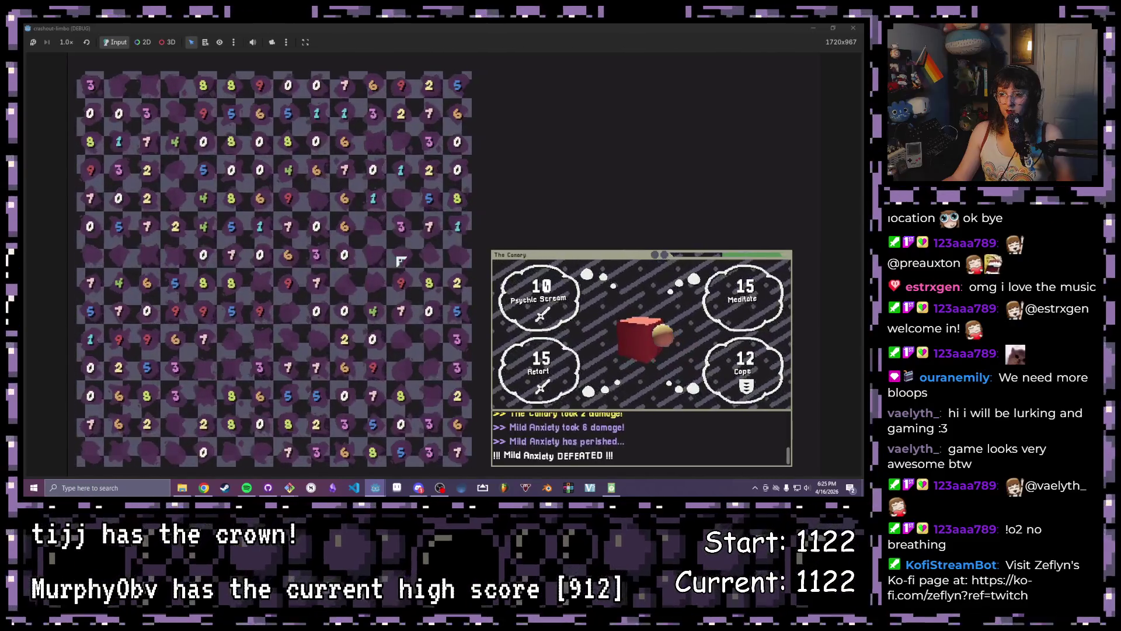
{"action": "mouse_move", "coordinate": [458, 227]}
{"action": "left_mouse_down"}
{"action": "mouse_move", "coordinate": [449, 284]}
{"action": "mouse_move", "coordinate": [431, 284]}
{"action": "mouse_move", "coordinate": [458, 312]}
{"action": "mouse_move", "coordinate": [457, 393]}
{"action": "mouse_move", "coordinate": [451, 314]}
{"action": "left_mouse_up"}
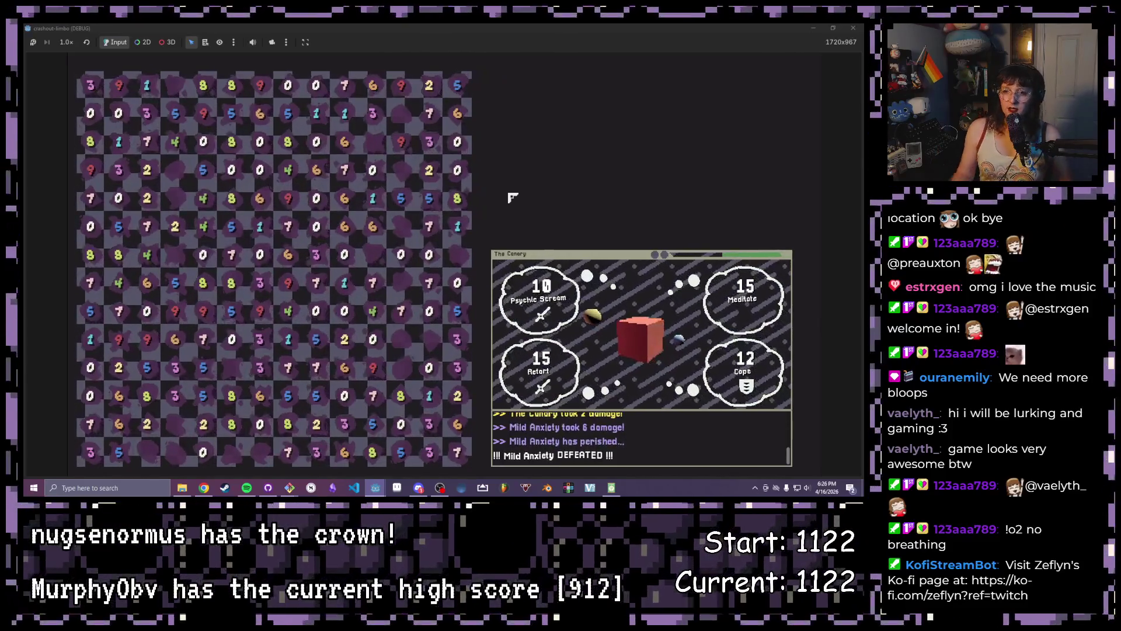
Clear the 4 and 8 group in row five and the 3, 2, 5 in row four
{"action": "left_click_drag", "start_coordinate": [244, 209], "coordinate": [203, 199]}
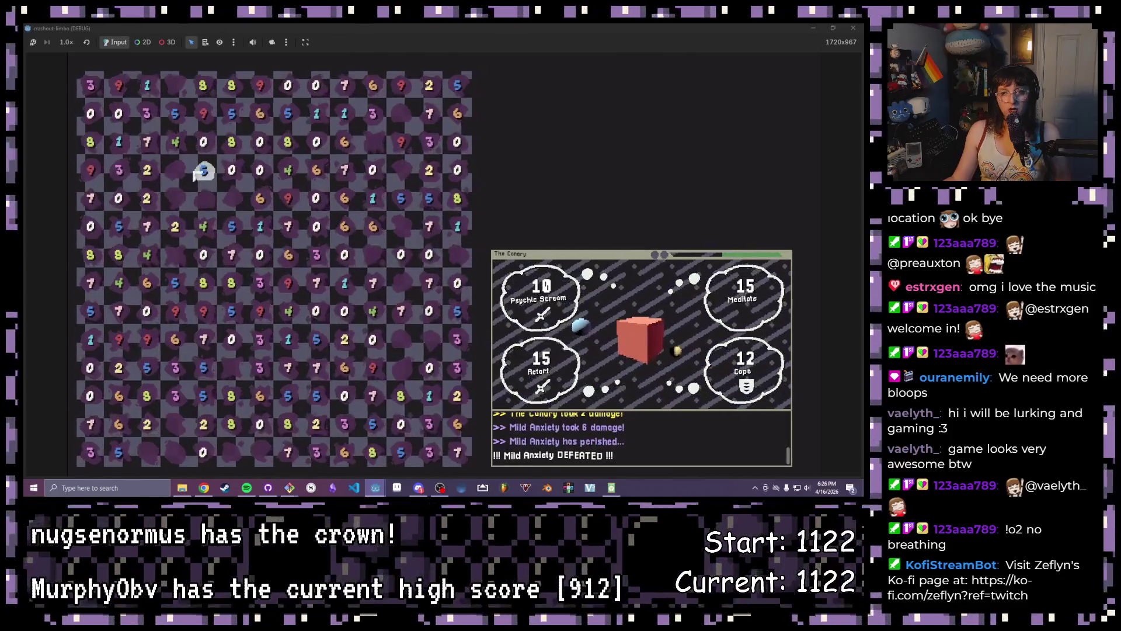
{"action": "mouse_move", "coordinate": [203, 170]}
{"action": "left_mouse_down"}
{"action": "mouse_move", "coordinate": [120, 170]}
{"action": "mouse_move", "coordinate": [147, 113]}
{"action": "mouse_move", "coordinate": [152, 221]}
{"action": "left_mouse_up"}
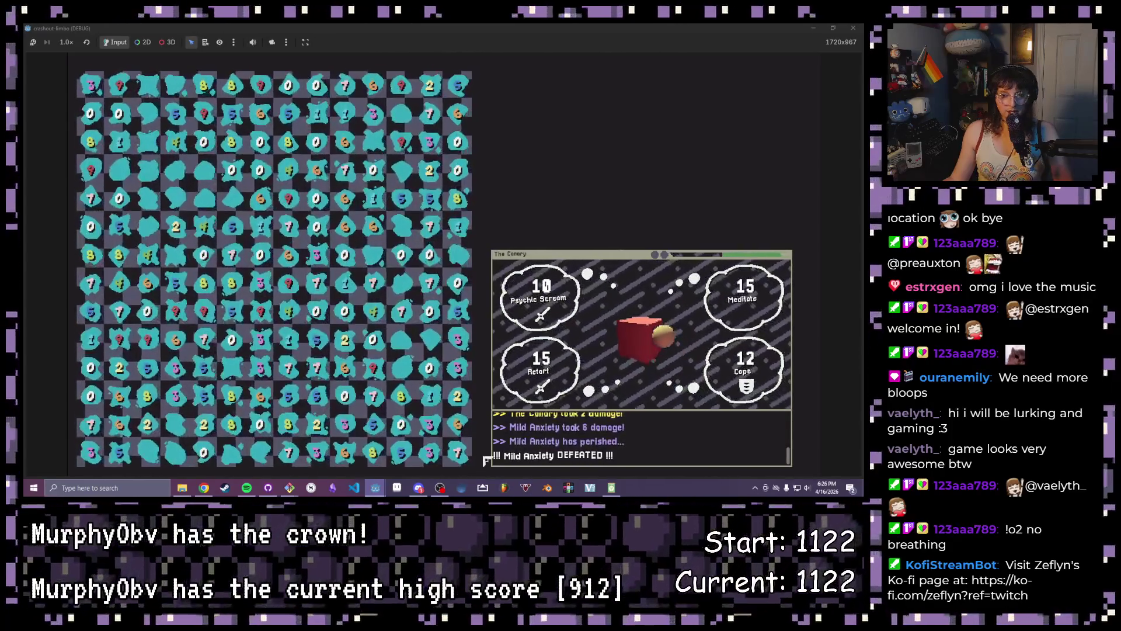
{"action": "left_click_drag", "start_coordinate": [486, 461], "coordinate": [270, 300]}
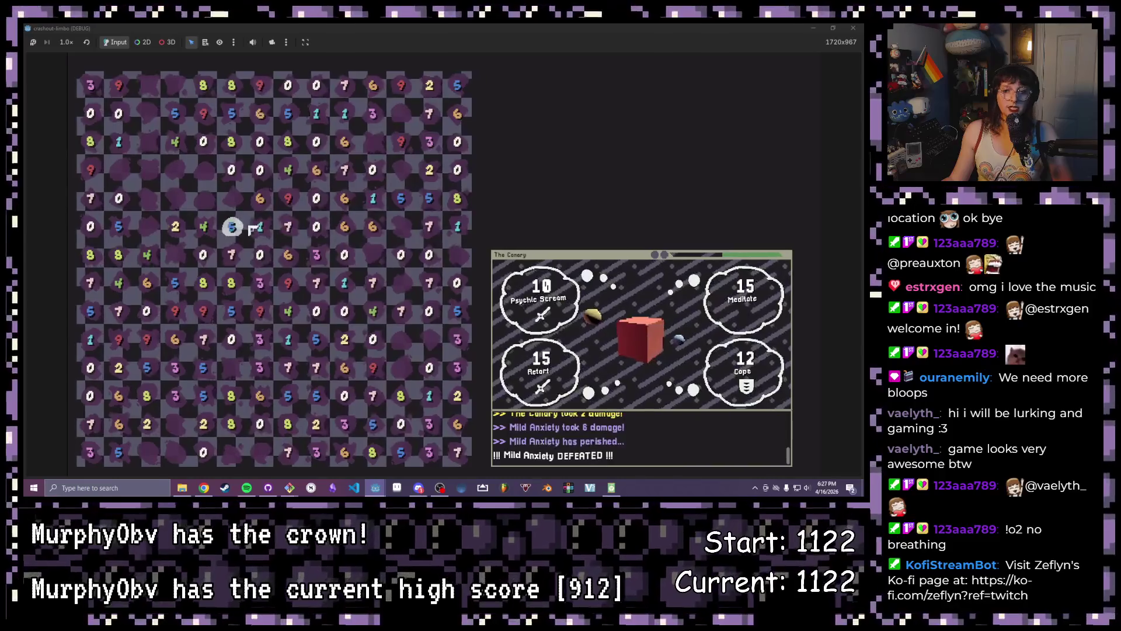
Clear the 4+5+1 row, the 5+5 pair, the 6+9+3 row, the stacked 5s and a 3+7 pair
{"action": "left_click_drag", "start_coordinate": [199, 225], "coordinate": [261, 225]}
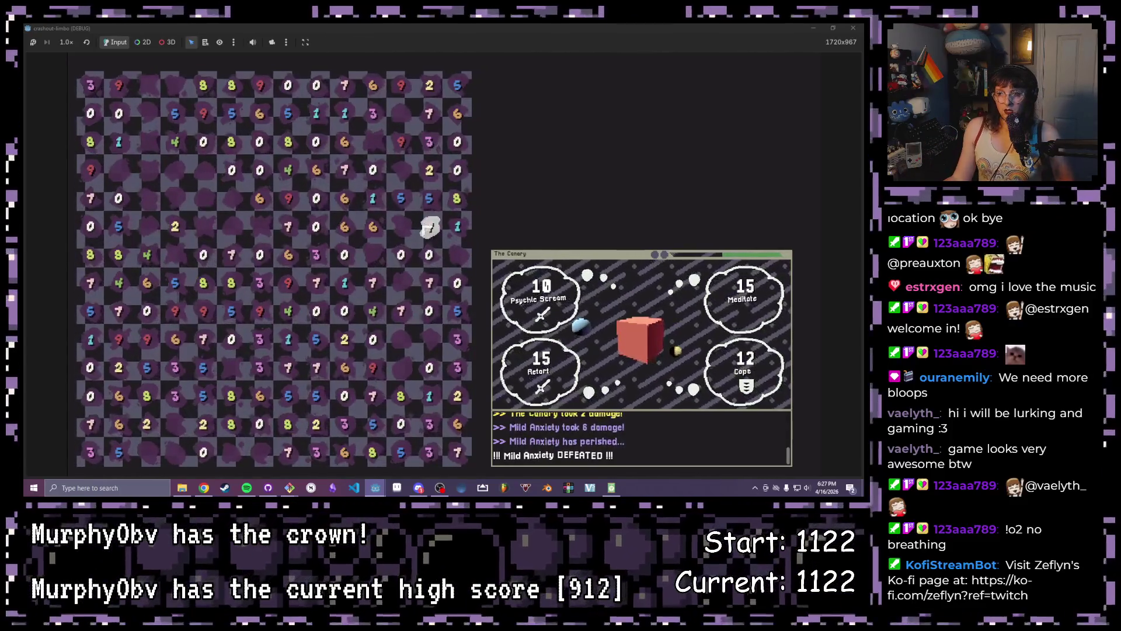
{"action": "left_click_drag", "start_coordinate": [400, 195], "coordinate": [433, 202]}
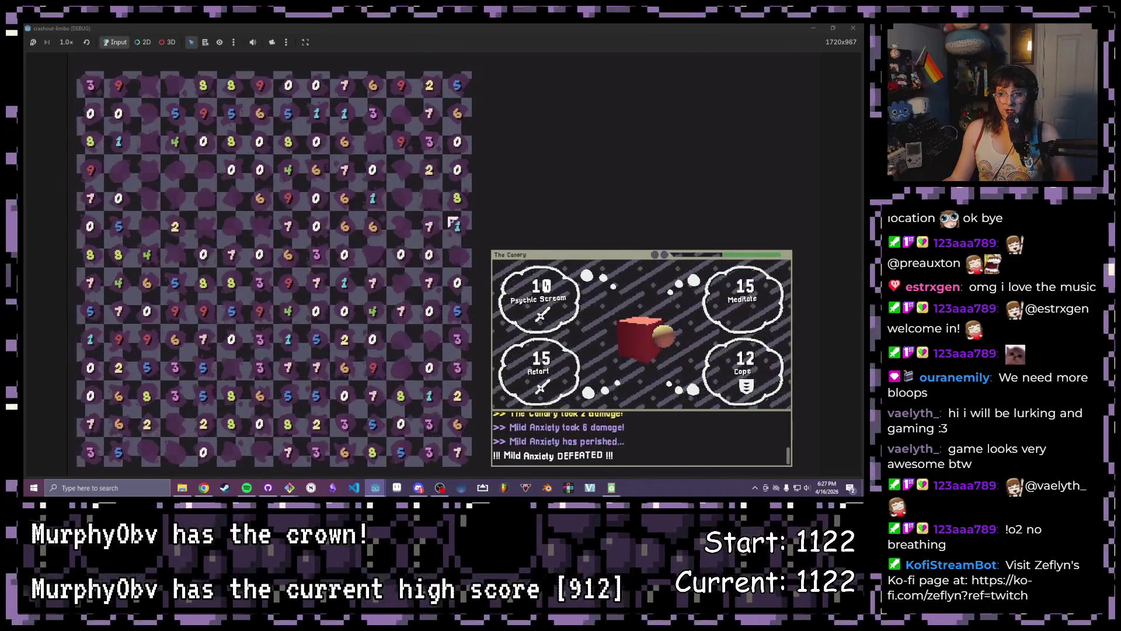
{"action": "left_click_drag", "start_coordinate": [429, 141], "coordinate": [344, 144]}
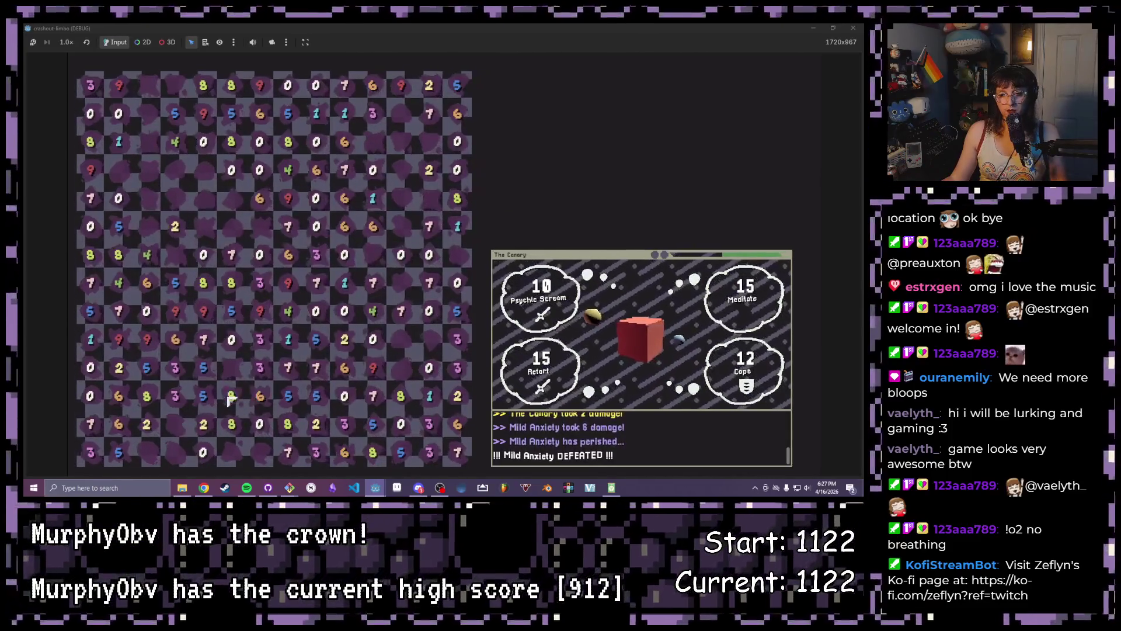
{"action": "left_click_drag", "start_coordinate": [202, 365], "coordinate": [203, 395]}
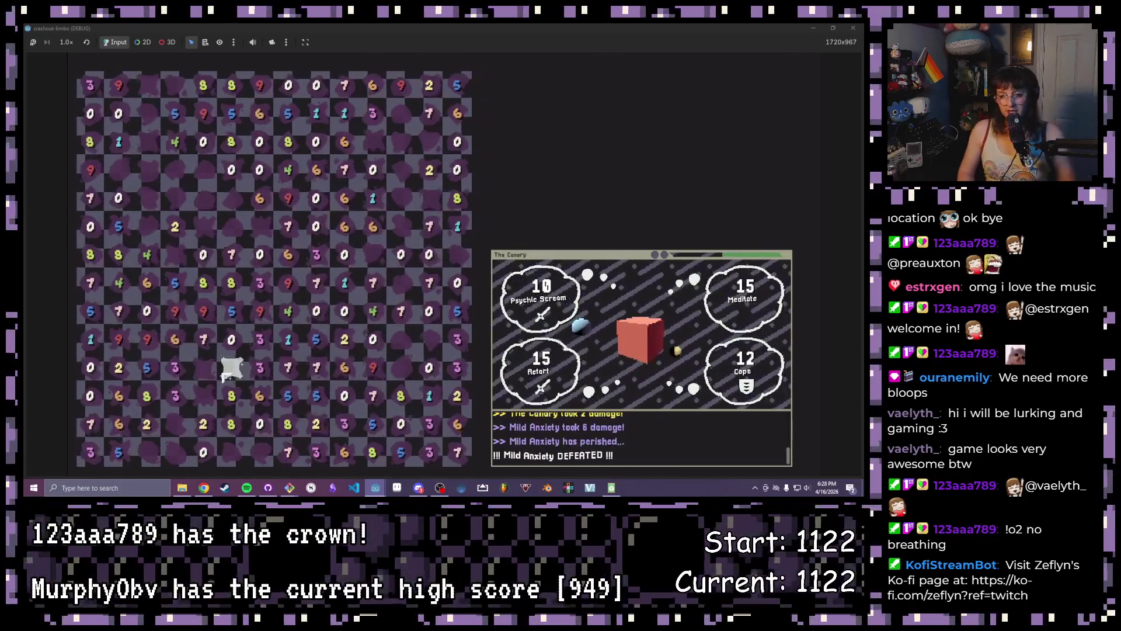
{"action": "left_click_drag", "start_coordinate": [232, 368], "coordinate": [309, 367]}
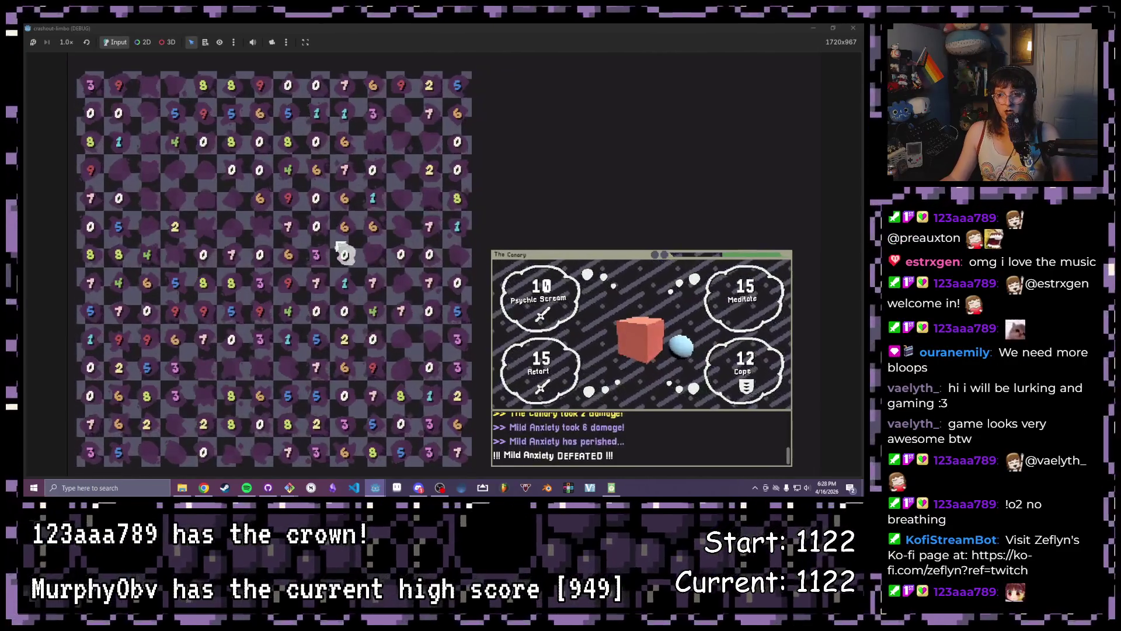
Clear the 8 with the 4 below it and two vertical column runs summing to 10
{"action": "mouse_move", "coordinate": [350, 146]}
{"action": "left_mouse_down"}
{"action": "mouse_move", "coordinate": [375, 140]}
{"action": "mouse_move", "coordinate": [380, 110]}
{"action": "left_mouse_up"}
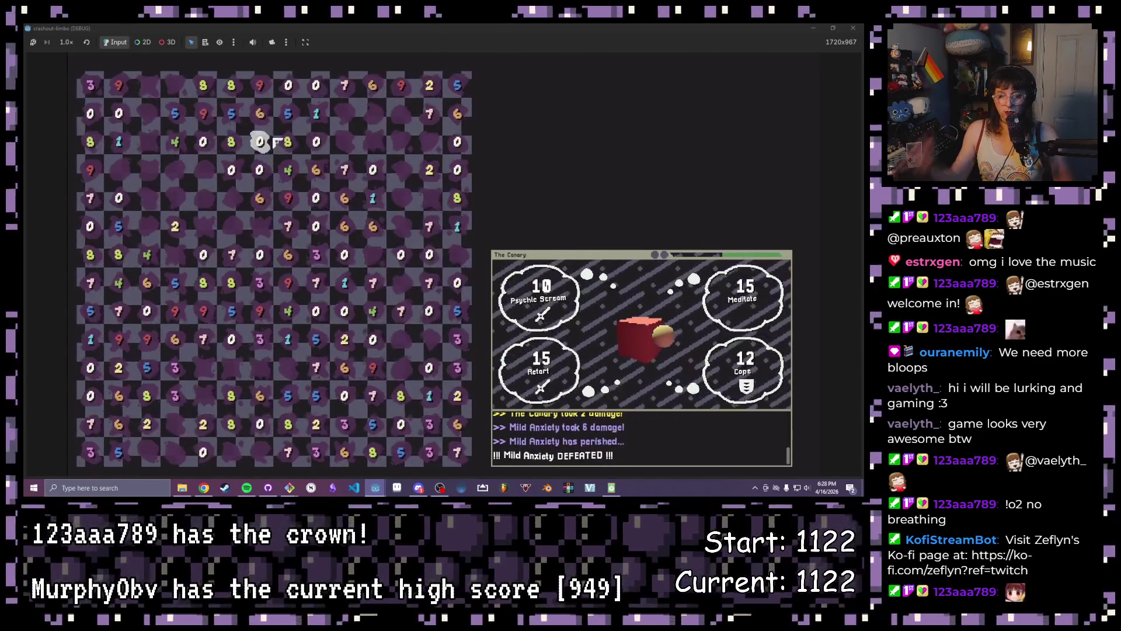
{"action": "mouse_move", "coordinate": [291, 142]}
{"action": "left_mouse_down"}
{"action": "mouse_move", "coordinate": [283, 178]}
{"action": "mouse_move", "coordinate": [259, 170]}
{"action": "left_mouse_up"}
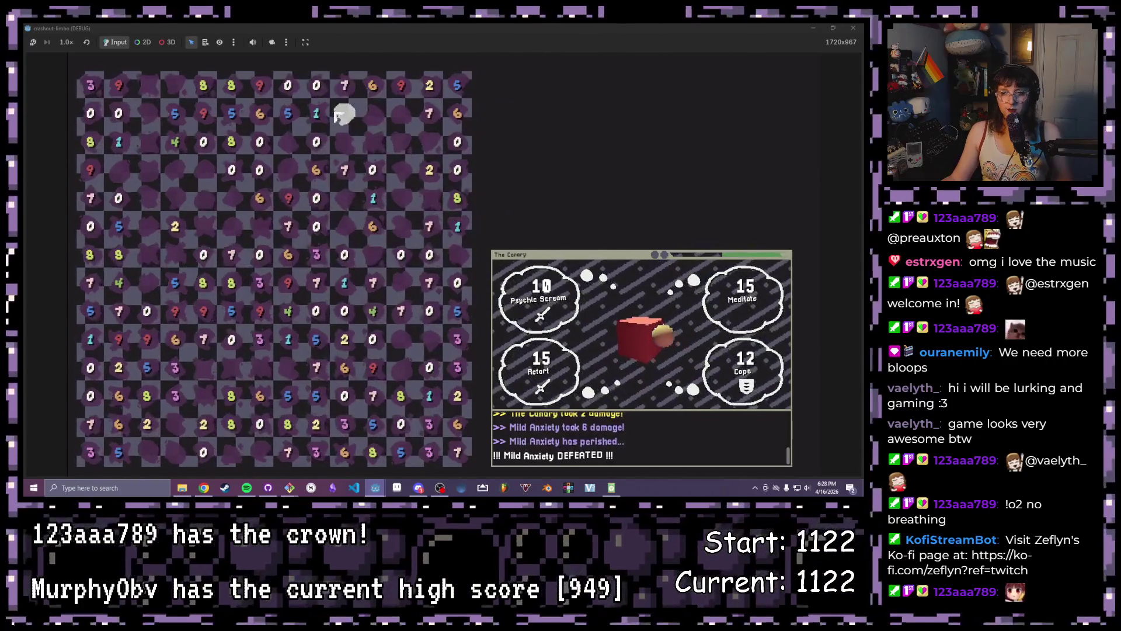
{"action": "left_click_drag", "start_coordinate": [316, 113], "coordinate": [320, 252]}
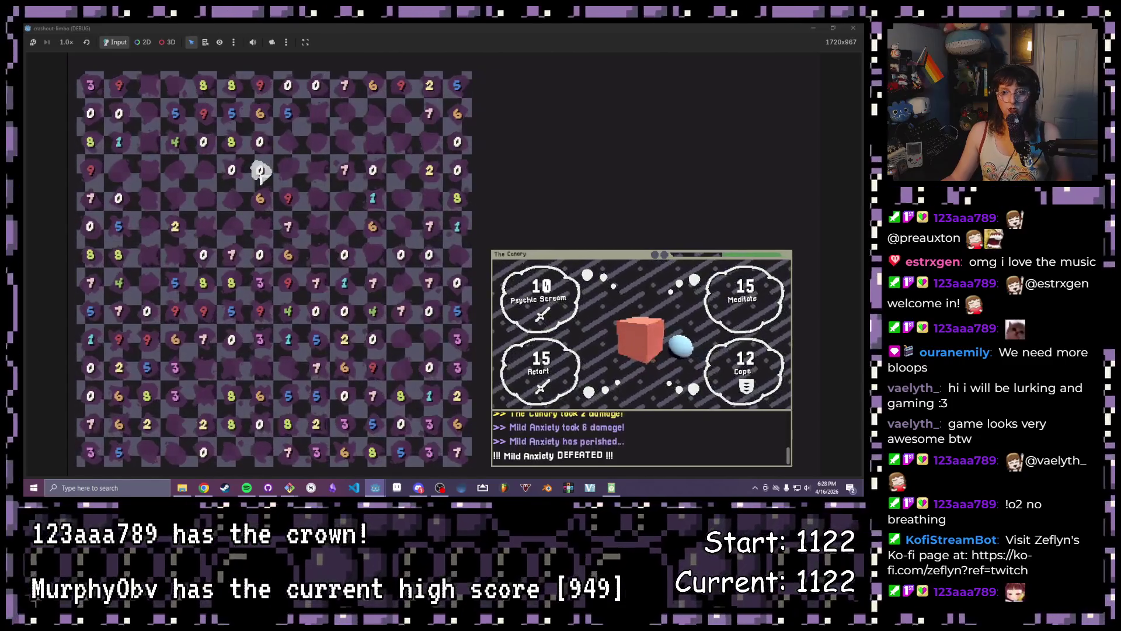
{"action": "left_click_drag", "start_coordinate": [260, 114], "coordinate": [261, 211]}
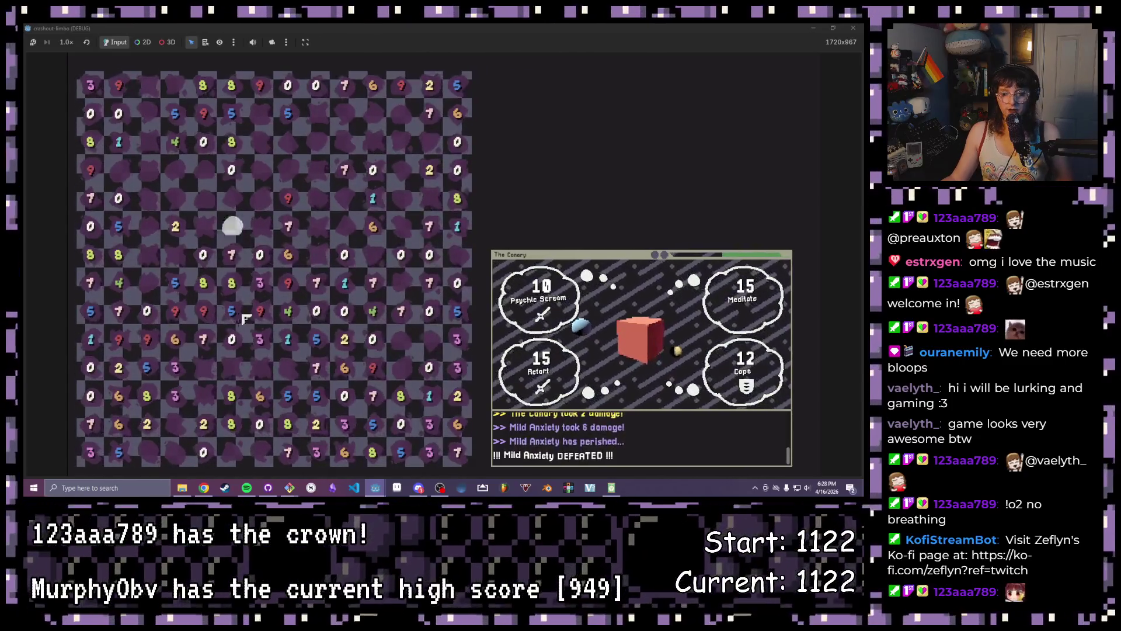
{"action": "mouse_move", "coordinate": [261, 306]}
{"action": "left_mouse_down"}
{"action": "mouse_move", "coordinate": [260, 283]}
{"action": "mouse_move", "coordinate": [290, 286]}
{"action": "mouse_move", "coordinate": [291, 373]}
{"action": "mouse_move", "coordinate": [296, 326]}
{"action": "left_mouse_up"}
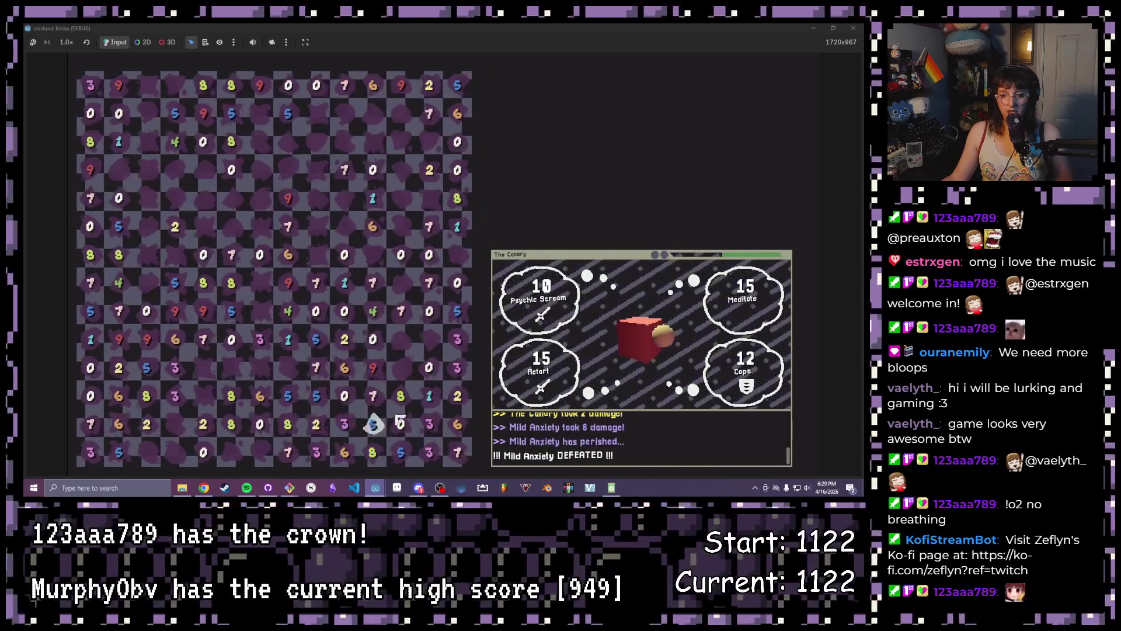
Using tile clicks, clear the bottom-row 7+3, the 8+2 above it and row 2's two 5s
{"action": "left_click", "coordinate": [401, 453]}
{"action": "left_click", "coordinate": [345, 455]}
{"action": "left_click", "coordinate": [317, 454]}
{"action": "left_click", "coordinate": [288, 452]}
{"action": "left_click", "coordinate": [288, 425]}
{"action": "left_click", "coordinate": [315, 425]}
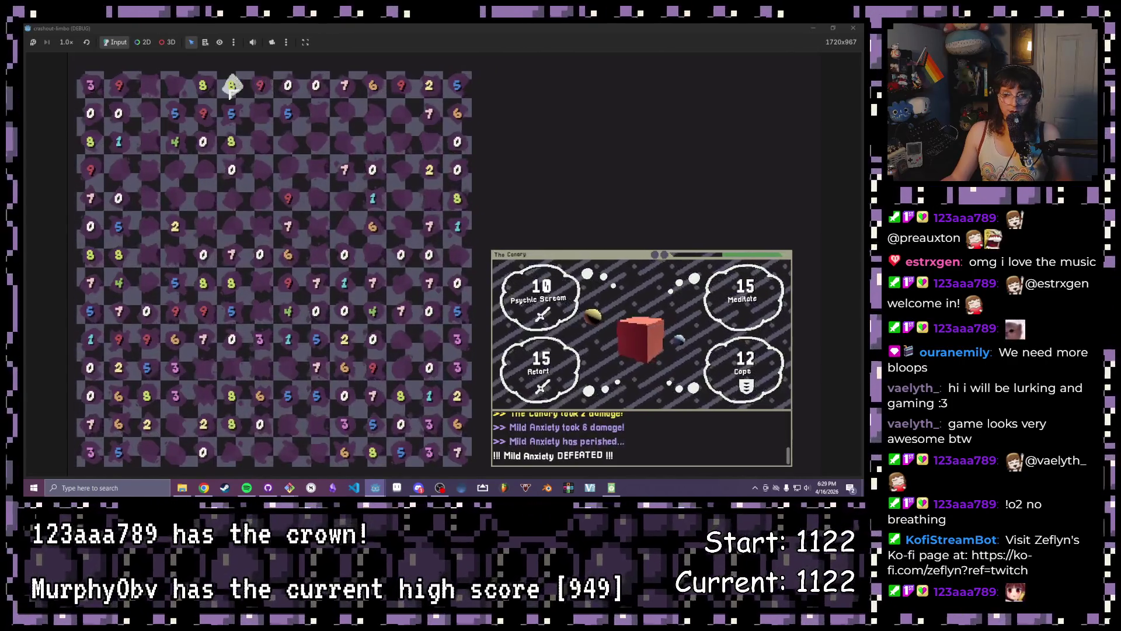
{"action": "left_click", "coordinate": [232, 114]}
{"action": "left_click", "coordinate": [288, 113]}
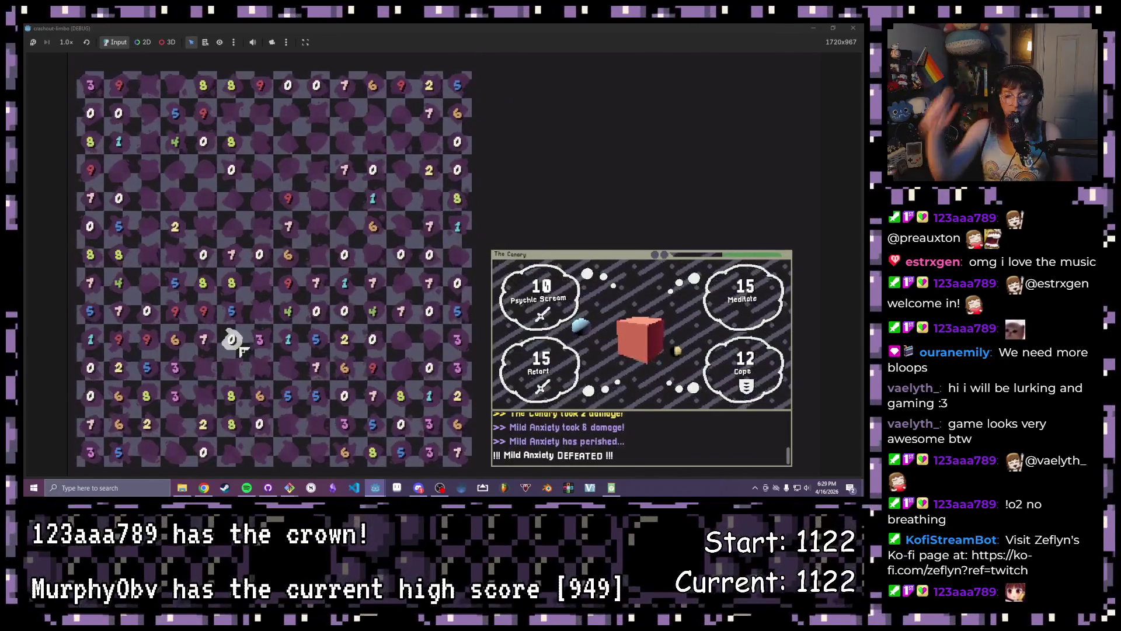
Clear the row-10 9+1, the column-2 6 pair, the row-13 2+8 and a column-5 group
{"action": "left_click_drag", "start_coordinate": [119, 337], "coordinate": [91, 353]}
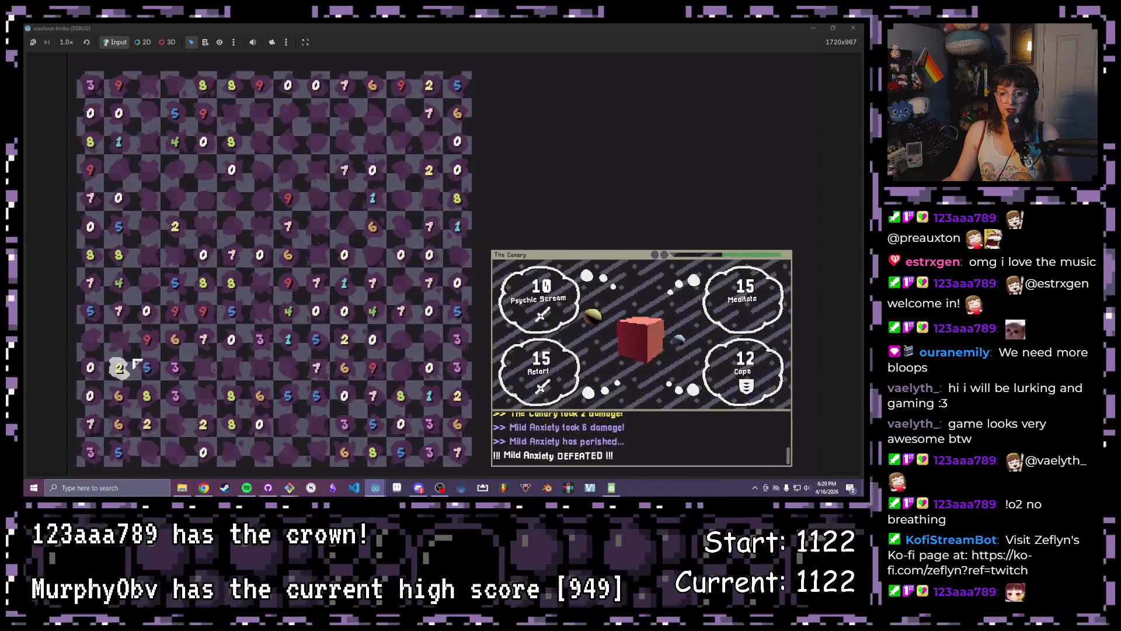
{"action": "left_click_drag", "start_coordinate": [120, 424], "coordinate": [119, 396]}
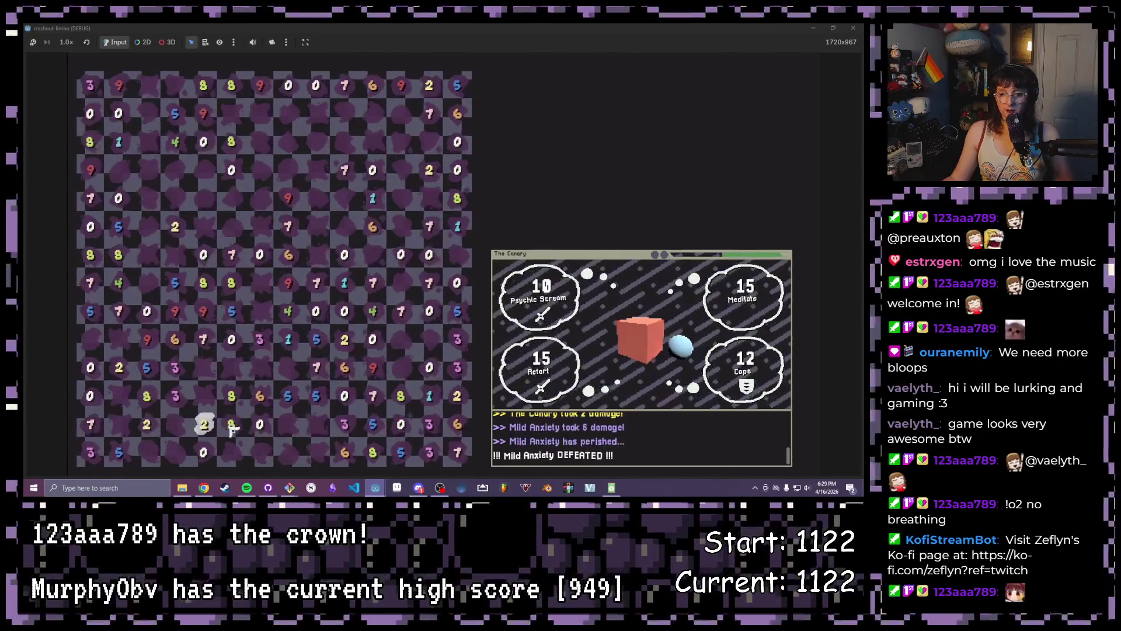
{"action": "left_click_drag", "start_coordinate": [233, 425], "coordinate": [203, 424]}
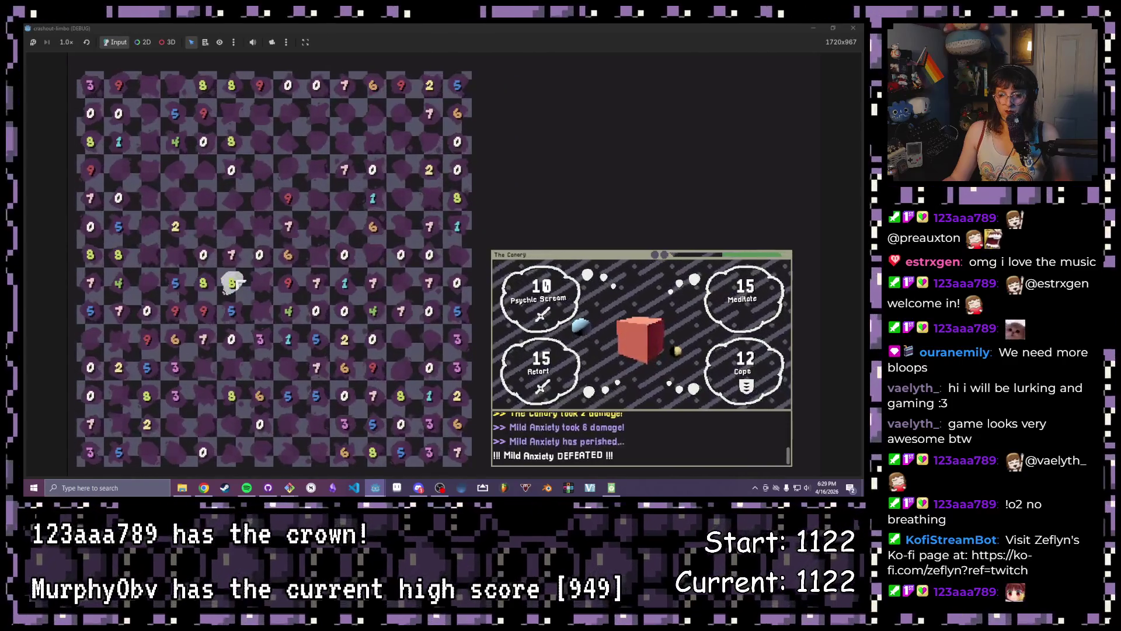
{"action": "left_click_drag", "start_coordinate": [222, 290], "coordinate": [203, 283]}
{"action": "mouse_move", "coordinate": [289, 283]}
{"action": "left_mouse_down"}
{"action": "mouse_move", "coordinate": [288, 296]}
{"action": "mouse_move", "coordinate": [341, 198]}
{"action": "mouse_move", "coordinate": [305, 210]}
{"action": "mouse_move", "coordinate": [293, 195]}
{"action": "left_mouse_up"}
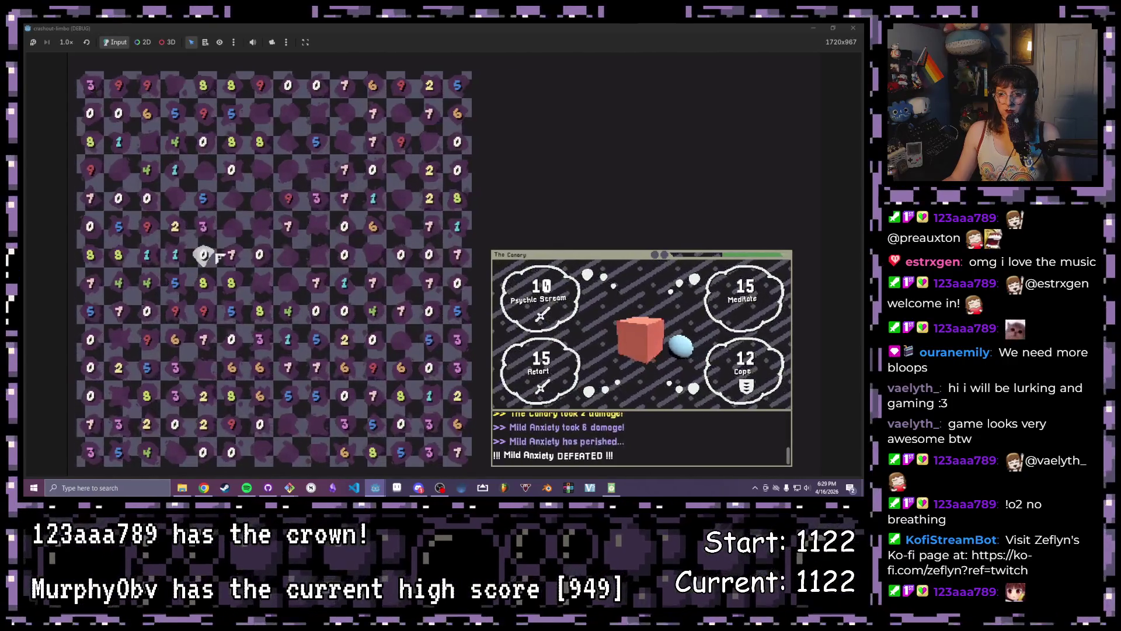
{"action": "mouse_move", "coordinate": [231, 255]}
{"action": "left_mouse_down"}
{"action": "mouse_move", "coordinate": [205, 228]}
{"action": "mouse_move", "coordinate": [145, 225]}
{"action": "mouse_move", "coordinate": [147, 393]}
{"action": "mouse_move", "coordinate": [166, 395]}
{"action": "left_mouse_up"}
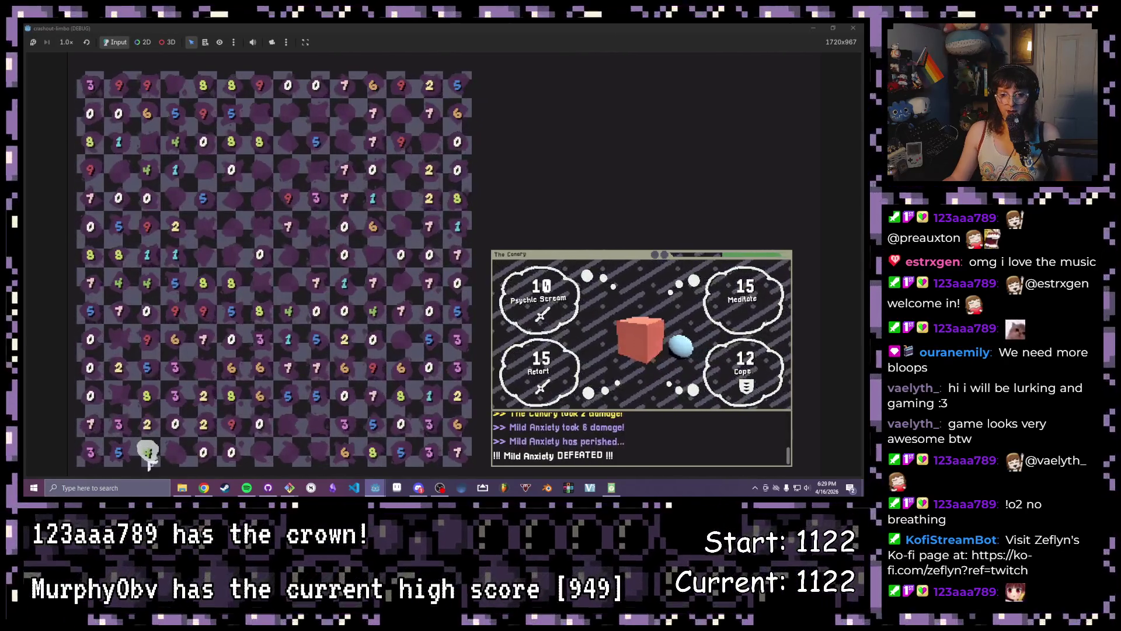
{"action": "left_click", "coordinate": [151, 455]}
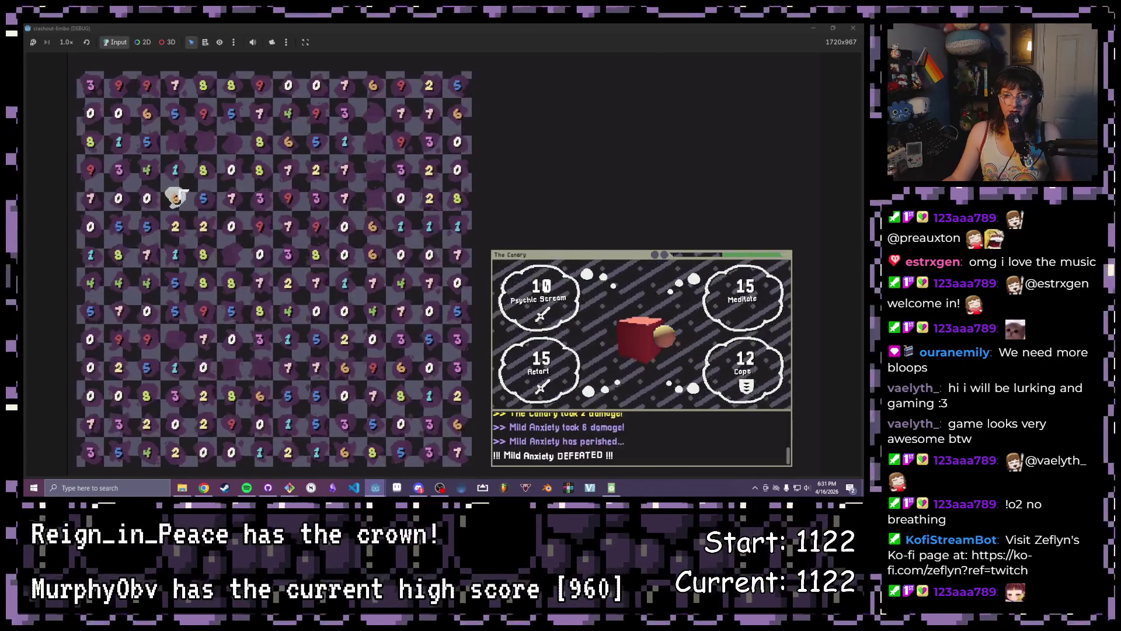
Clear a vertical run of four cells, starting from the 4 in the bottom row
{"action": "left_click_drag", "start_coordinate": [179, 195], "coordinate": [183, 117]}
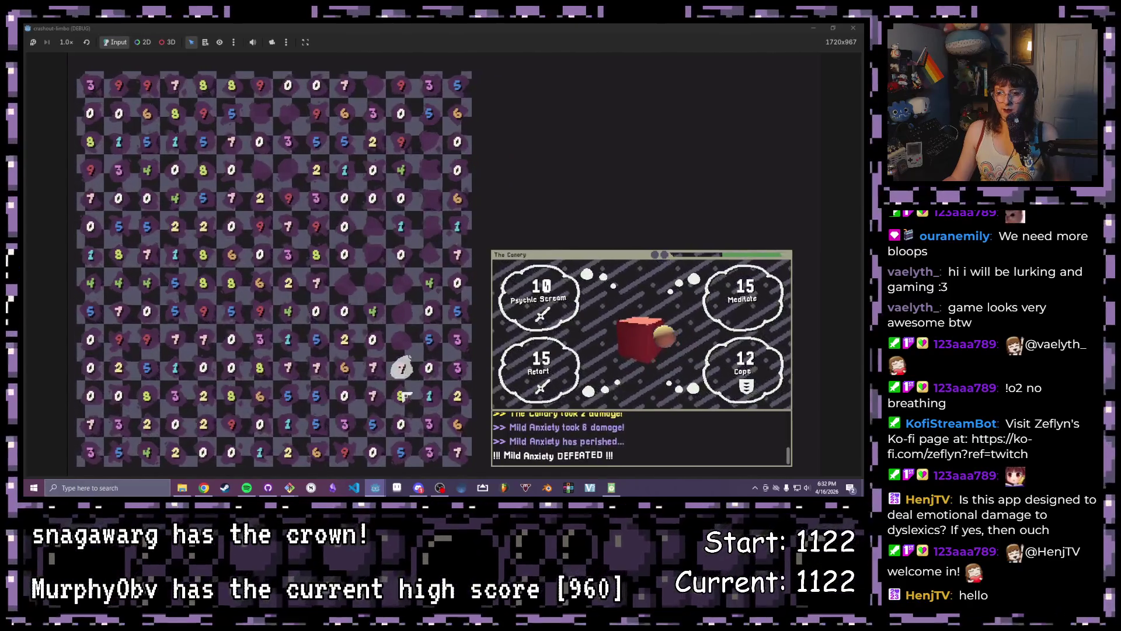
Clear the 9 and 1 pair in the upper-middle rows of the grid
{"action": "left_click_drag", "start_coordinate": [399, 233], "coordinate": [374, 226]}
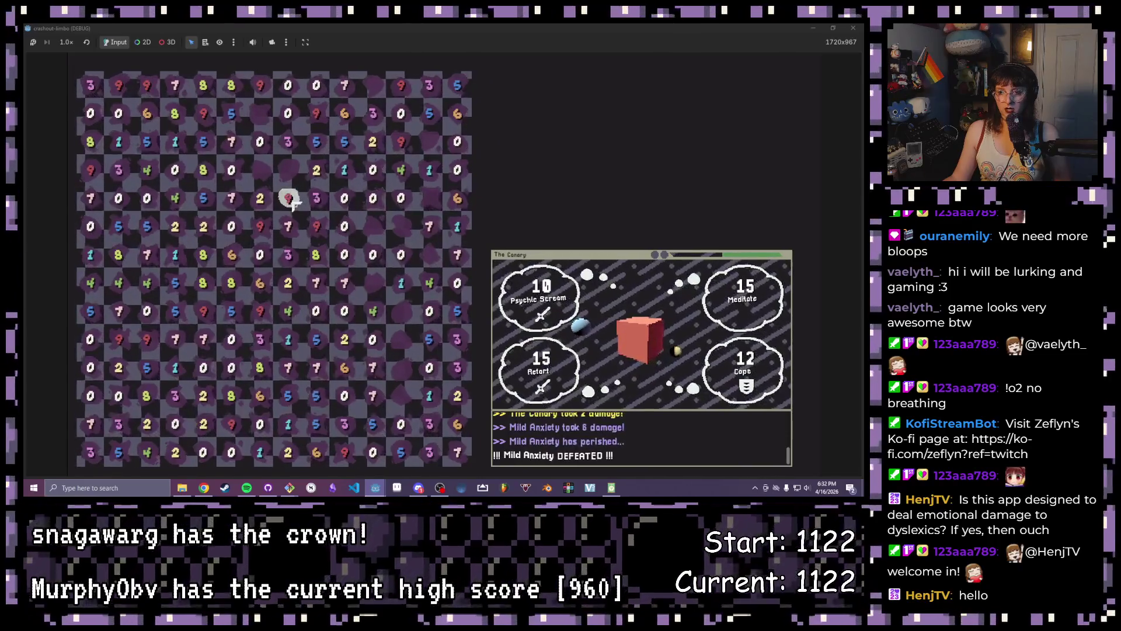
Clear the 9 and 3 in one column and the 4, 0, 8 run in row 4
{"action": "left_click_drag", "start_coordinate": [290, 201], "coordinate": [288, 141]}
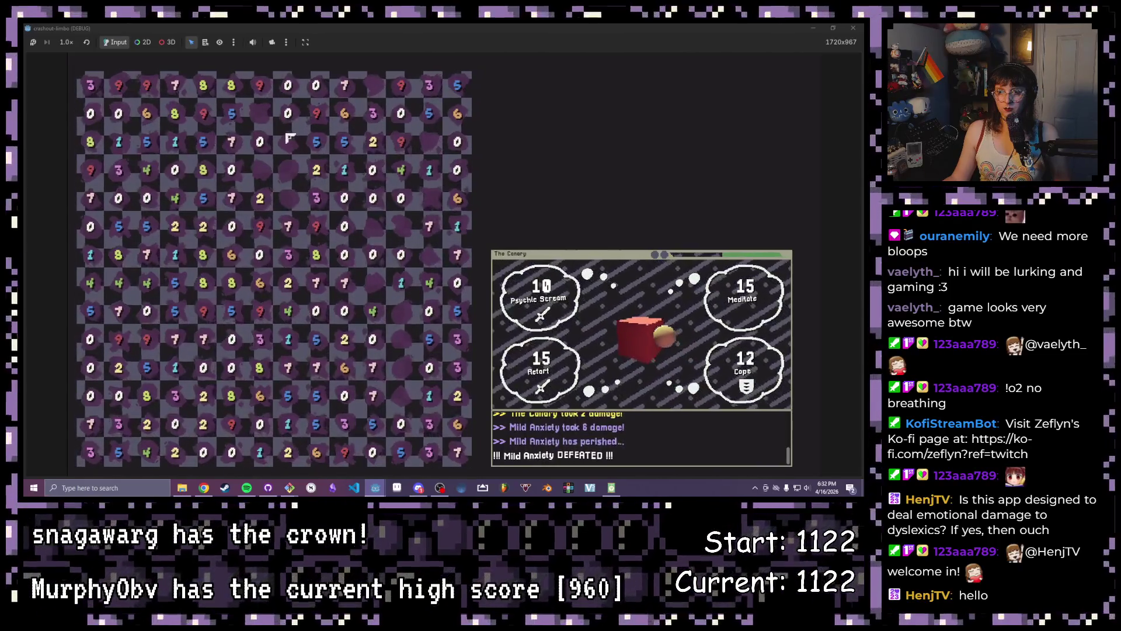
{"action": "left_click_drag", "start_coordinate": [147, 170], "coordinate": [203, 169]}
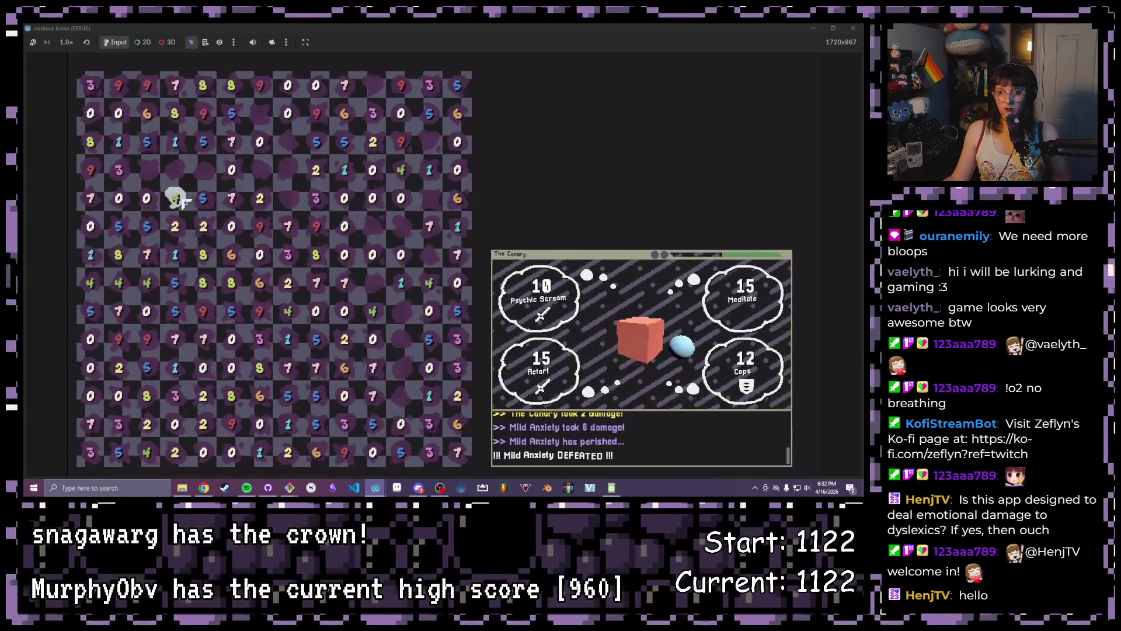
{"action": "mouse_move", "coordinate": [228, 208]}
{"action": "left_mouse_down"}
{"action": "mouse_move", "coordinate": [344, 201]}
{"action": "mouse_move", "coordinate": [327, 201]}
{"action": "left_mouse_up"}
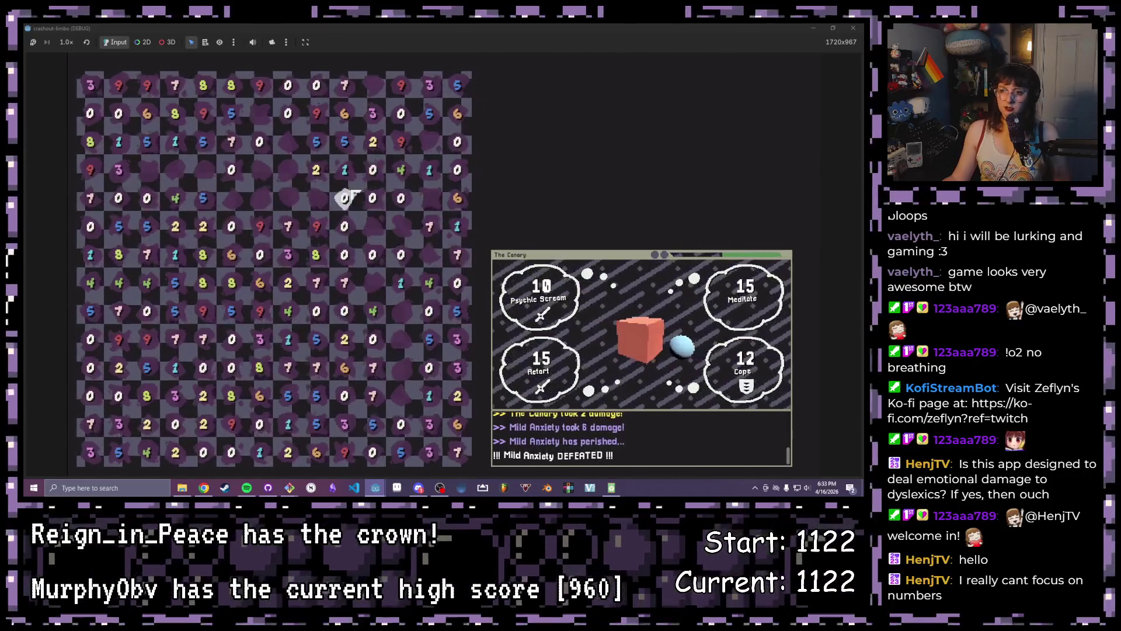
Clear the 9/1 and 6/9 pairs, then restore the game window to a smaller size
{"action": "mouse_move", "coordinate": [401, 141]}
{"action": "left_mouse_down"}
{"action": "mouse_move", "coordinate": [401, 281]}
{"action": "mouse_move", "coordinate": [406, 147]}
{"action": "left_mouse_up"}
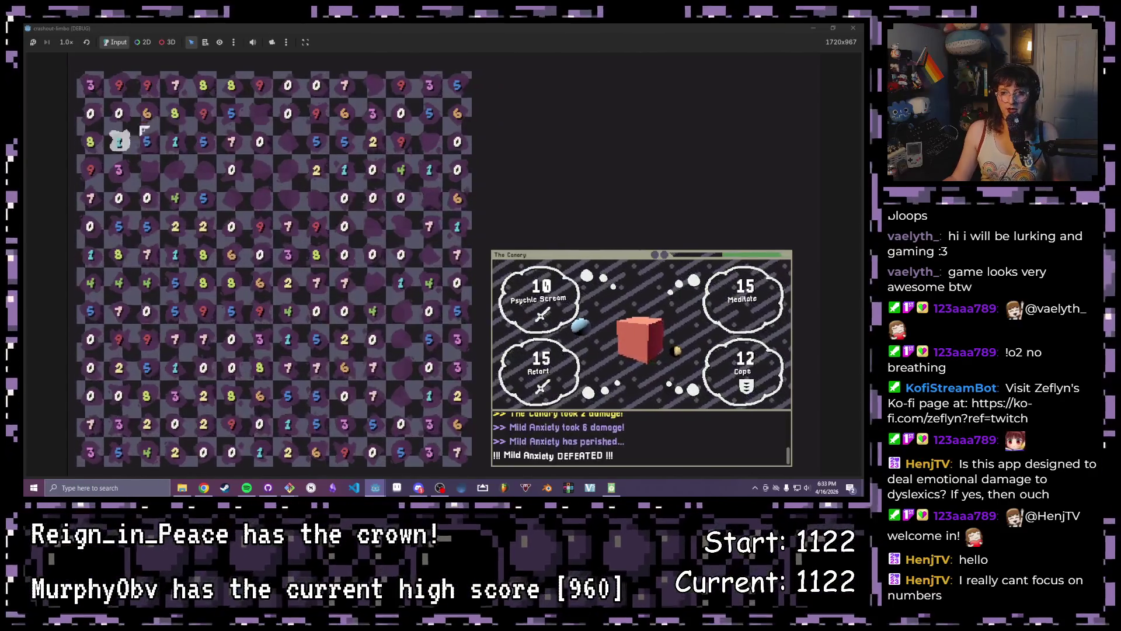
{"action": "left_click_drag", "start_coordinate": [160, 115], "coordinate": [144, 83]}
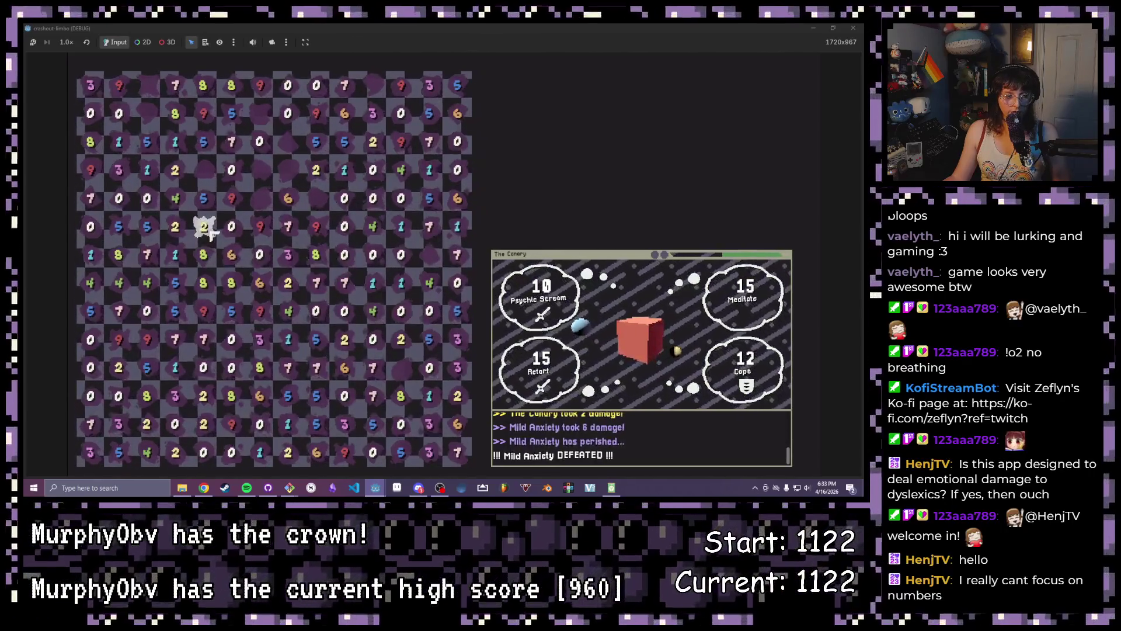
{"action": "left_click", "coordinate": [835, 27]}
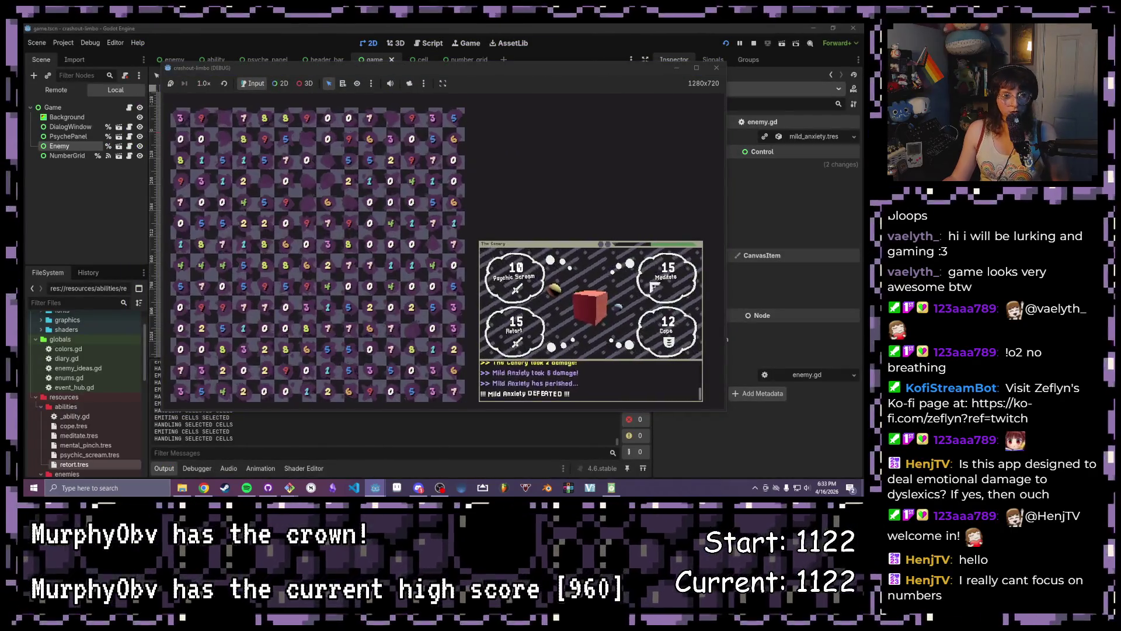
Shrink and reposition the game window, then clear several number groups in the grid
{"action": "mouse_move", "coordinate": [725, 410]}
{"action": "left_mouse_down"}
{"action": "mouse_move", "coordinate": [589, 385]}
{"action": "mouse_move", "coordinate": [580, 335]}
{"action": "left_mouse_up"}
{"action": "mouse_move", "coordinate": [367, 77]}
{"action": "left_mouse_down"}
{"action": "mouse_move", "coordinate": [199, 272]}
{"action": "mouse_move", "coordinate": [690, 222]}
{"action": "mouse_move", "coordinate": [658, 179]}
{"action": "mouse_move", "coordinate": [662, 197]}
{"action": "left_mouse_up"}
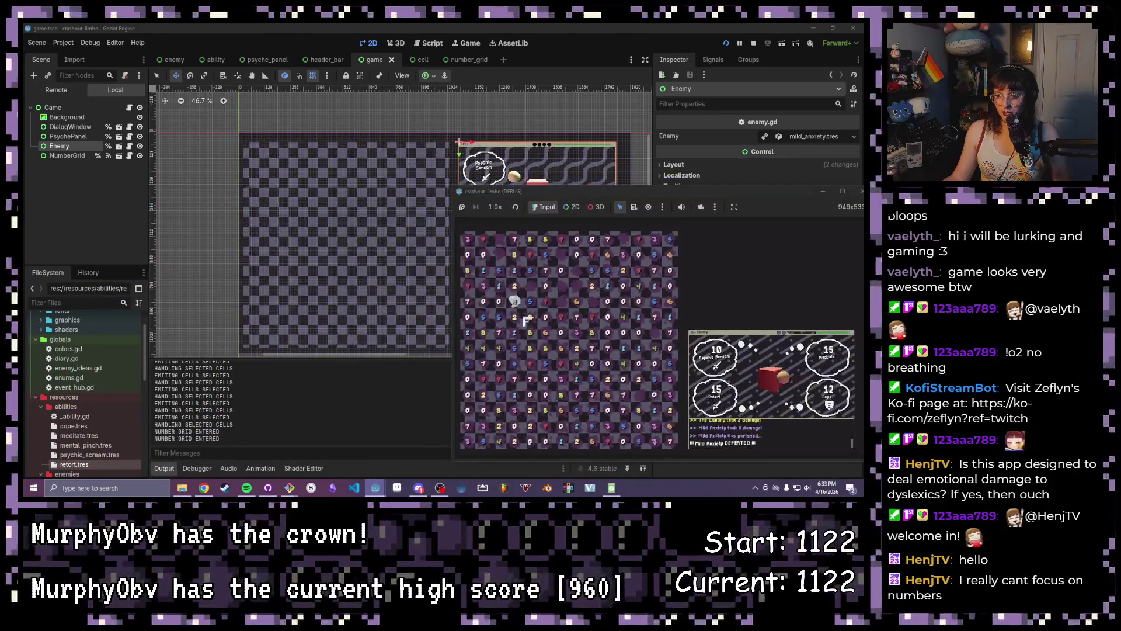
{"action": "mouse_move", "coordinate": [534, 319]}
{"action": "left_mouse_down"}
{"action": "mouse_move", "coordinate": [613, 327]}
{"action": "mouse_move", "coordinate": [671, 432]}
{"action": "mouse_move", "coordinate": [655, 411]}
{"action": "mouse_move", "coordinate": [653, 441]}
{"action": "mouse_move", "coordinate": [657, 411]}
{"action": "left_mouse_up"}
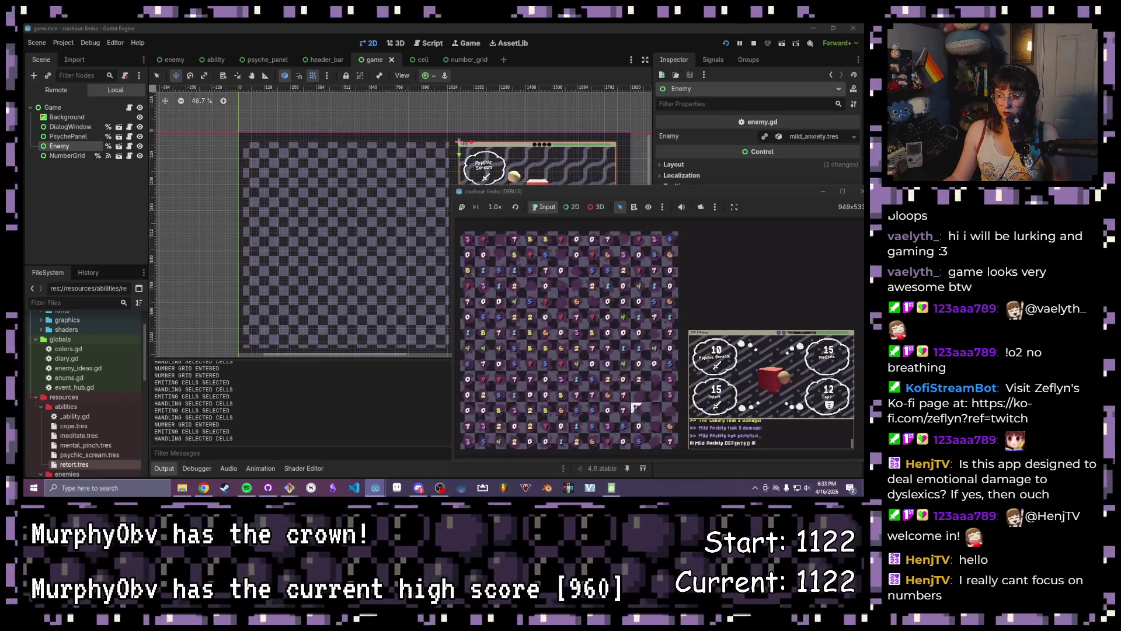
{"action": "left_click", "coordinate": [610, 397]}
{"action": "left_click_drag", "start_coordinate": [610, 397], "coordinate": [607, 348]}
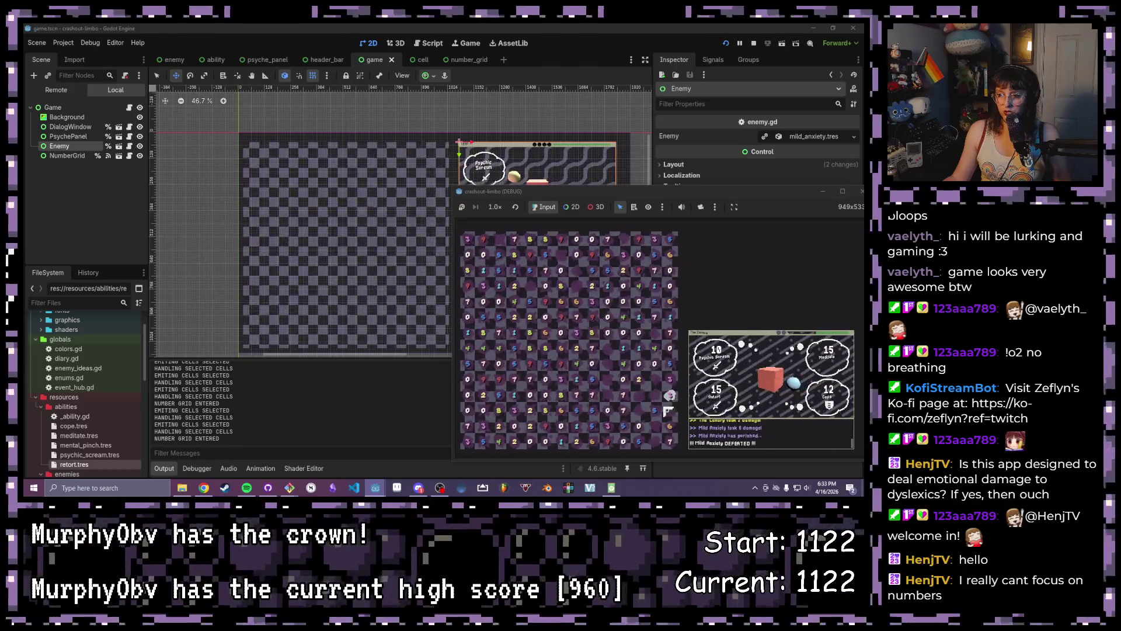
{"action": "left_click_drag", "start_coordinate": [623, 410], "coordinate": [641, 437]}
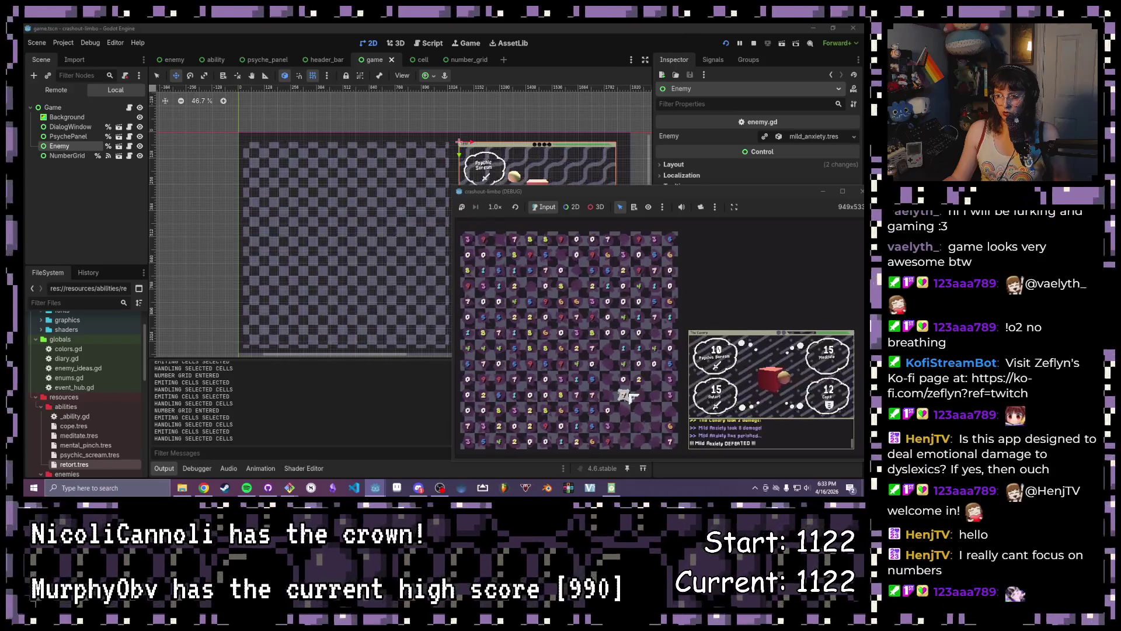
{"action": "left_click_drag", "start_coordinate": [625, 392], "coordinate": [654, 365]}
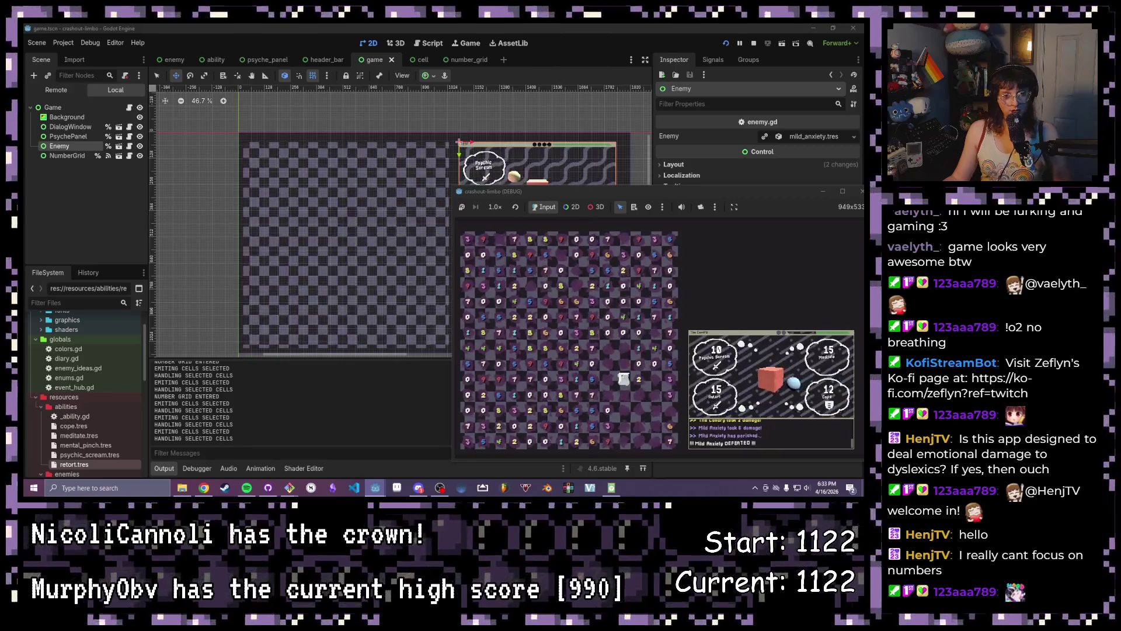
Stop the running game and relaunch it with Run Project
{"action": "left_click_drag", "start_coordinate": [677, 192], "coordinate": [535, 145]}
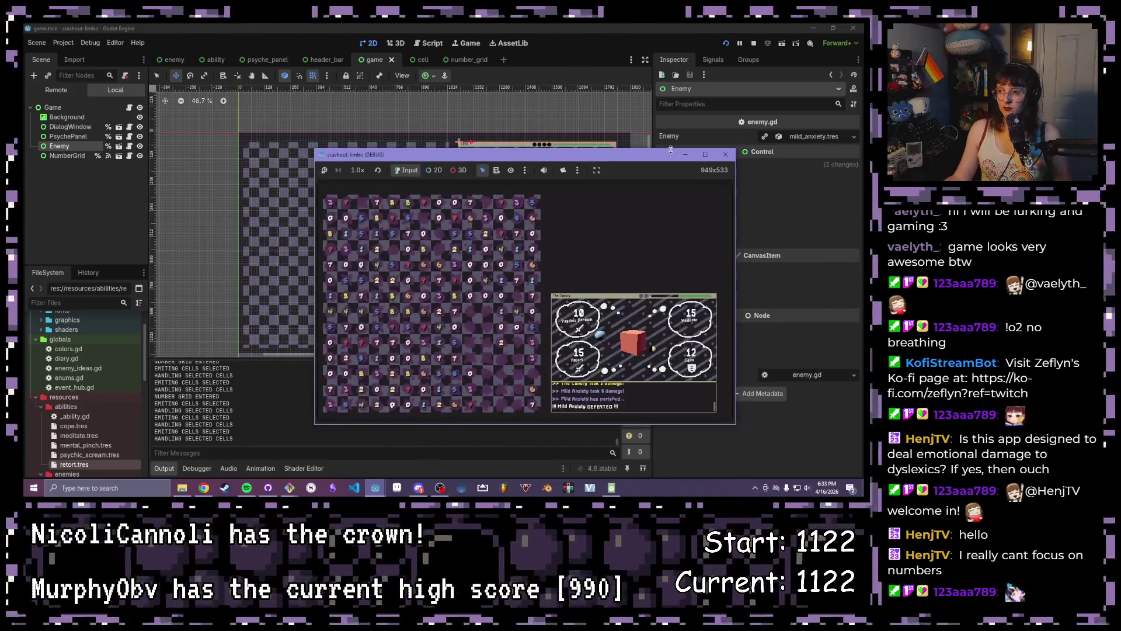
{"action": "left_click", "coordinate": [720, 143]}
{"action": "left_click", "coordinate": [726, 43]}
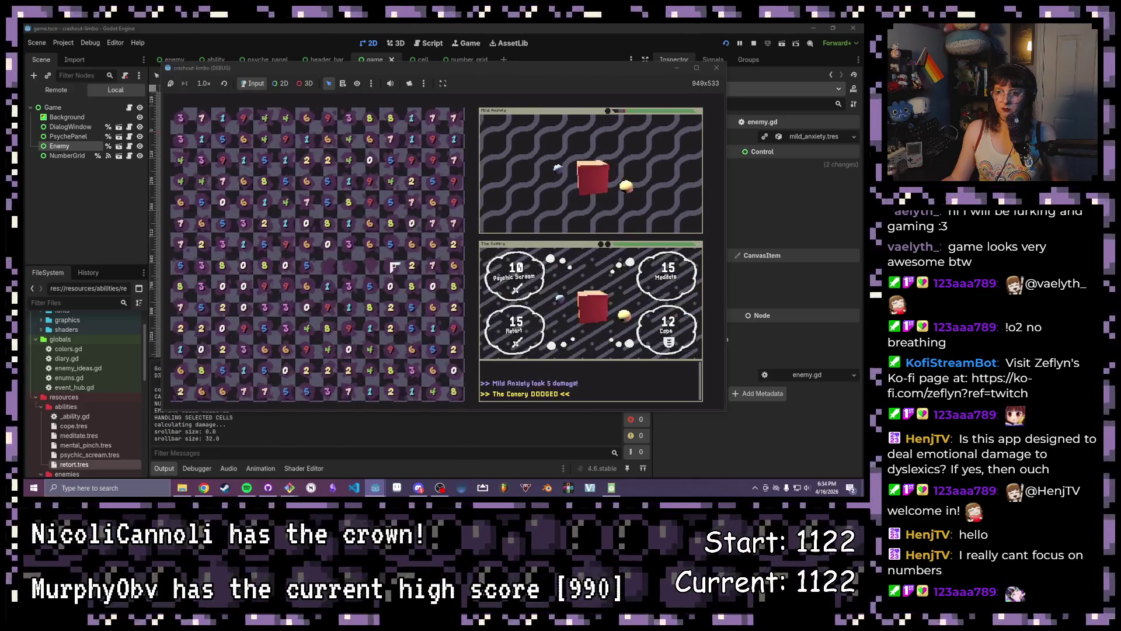
Clear a column of numbers and a group in the last column to hit Mild Anxiety
{"action": "left_click_drag", "start_coordinate": [412, 286], "coordinate": [414, 247]}
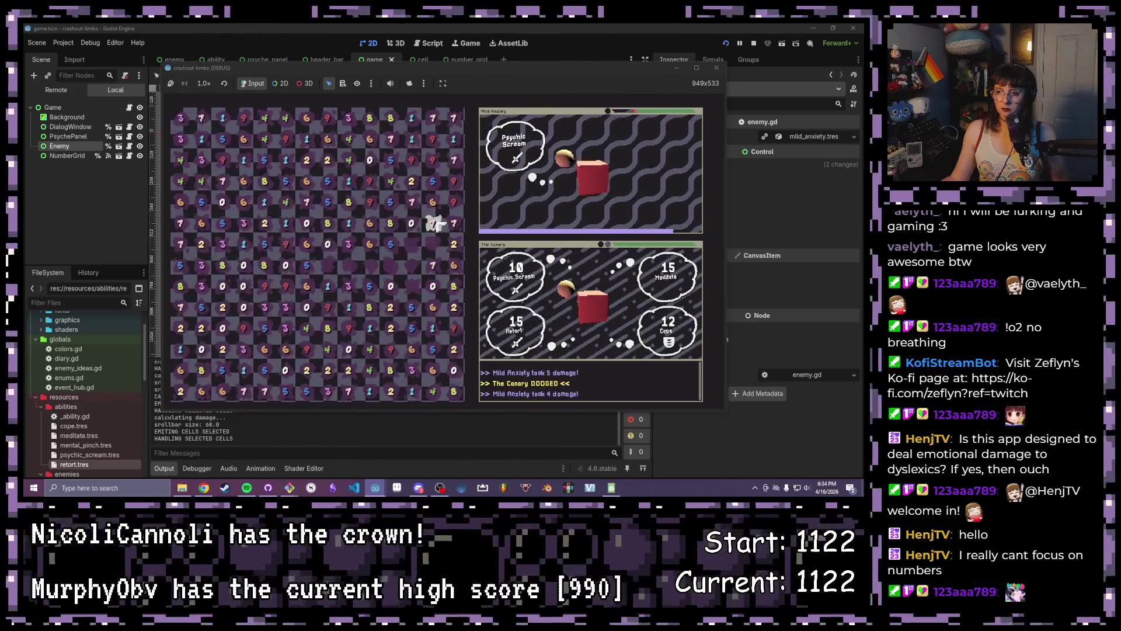
{"action": "mouse_move", "coordinate": [454, 286]}
{"action": "left_mouse_down"}
{"action": "mouse_move", "coordinate": [457, 314]}
{"action": "mouse_move", "coordinate": [422, 334]}
{"action": "left_mouse_up"}
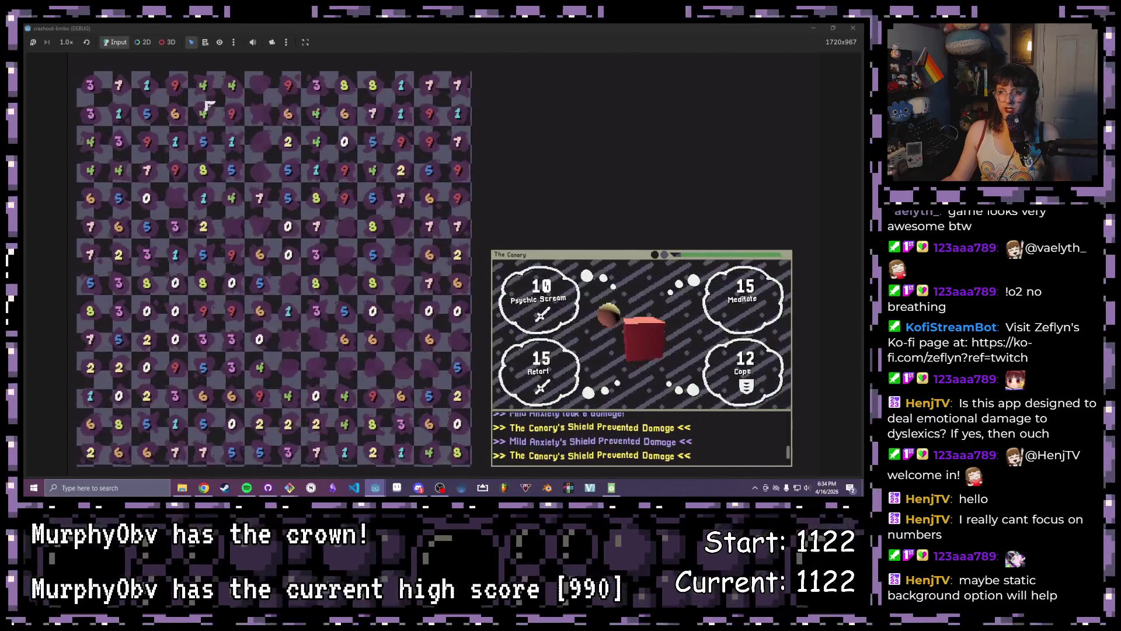
Try selections along rows 3, 8, 10 and 12 and a block near the bottom
{"action": "left_click_drag", "start_coordinate": [119, 142], "coordinate": [401, 142]}
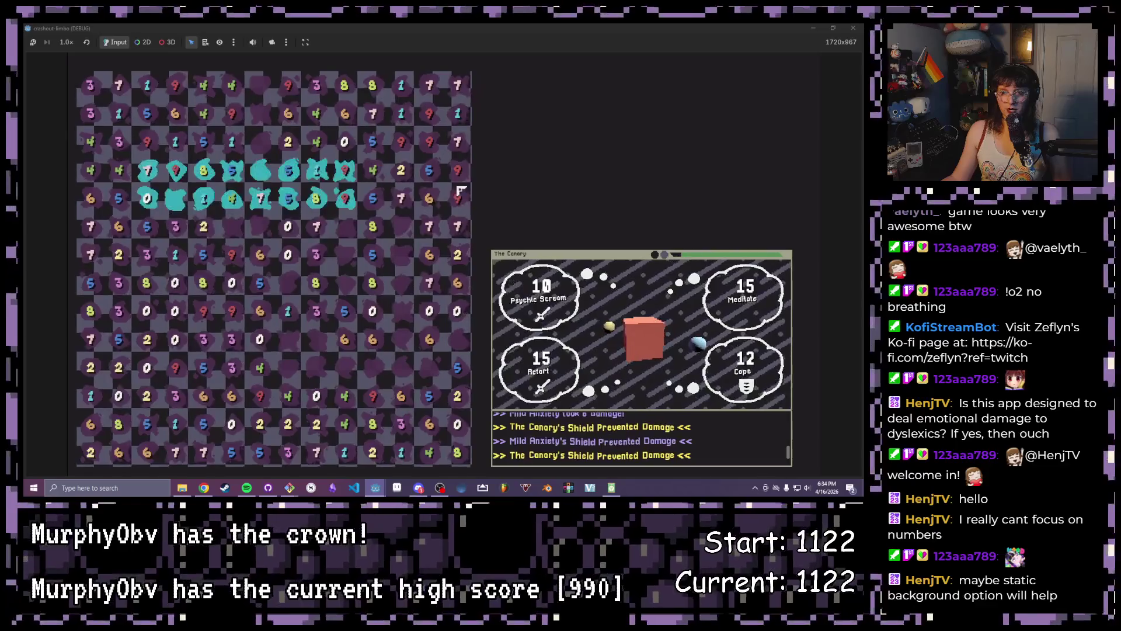
{"action": "left_click_drag", "start_coordinate": [147, 283], "coordinate": [397, 299]}
{"action": "left_click_drag", "start_coordinate": [146, 340], "coordinate": [372, 339]}
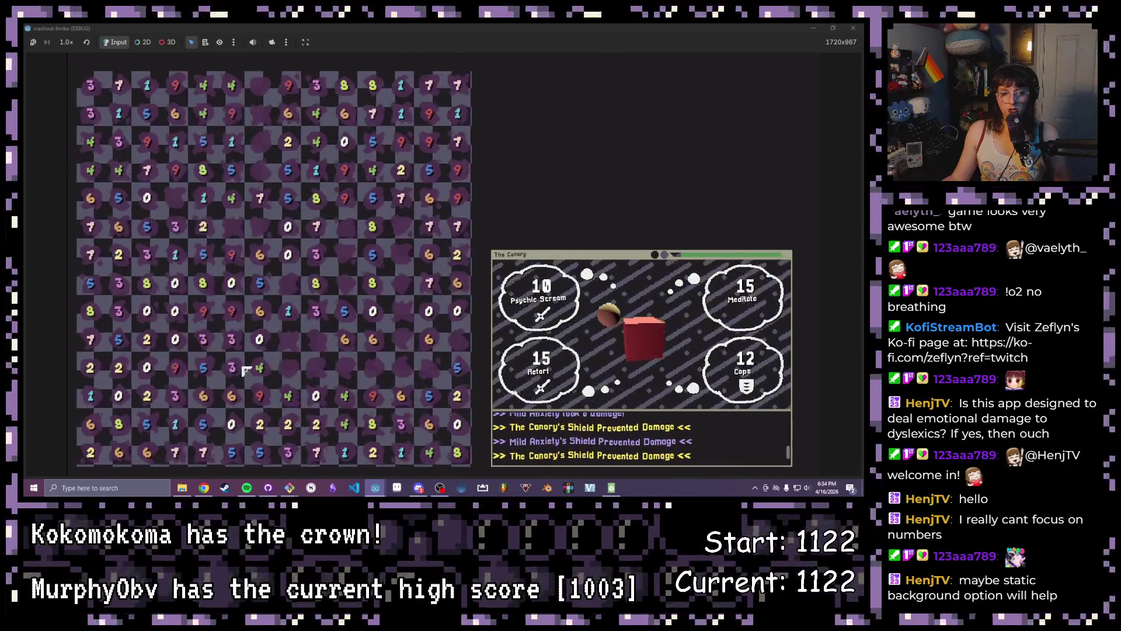
{"action": "mouse_move", "coordinate": [241, 340]}
{"action": "left_mouse_down"}
{"action": "mouse_move", "coordinate": [475, 425]}
{"action": "mouse_move", "coordinate": [379, 436]}
{"action": "left_mouse_up"}
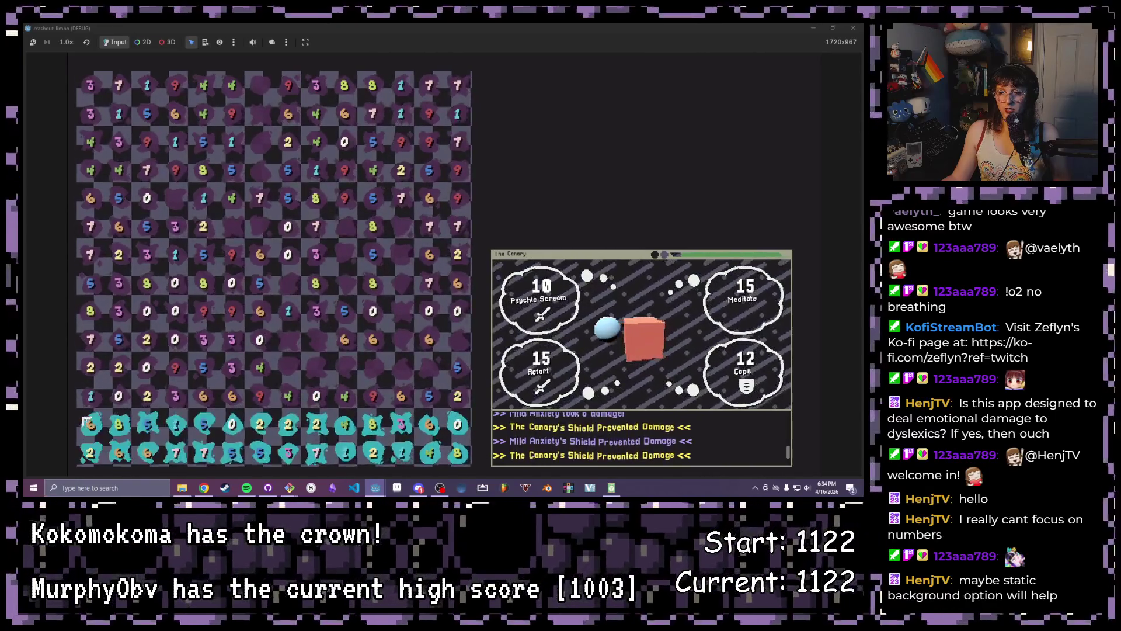
{"action": "left_click_drag", "start_coordinate": [90, 396], "coordinate": [232, 395]}
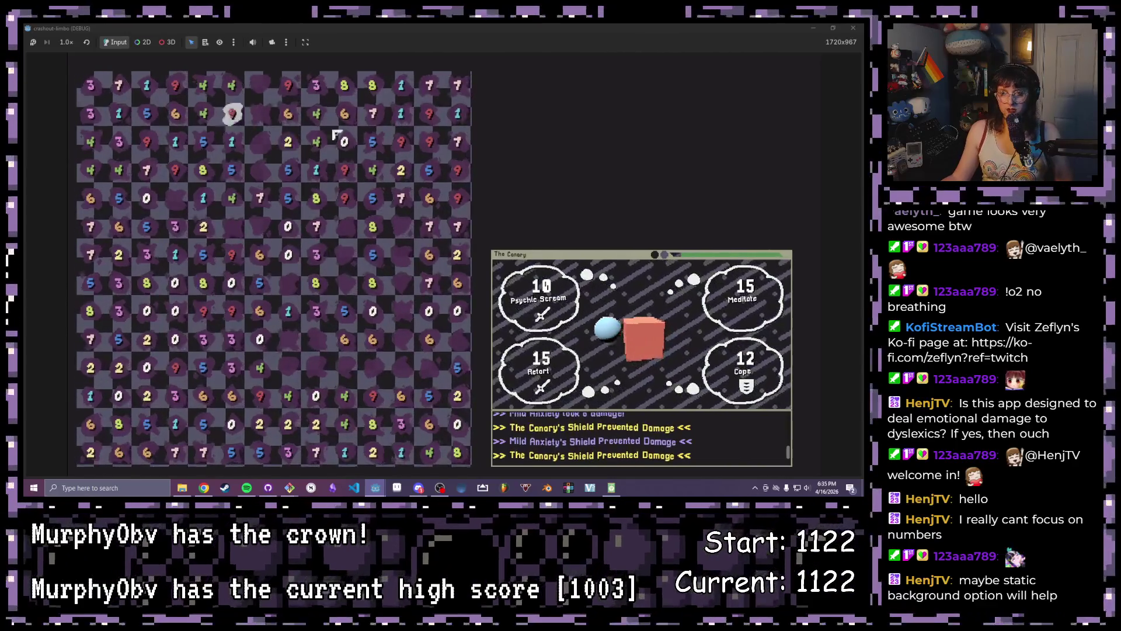
Clear the stacked 9 and 1 pair and the 1 and 9 pair in row 4
{"action": "left_click", "coordinate": [232, 113]}
{"action": "left_click", "coordinate": [231, 142]}
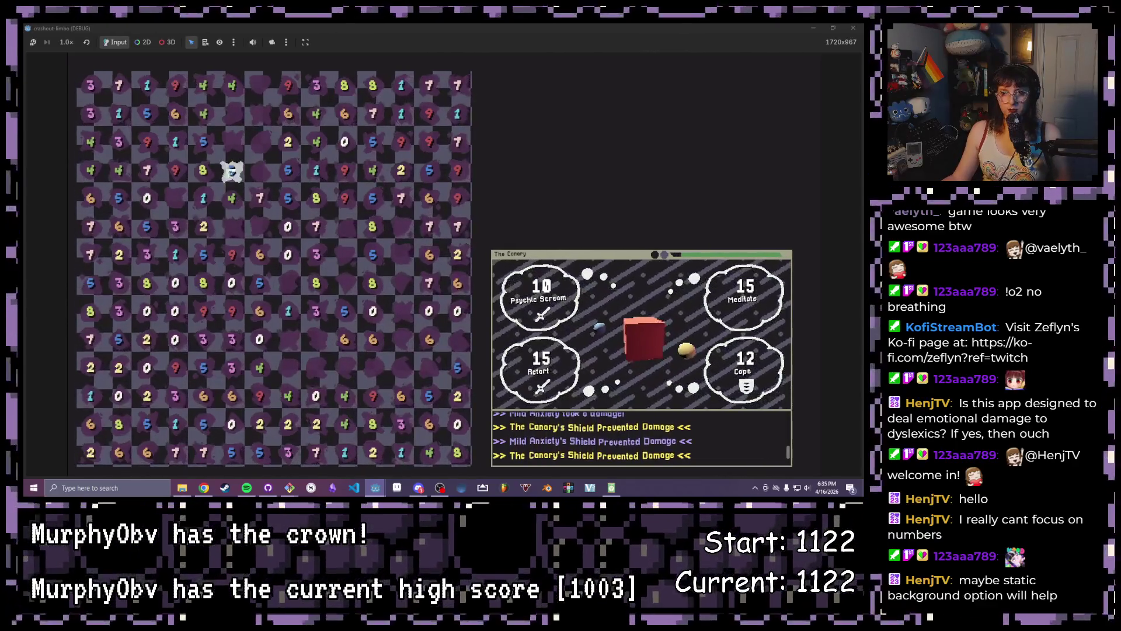
{"action": "left_click", "coordinate": [316, 170]}
{"action": "left_click", "coordinate": [345, 170]}
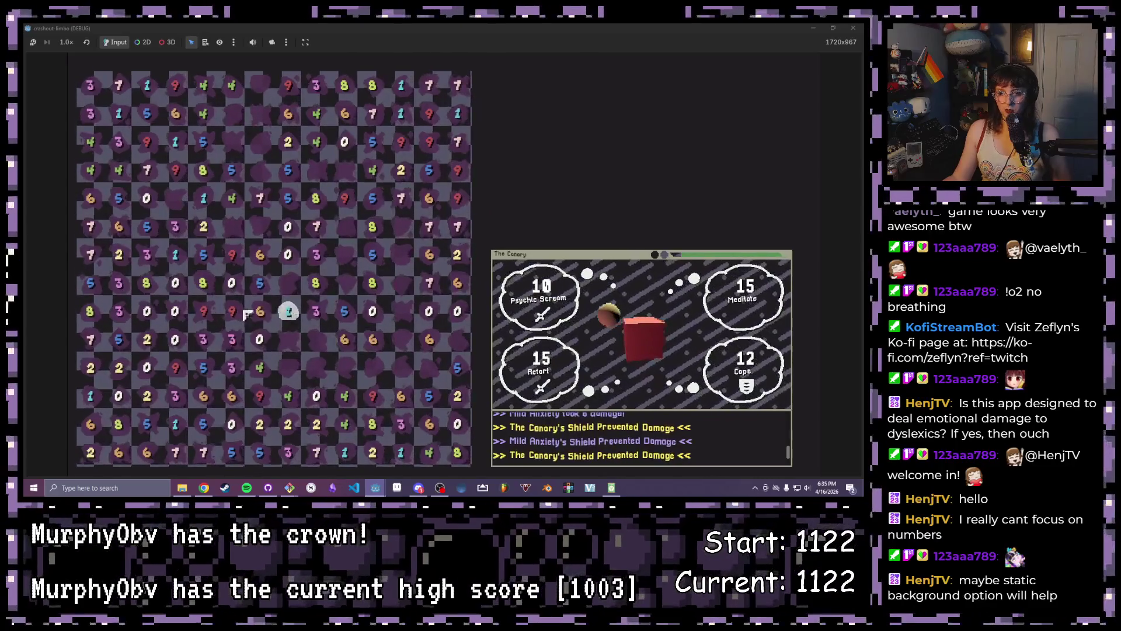
Clear sum-10 groups in the lower rows: the 7-2-1 column, 6/4 pair, and 6-3-1 stack
{"action": "mouse_move", "coordinate": [231, 341]}
{"action": "left_mouse_down"}
{"action": "mouse_move", "coordinate": [232, 313]}
{"action": "mouse_move", "coordinate": [205, 311]}
{"action": "mouse_move", "coordinate": [232, 371]}
{"action": "mouse_move", "coordinate": [232, 395]}
{"action": "mouse_move", "coordinate": [203, 395]}
{"action": "mouse_move", "coordinate": [211, 432]}
{"action": "mouse_move", "coordinate": [287, 425]}
{"action": "left_mouse_up"}
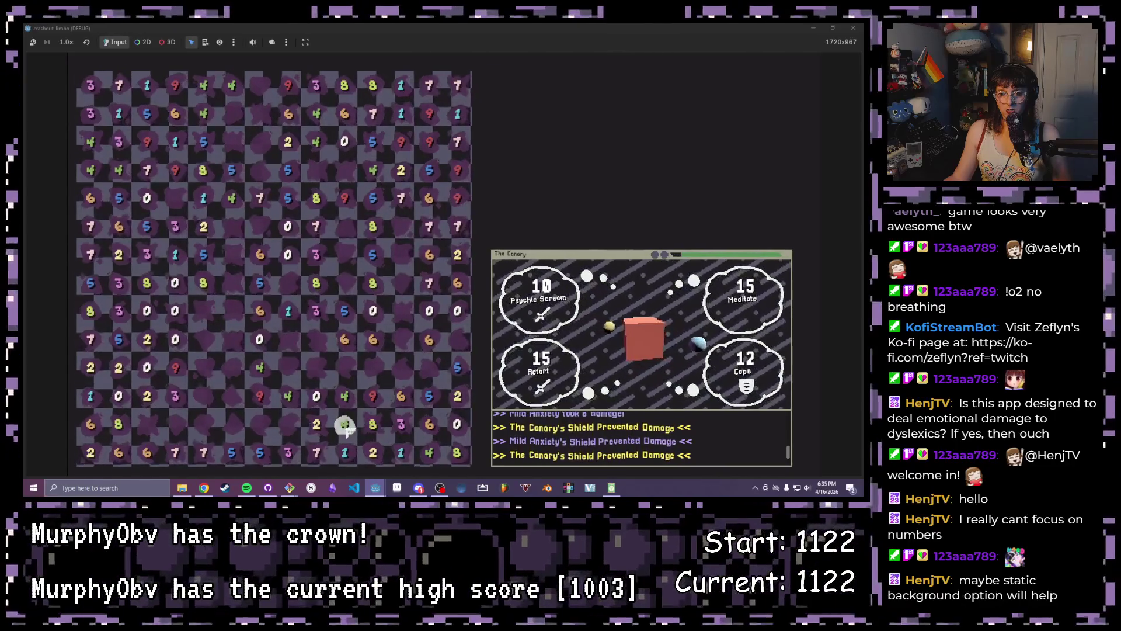
{"action": "mouse_move", "coordinate": [344, 395]}
{"action": "left_mouse_down"}
{"action": "mouse_move", "coordinate": [350, 334]}
{"action": "mouse_move", "coordinate": [344, 452]}
{"action": "mouse_move", "coordinate": [313, 428]}
{"action": "mouse_move", "coordinate": [174, 397]}
{"action": "left_mouse_up"}
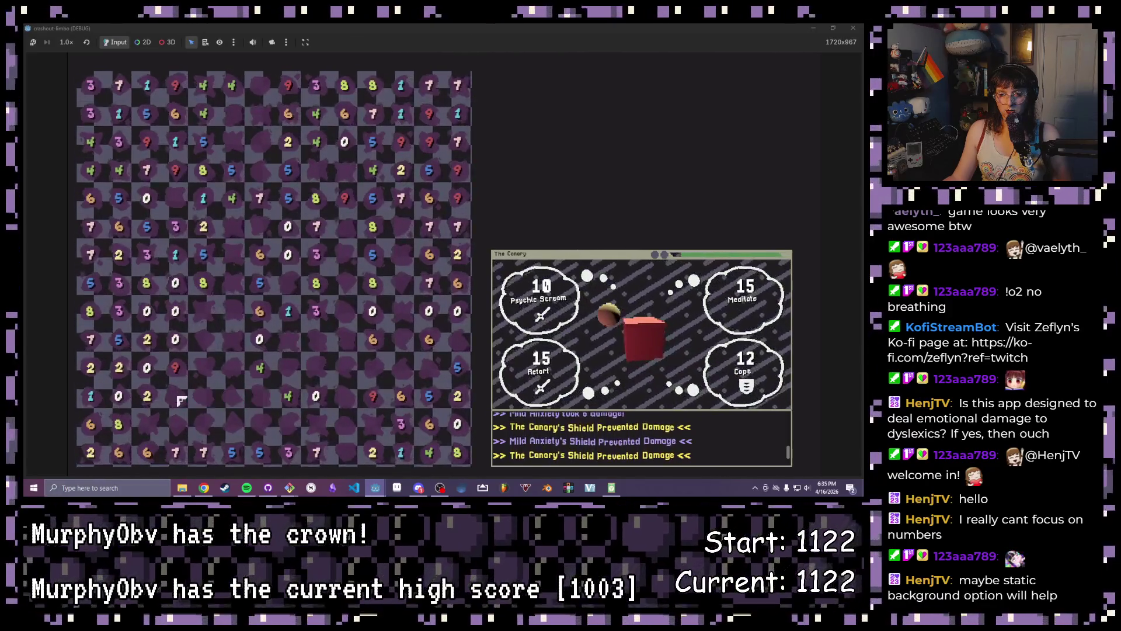
{"action": "left_click_drag", "start_coordinate": [90, 339], "coordinate": [91, 396]}
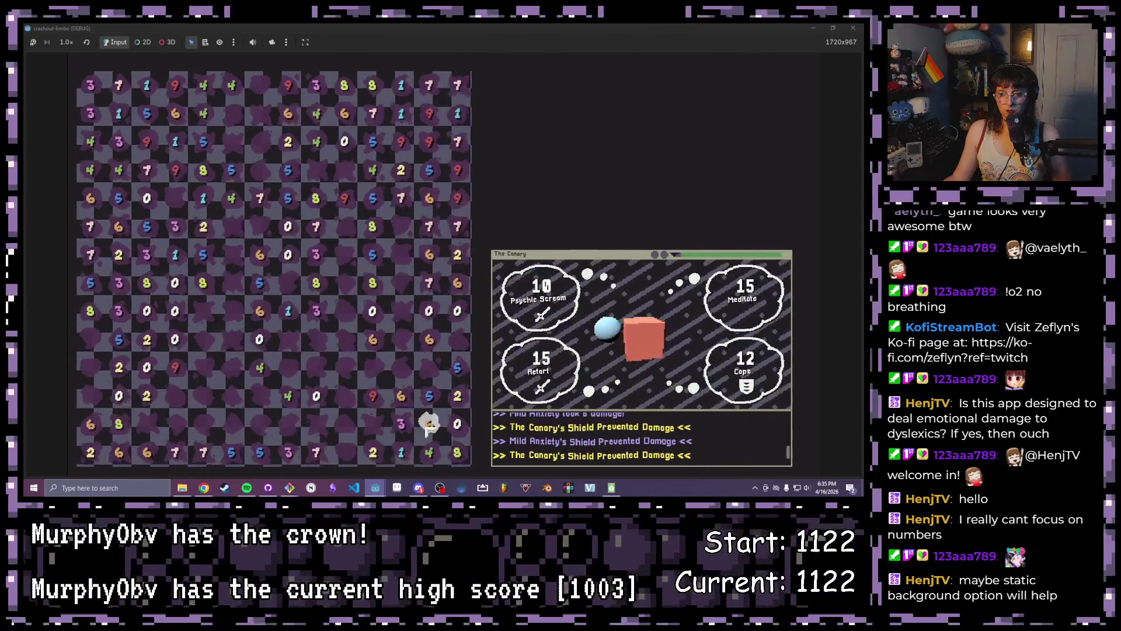
{"action": "left_click_drag", "start_coordinate": [430, 424], "coordinate": [430, 453]}
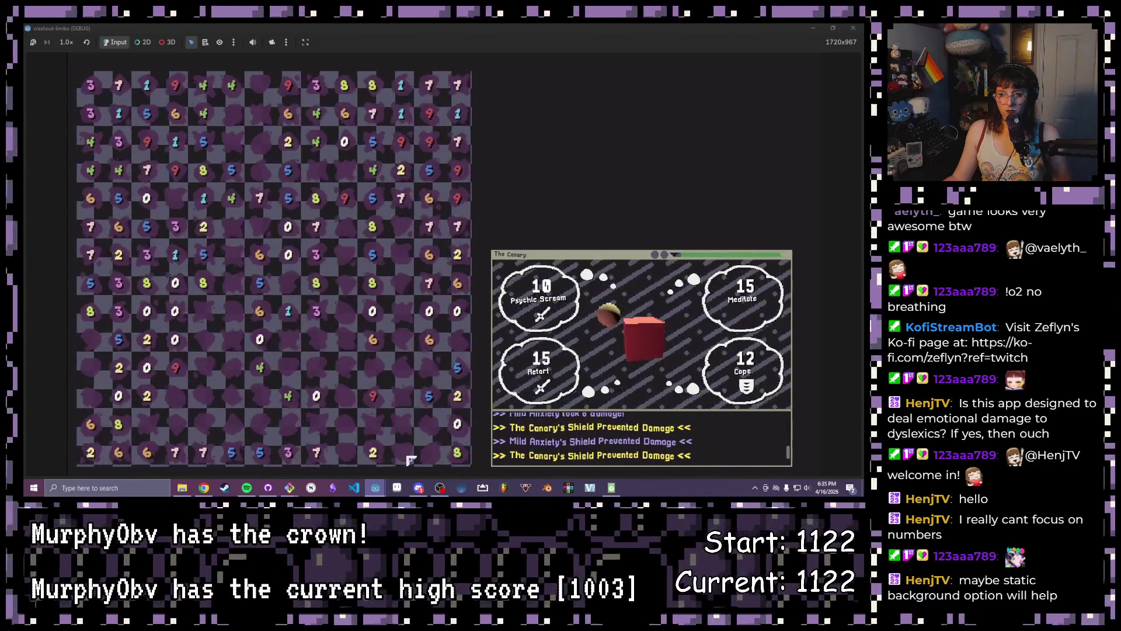
{"action": "left_click_drag", "start_coordinate": [402, 397], "coordinate": [401, 452]}
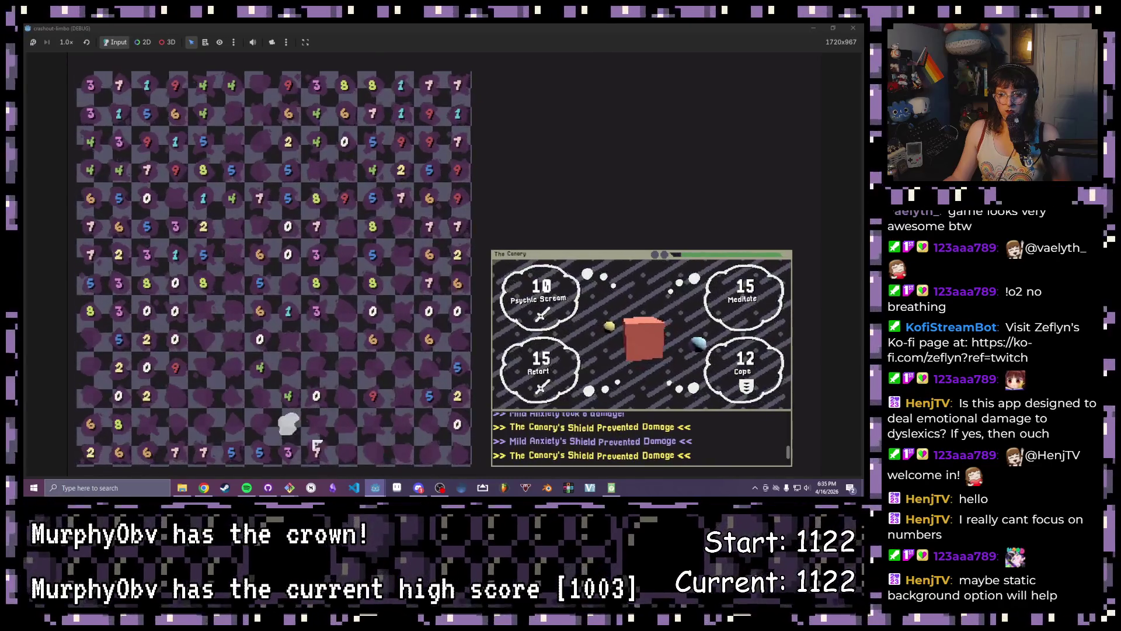
{"action": "left_click_drag", "start_coordinate": [314, 450], "coordinate": [253, 442]}
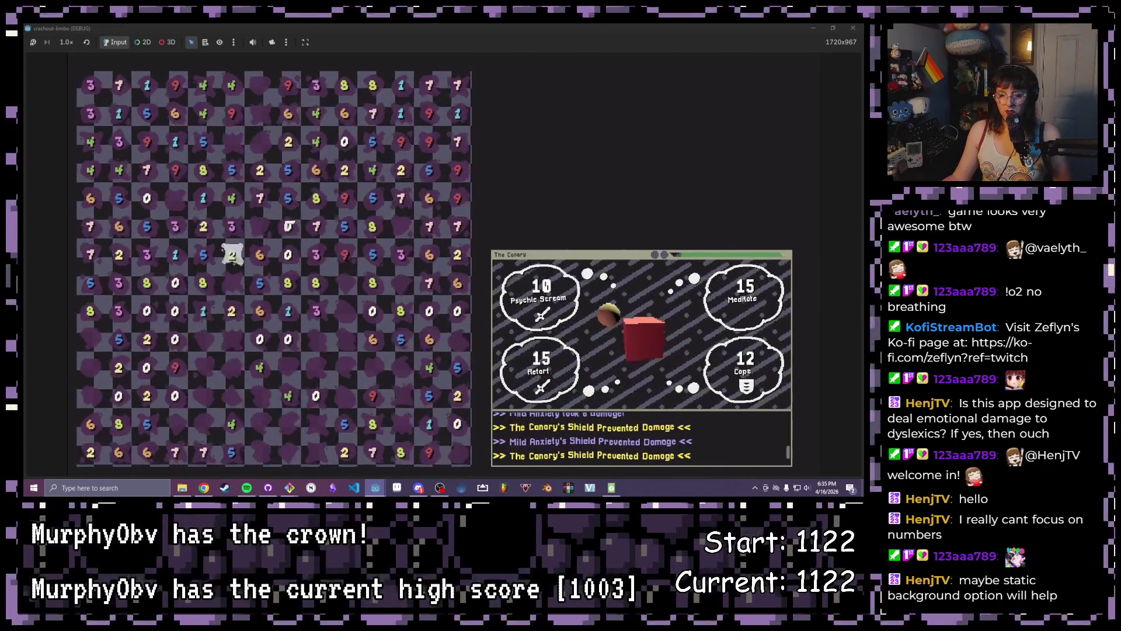
Clear the two 5s, a top-row run from the 9, and a 9/1 pair, then stop the game
{"action": "mouse_move", "coordinate": [290, 167]}
{"action": "left_mouse_down"}
{"action": "mouse_move", "coordinate": [290, 202]}
{"action": "mouse_move", "coordinate": [231, 226]}
{"action": "left_mouse_up"}
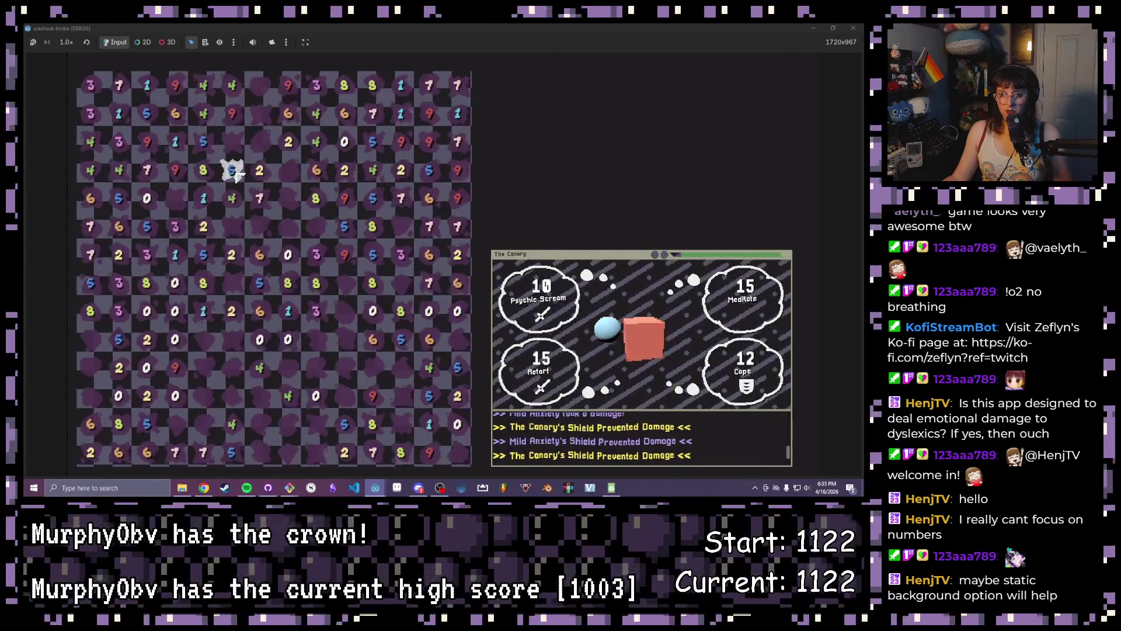
{"action": "left_click_drag", "start_coordinate": [231, 113], "coordinate": [316, 114]}
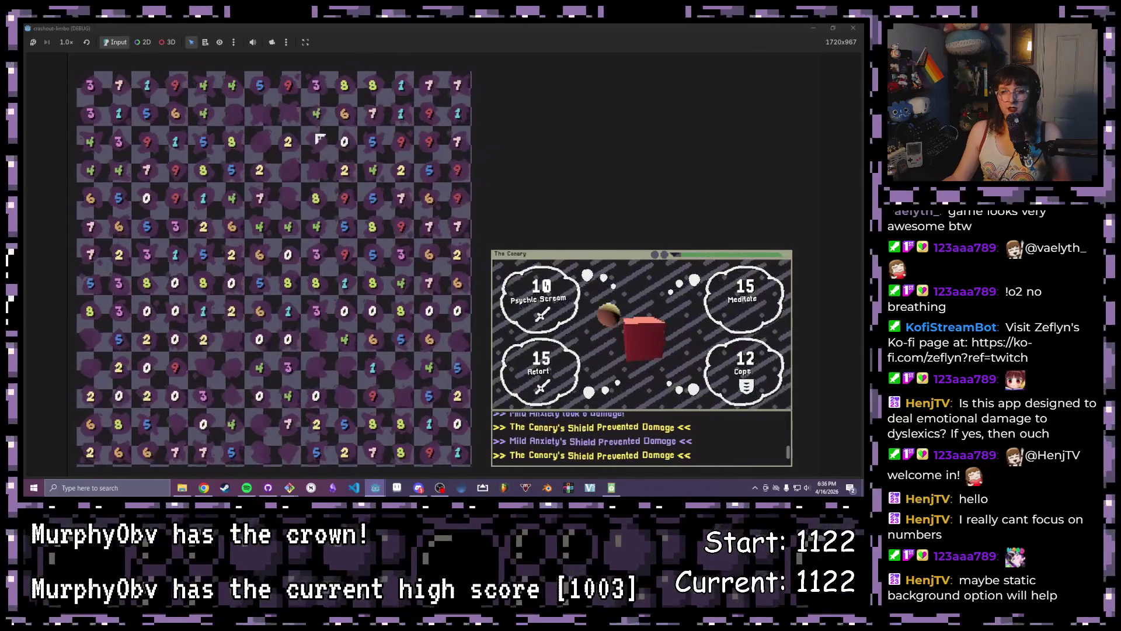
{"action": "mouse_move", "coordinate": [316, 120]}
{"action": "left_mouse_down"}
{"action": "mouse_move", "coordinate": [315, 83]}
{"action": "mouse_move", "coordinate": [290, 80]}
{"action": "mouse_move", "coordinate": [345, 88]}
{"action": "left_mouse_up"}
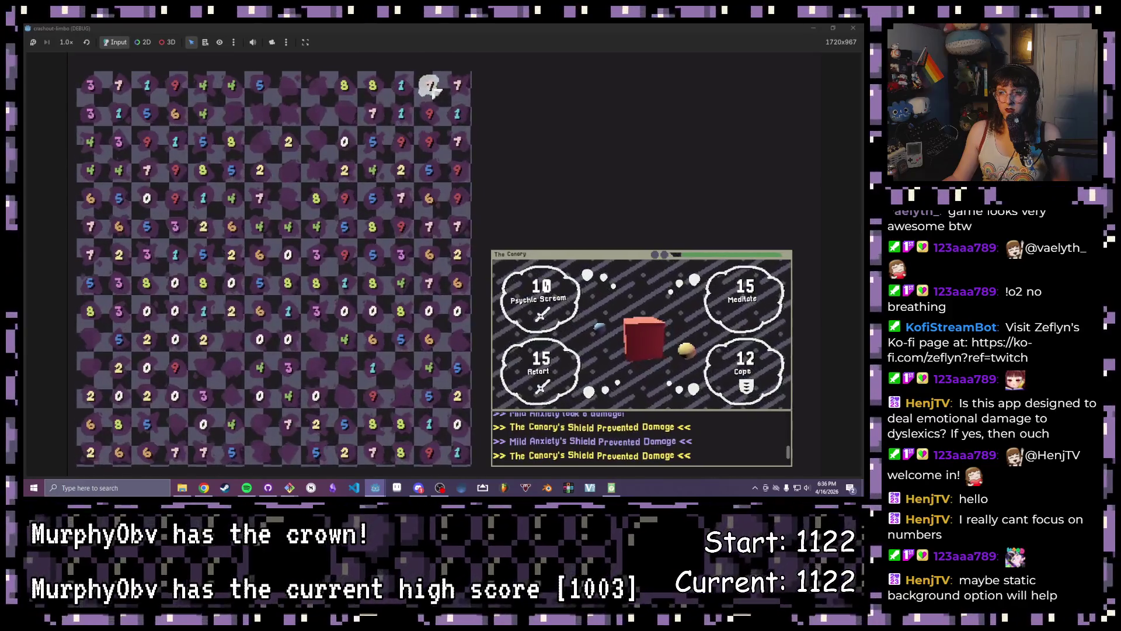
{"action": "left_click_drag", "start_coordinate": [429, 113], "coordinate": [457, 113]}
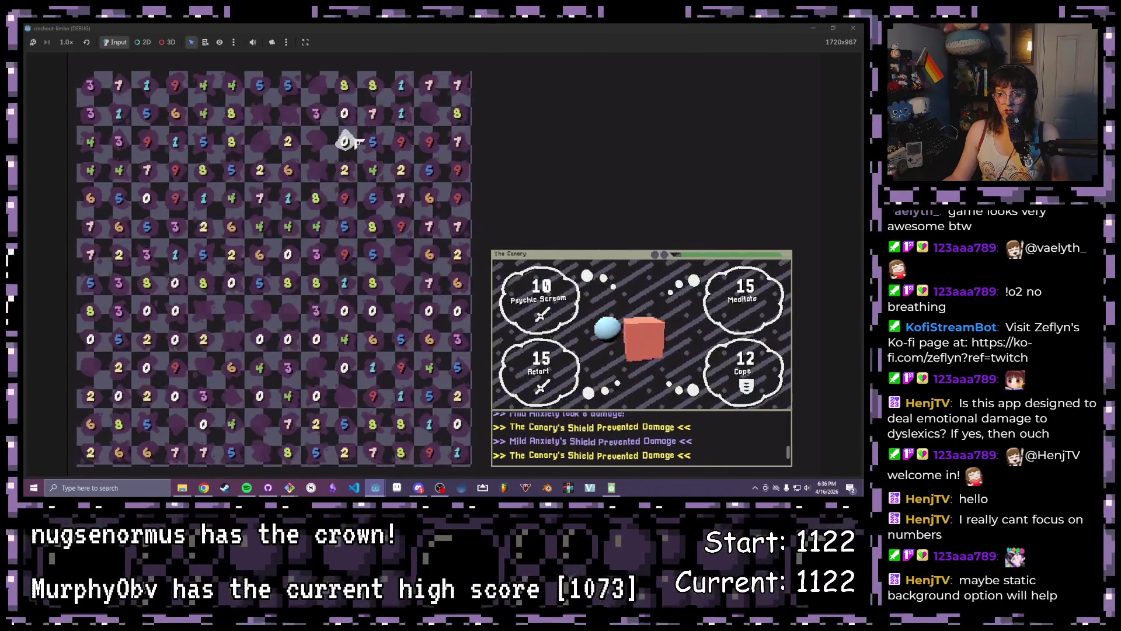
{"action": "key", "text": "F8"}
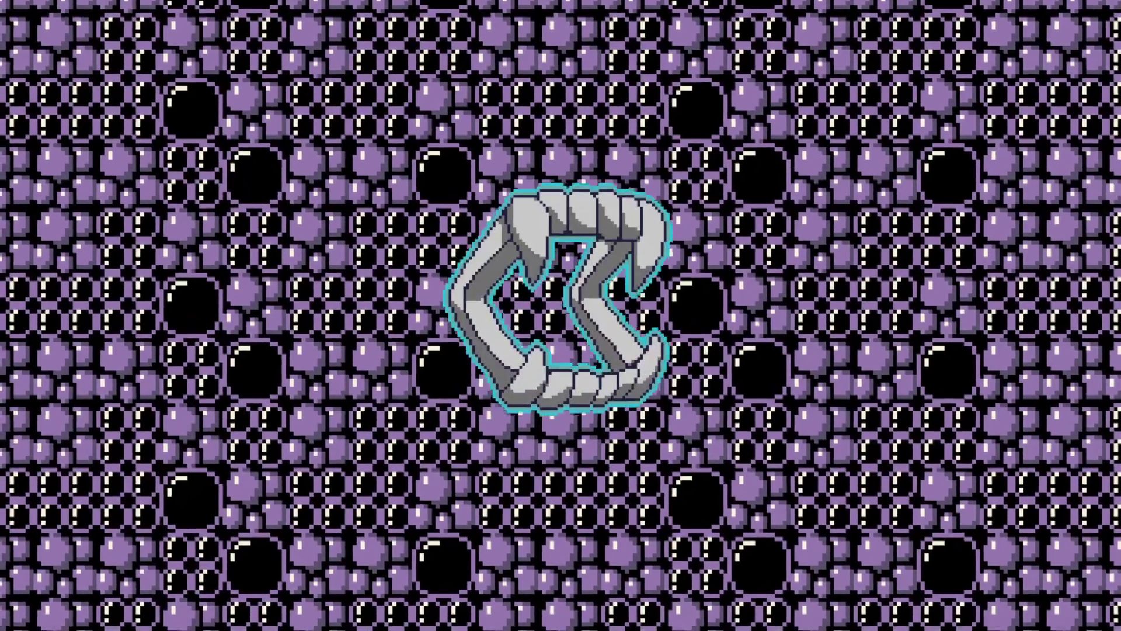
Pan and zoom around the Aseprite layout frame, then return to the Godot editor
{"action": "scroll", "coordinate": [351, 175], "scroll_direction": "down", "scroll_amount": 2}
{"action": "left_click_drag", "start_coordinate": [361, 165], "coordinate": [351, 184]}
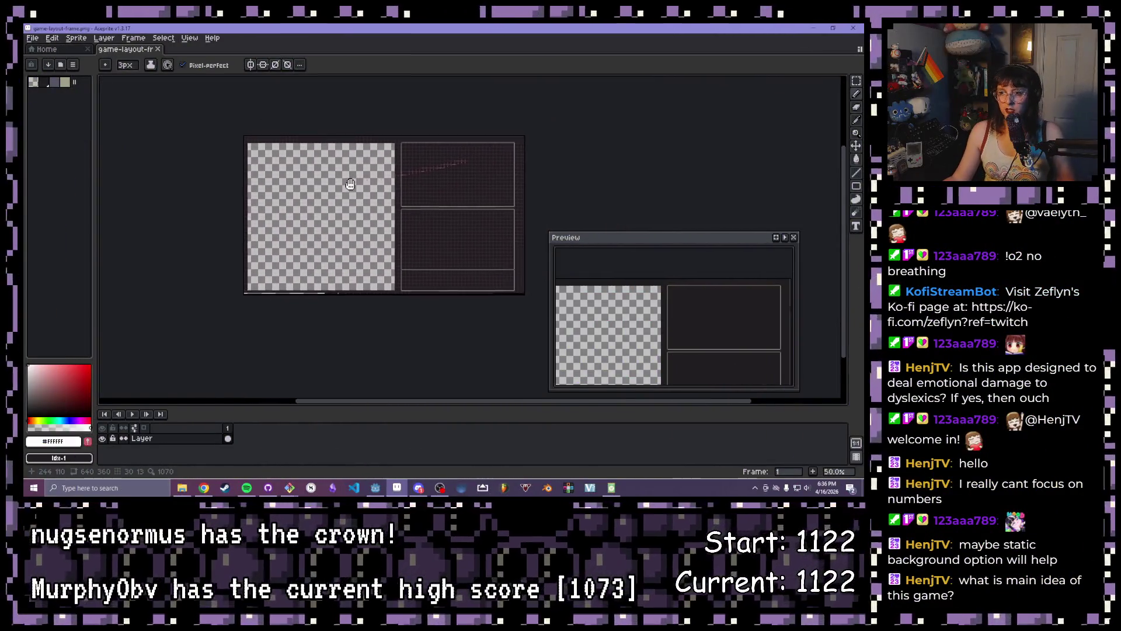
{"action": "scroll", "coordinate": [364, 215], "scroll_direction": "up", "scroll_amount": 1}
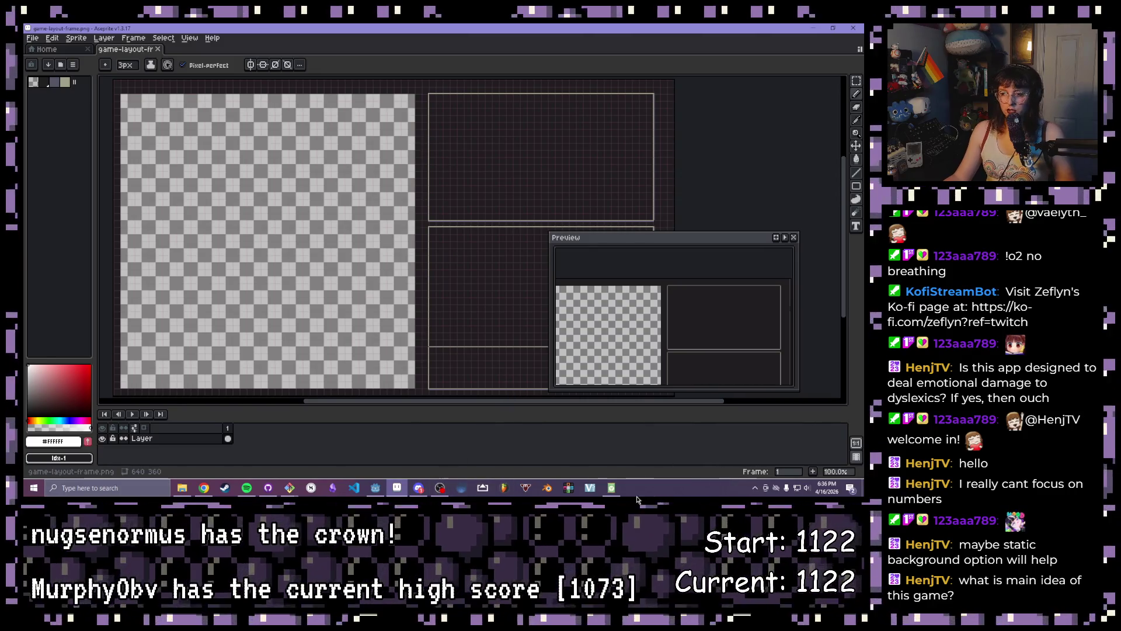
{"action": "left_click", "coordinate": [374, 492]}
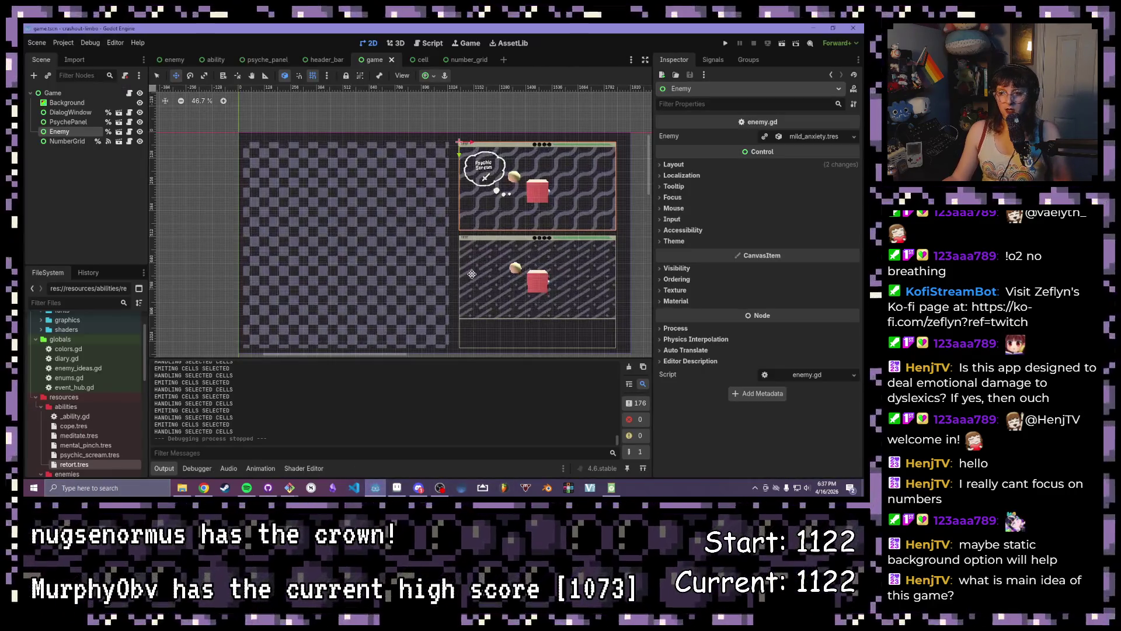
Zoom into the 2D viewport and run the project for another test
{"action": "scroll", "coordinate": [471, 274], "scroll_direction": "up", "scroll_amount": 3}
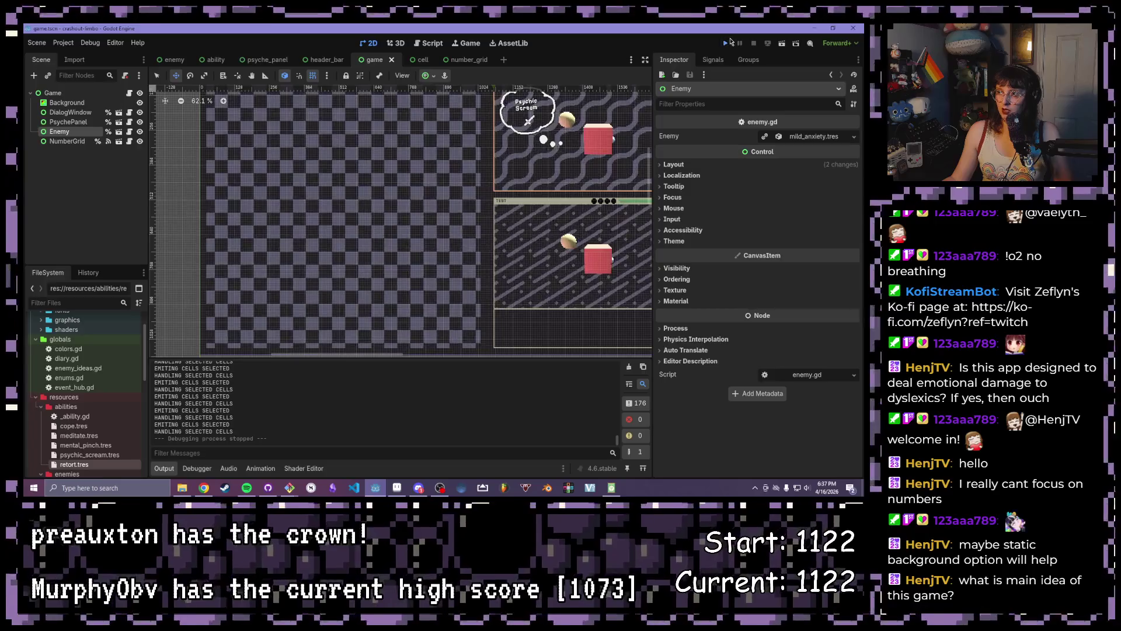
{"action": "left_click", "coordinate": [727, 42]}
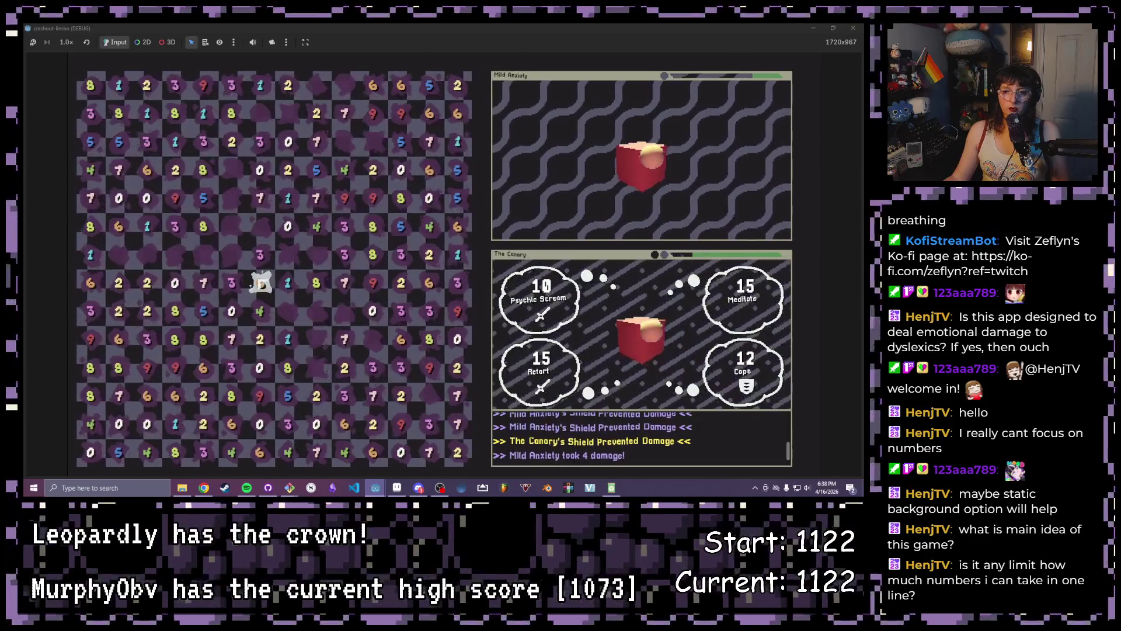
Clear the stacked 6, 4, 2, a column of tiles, and the 6 and 4 in the bottom row
{"action": "left_click_drag", "start_coordinate": [261, 285], "coordinate": [267, 340]}
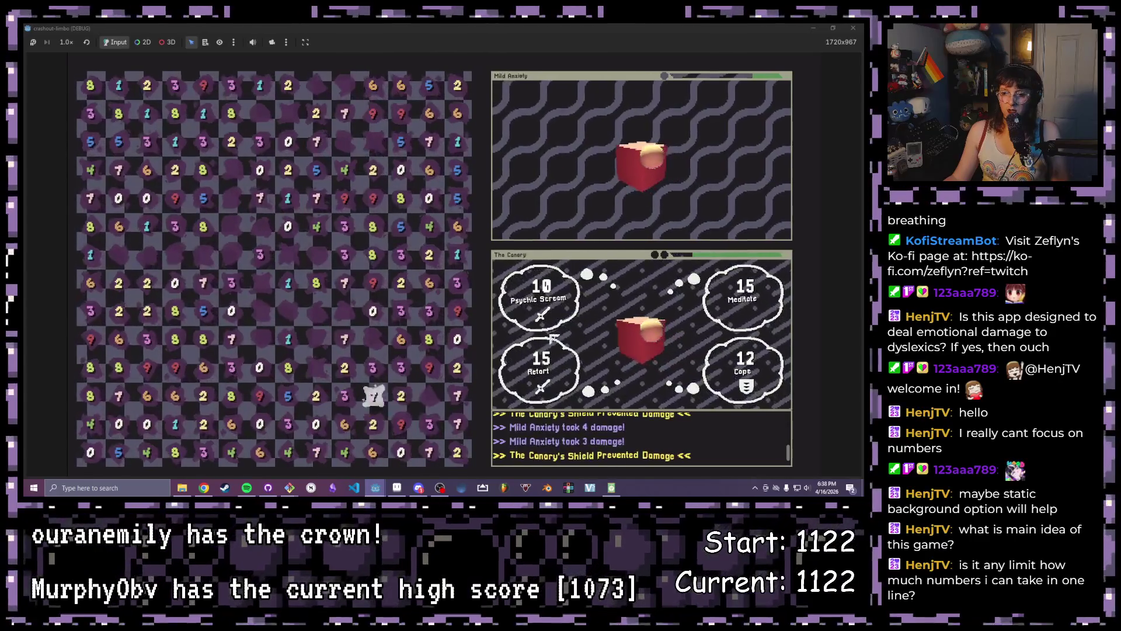
{"action": "left_click_drag", "start_coordinate": [350, 429], "coordinate": [348, 452]}
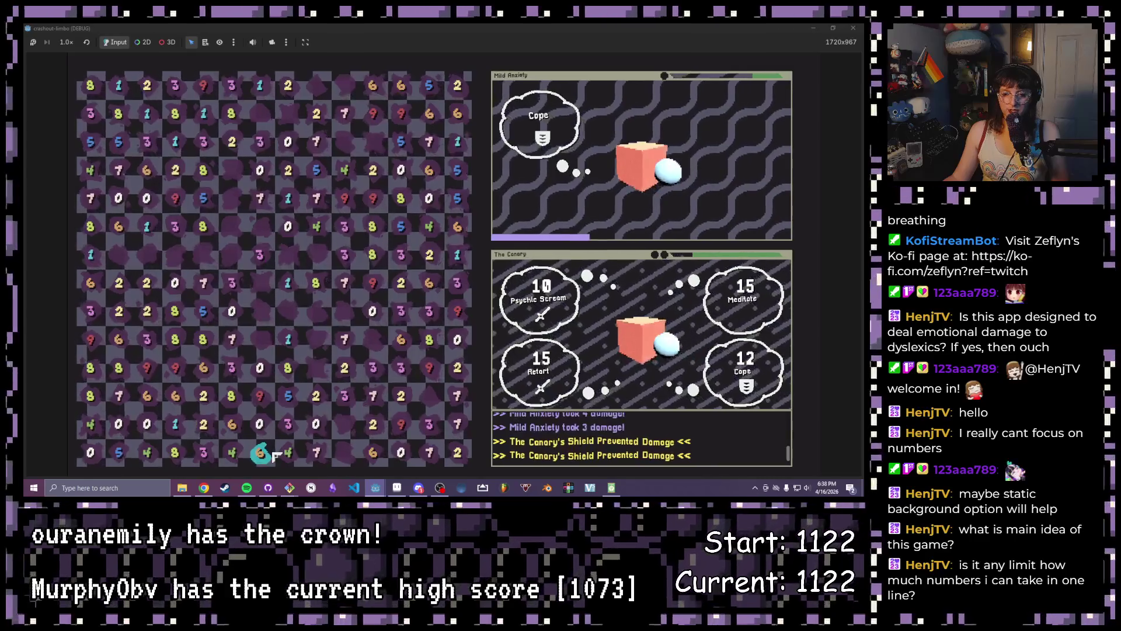
{"action": "left_click_drag", "start_coordinate": [258, 452], "coordinate": [315, 452]}
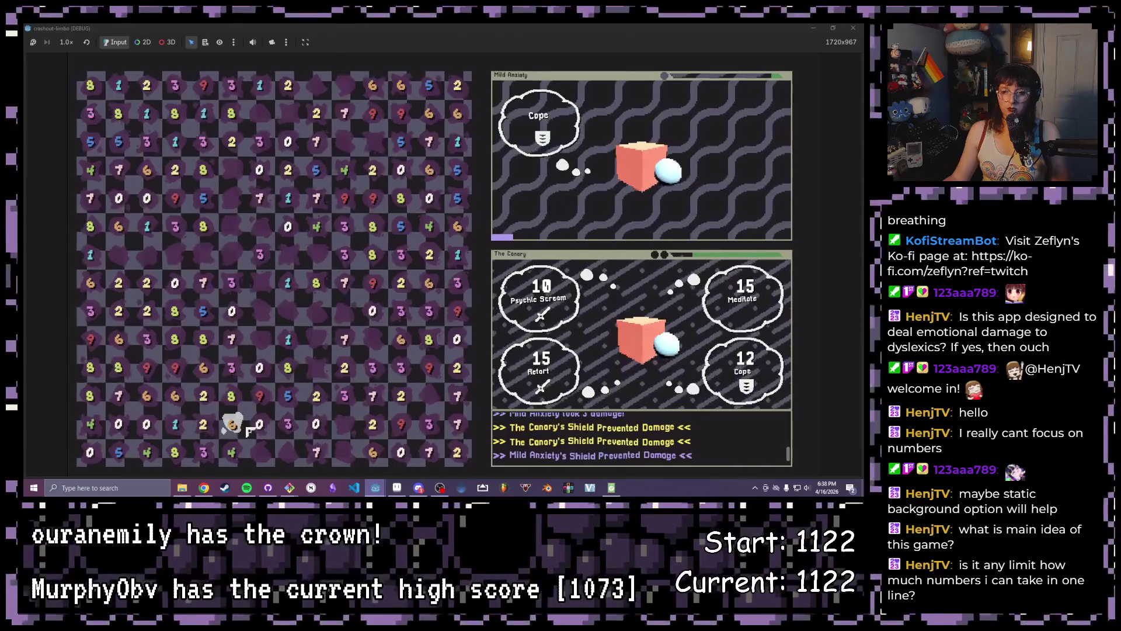
Clear a 2x2 block, the 4-3-8 row and the 2-3-7 tiles, then close the game window
{"action": "mouse_move", "coordinate": [150, 142]}
{"action": "left_mouse_down"}
{"action": "mouse_move", "coordinate": [344, 336]}
{"action": "mouse_move", "coordinate": [339, 350]}
{"action": "mouse_move", "coordinate": [317, 266]}
{"action": "left_mouse_up"}
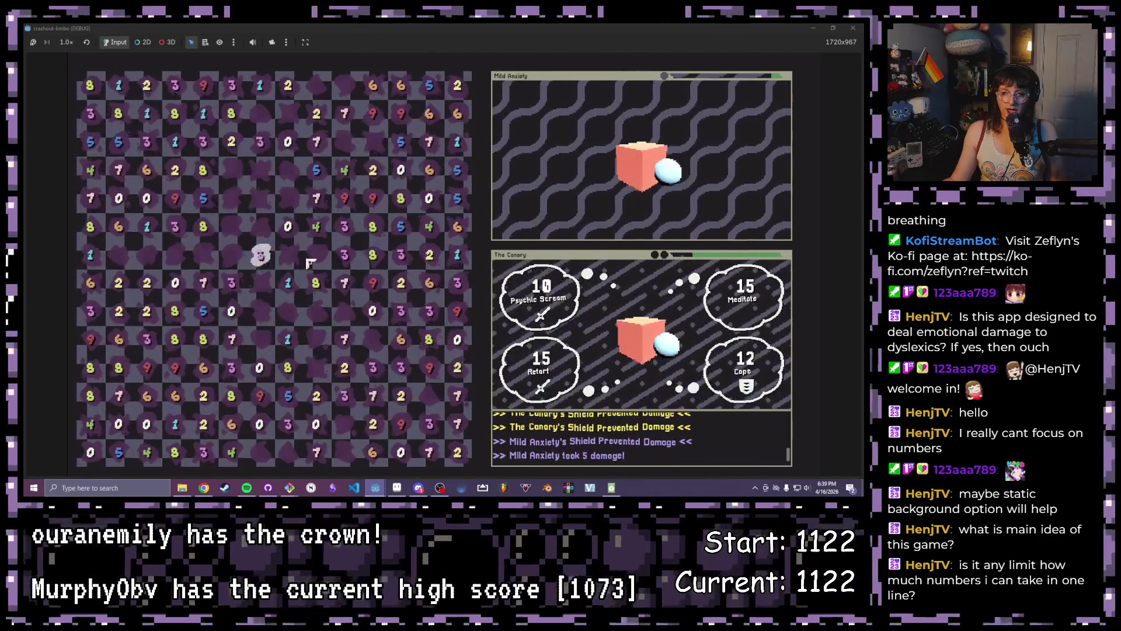
{"action": "left_click_drag", "start_coordinate": [288, 170], "coordinate": [260, 202]}
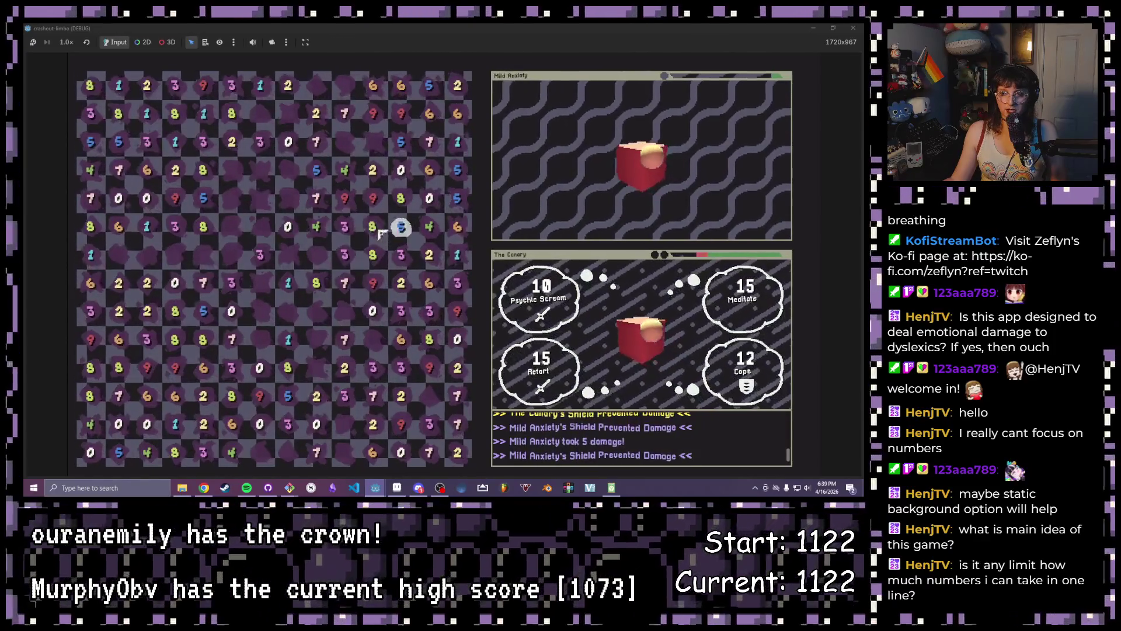
{"action": "left_click_drag", "start_coordinate": [321, 227], "coordinate": [372, 231]}
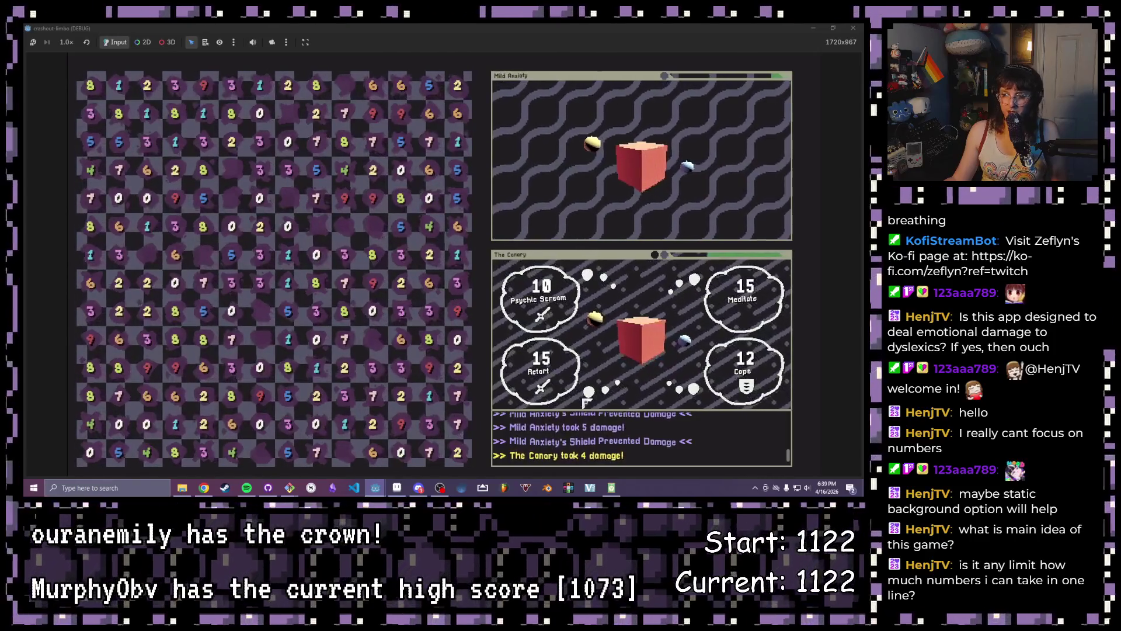
{"action": "left_click_drag", "start_coordinate": [373, 396], "coordinate": [316, 396]}
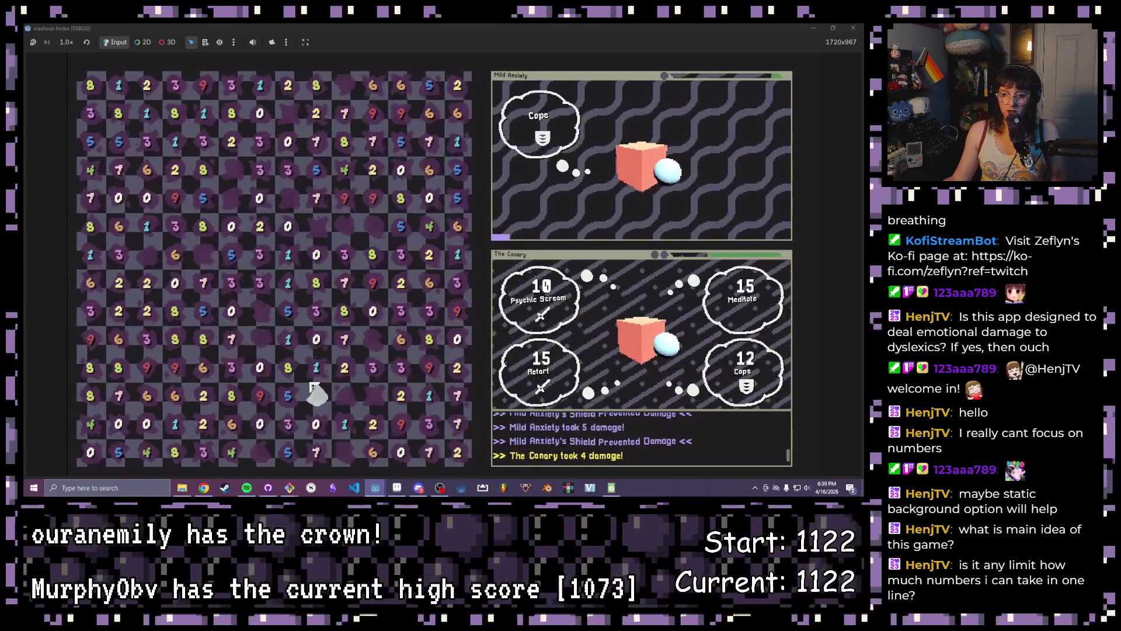
{"action": "left_click", "coordinate": [853, 28]}
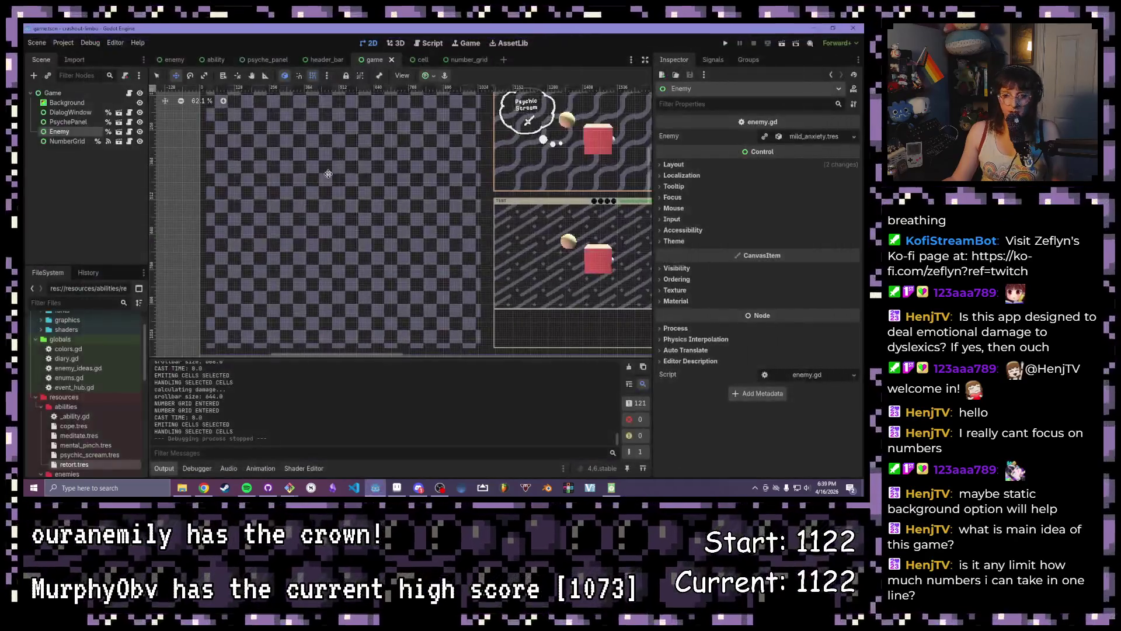
Review _ability.gd, collapse the abilities and scenes folders, and move to Aseprite's layout frame
{"action": "double_click", "coordinate": [69, 416]}
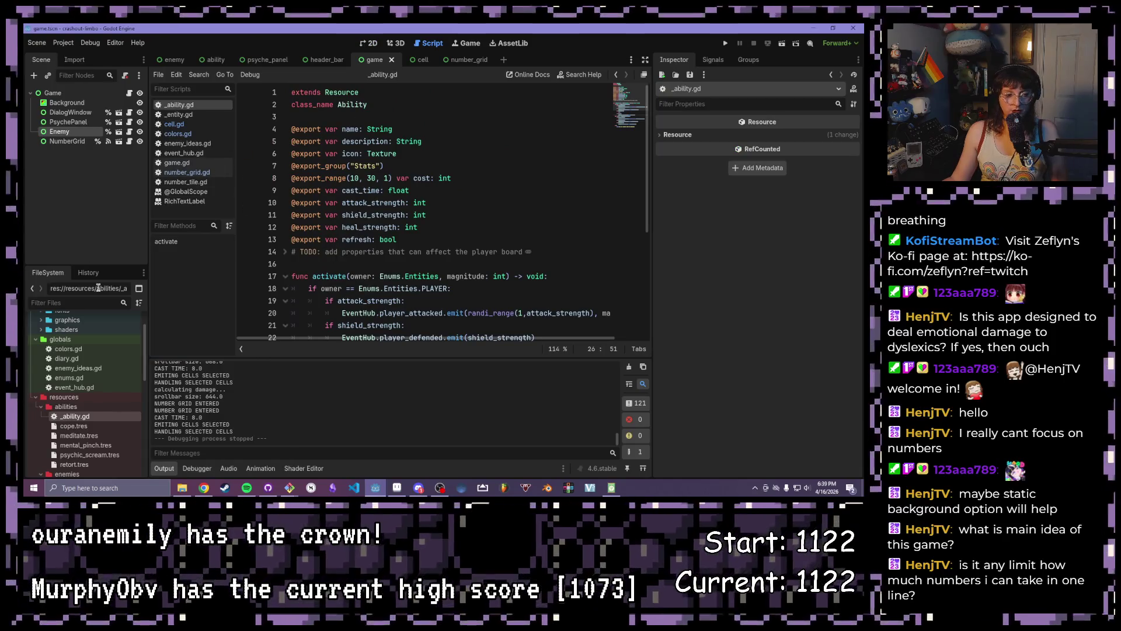
{"action": "double_click", "coordinate": [86, 347]}
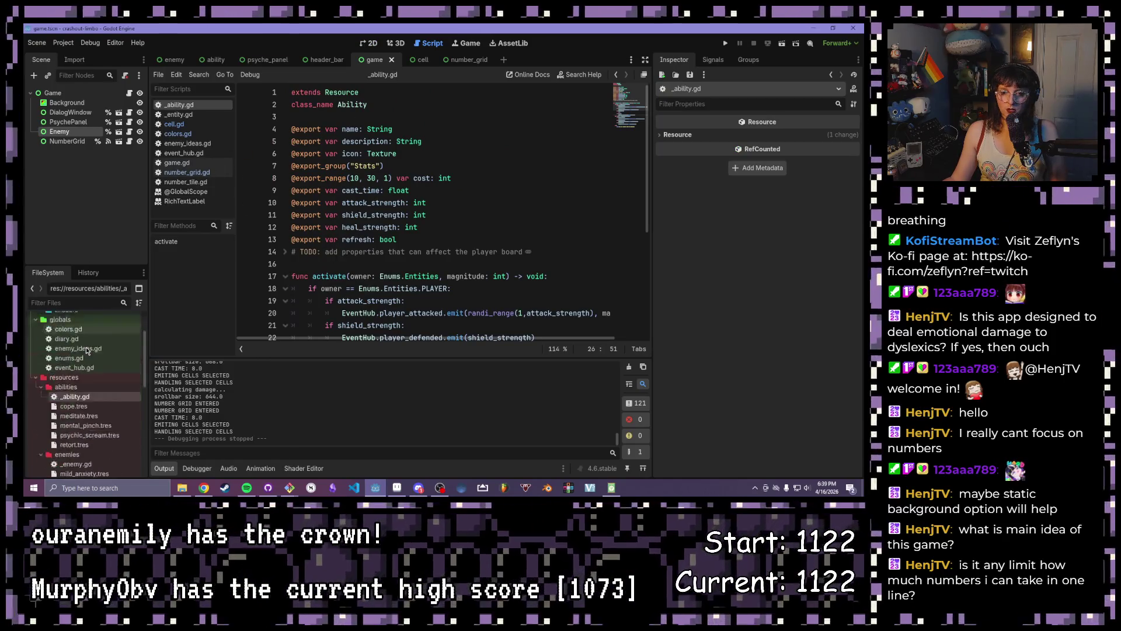
{"action": "scroll", "coordinate": [82, 350], "scroll_direction": "down", "scroll_amount": 1}
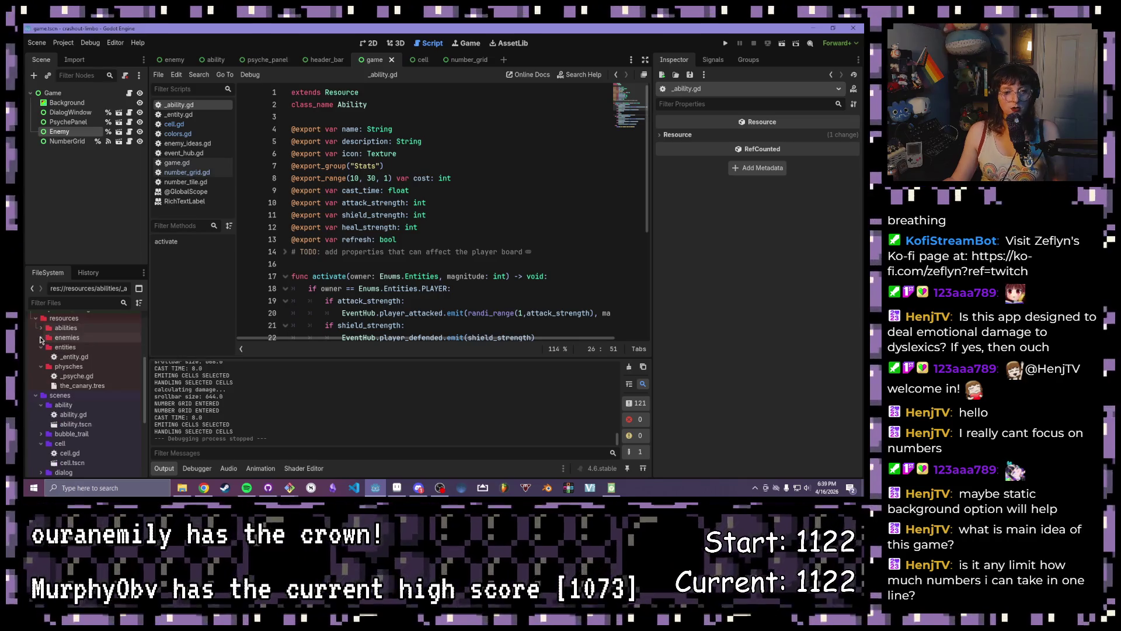
{"action": "left_click", "coordinate": [35, 367]}
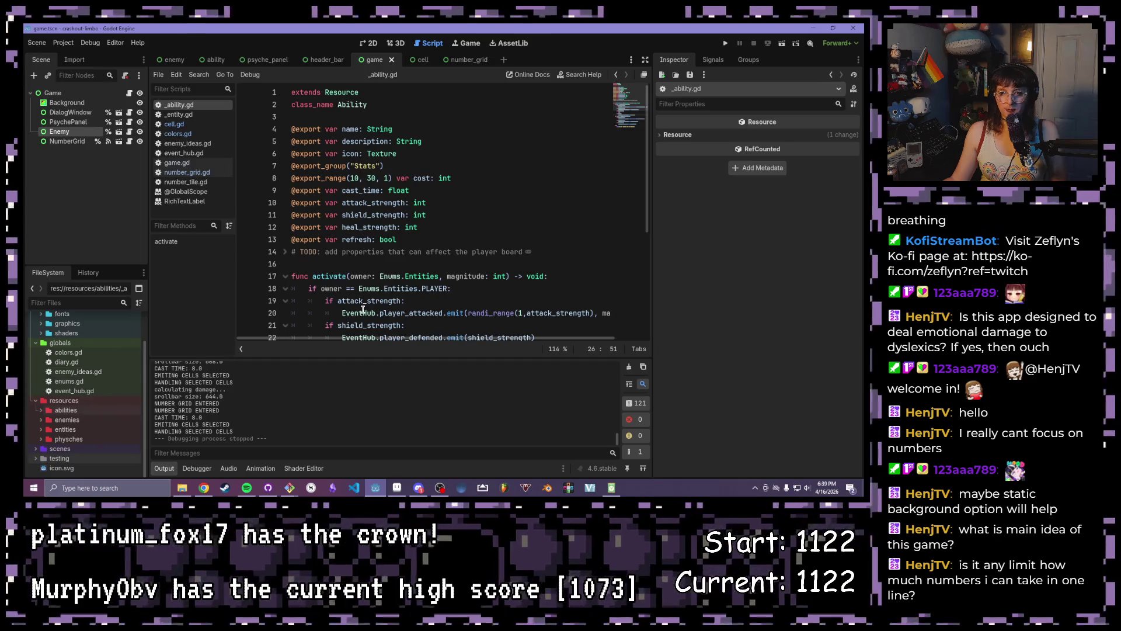
{"action": "left_click", "coordinate": [397, 489]}
{"action": "left_click", "coordinate": [792, 236]}
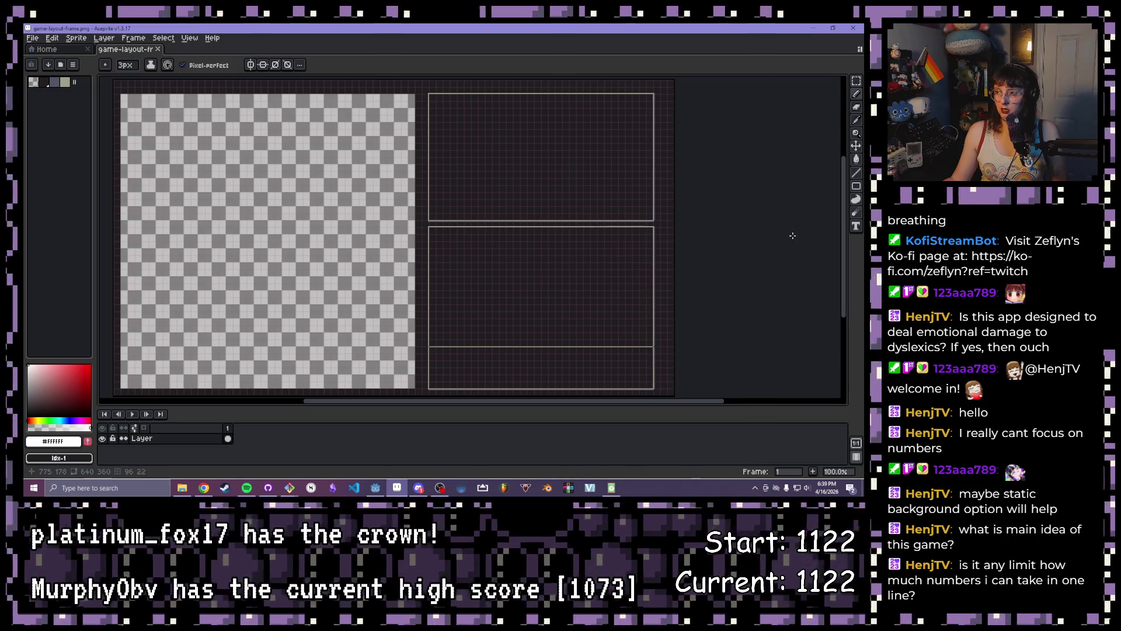
Flood-fill the large left grid panel with the tan palette colour
{"action": "scroll", "coordinate": [421, 247], "scroll_direction": "down", "scroll_amount": 1}
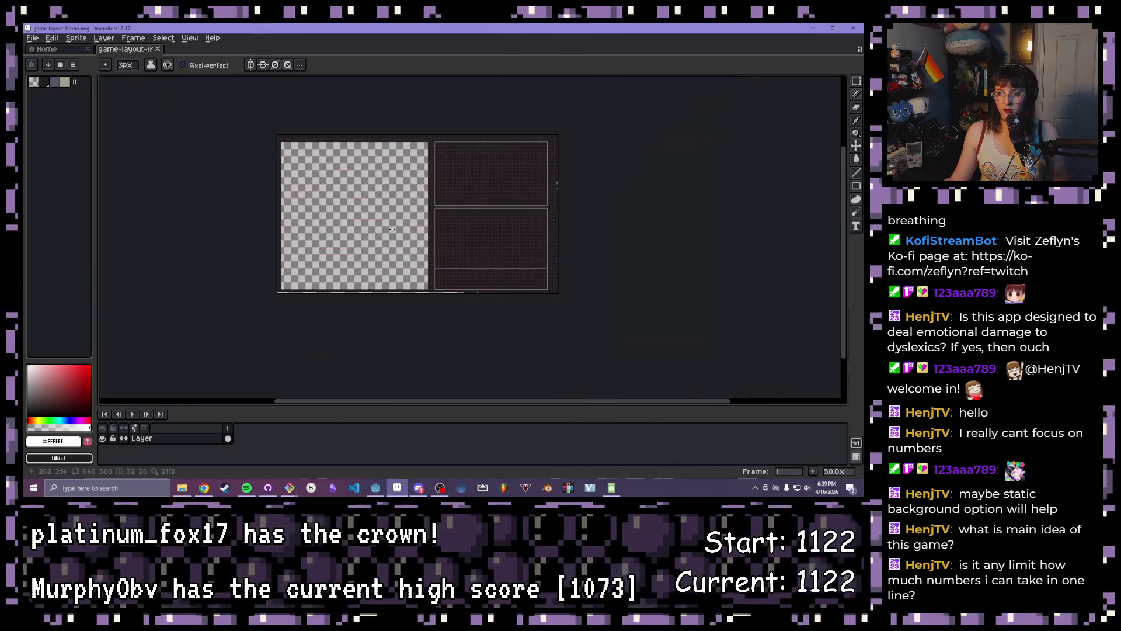
{"action": "scroll", "coordinate": [392, 230], "scroll_direction": "up", "scroll_amount": 1}
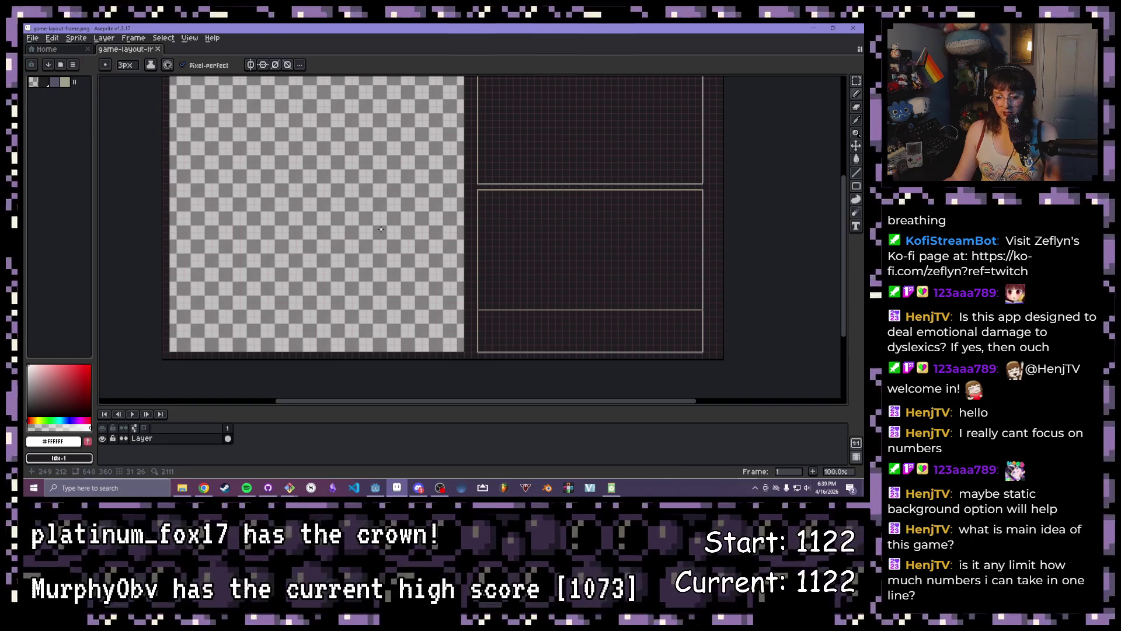
{"action": "left_click", "coordinate": [65, 83]}
{"action": "key", "text": "g"}
{"action": "left_click", "coordinate": [337, 224]}
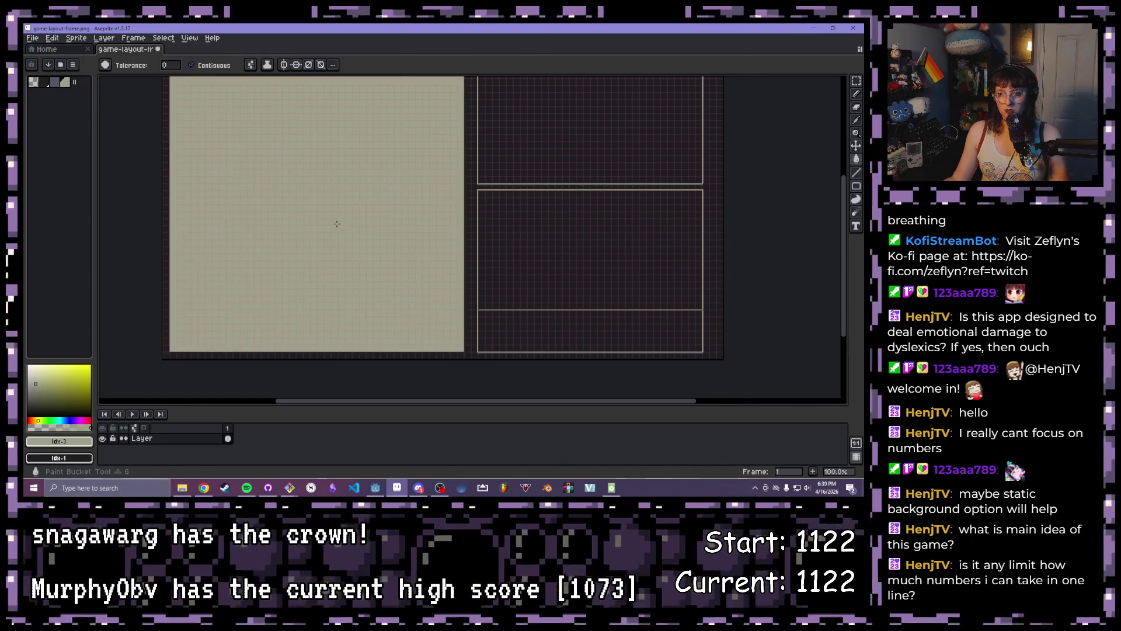
Bring the upper right panel into view and pick the blue-grey palette colour
{"action": "scroll", "coordinate": [303, 236], "scroll_direction": "down", "scroll_amount": 1}
{"action": "scroll", "coordinate": [293, 272], "scroll_direction": "up", "scroll_amount": 1}
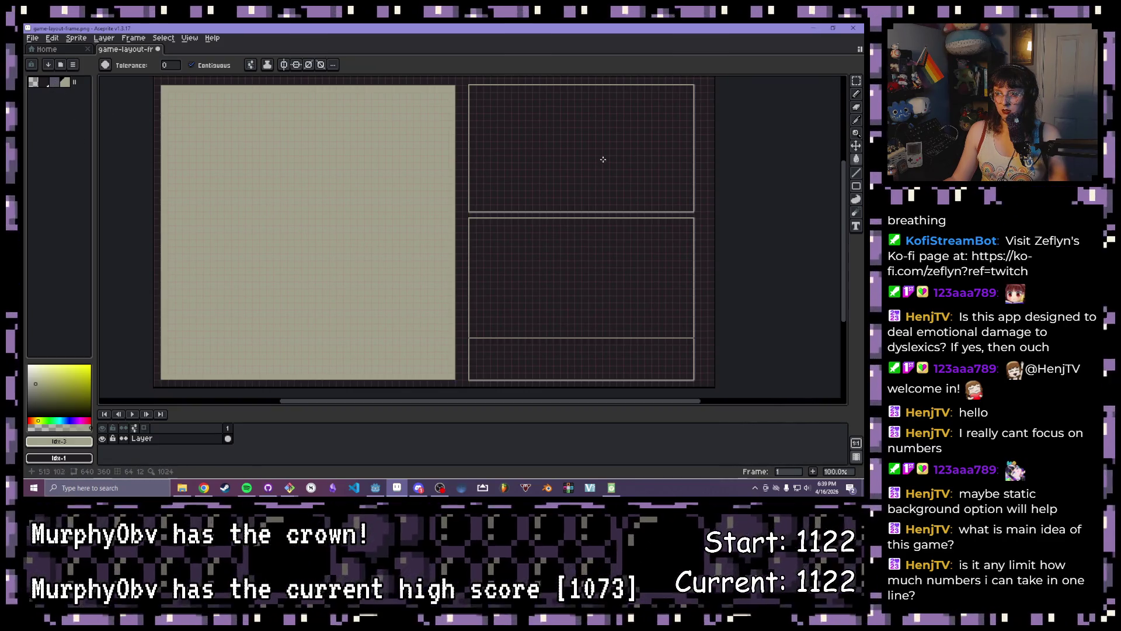
{"action": "scroll", "coordinate": [460, 225], "scroll_direction": "up", "scroll_amount": 1}
{"action": "mouse_move", "coordinate": [540, 237]}
{"action": "left_mouse_down"}
{"action": "mouse_move", "coordinate": [509, 275]}
{"action": "mouse_move", "coordinate": [453, 228]}
{"action": "mouse_move", "coordinate": [472, 222]}
{"action": "left_mouse_up"}
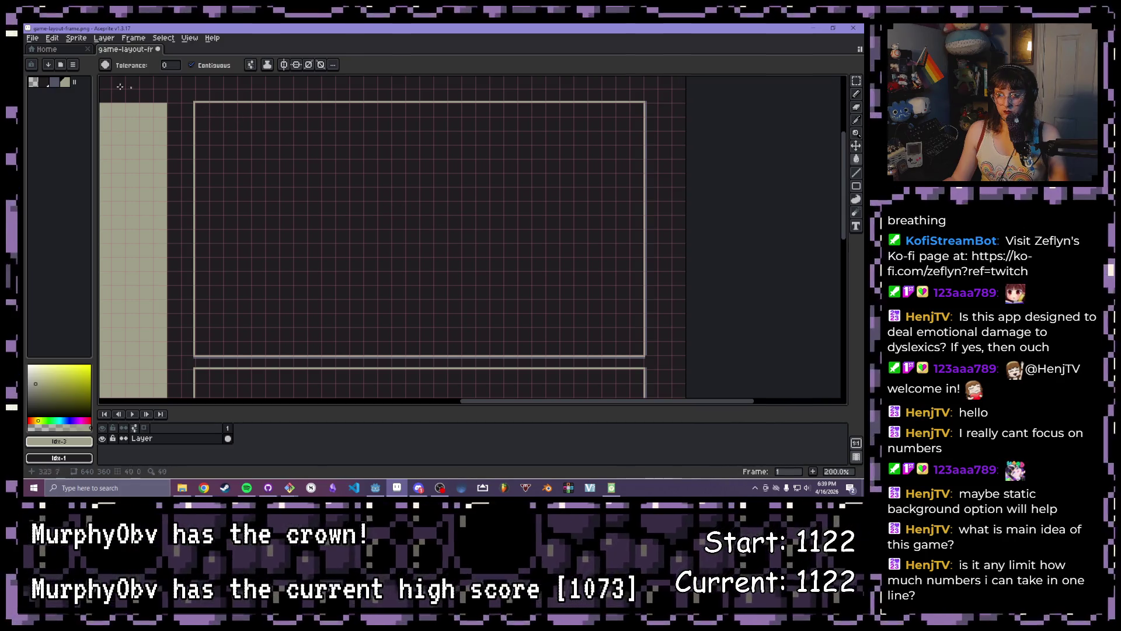
{"action": "left_click", "coordinate": [54, 82]}
Fill the upper right panel with blue-grey
{"action": "key", "text": "b"}
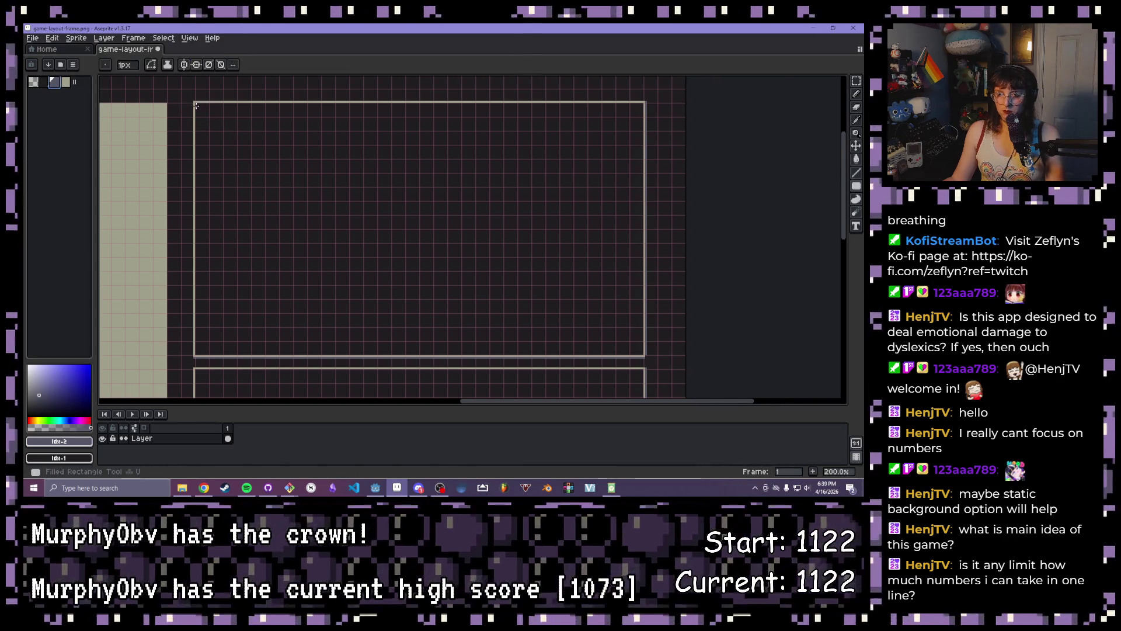
{"action": "scroll", "coordinate": [196, 104], "scroll_direction": "up", "scroll_amount": 1}
{"action": "key", "text": "g"}
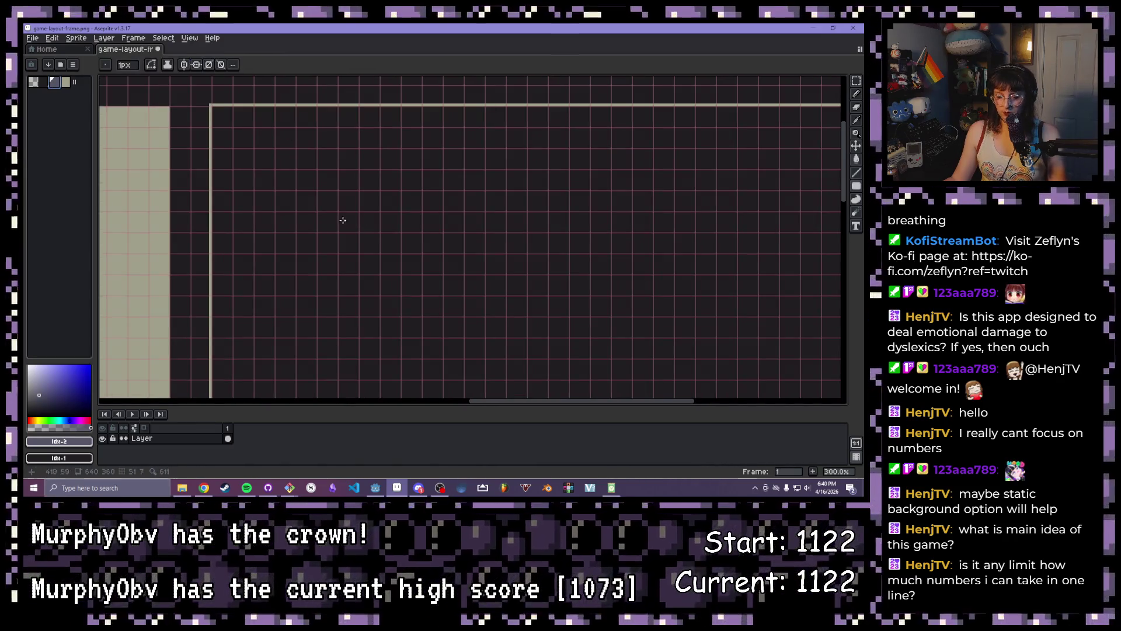
{"action": "left_click", "coordinate": [341, 218]}
Draw a light highlight line down the upper panel's right edge
{"action": "scroll", "coordinate": [372, 195], "scroll_direction": "down", "scroll_amount": 2}
{"action": "scroll", "coordinate": [467, 236], "scroll_direction": "up", "scroll_amount": 1}
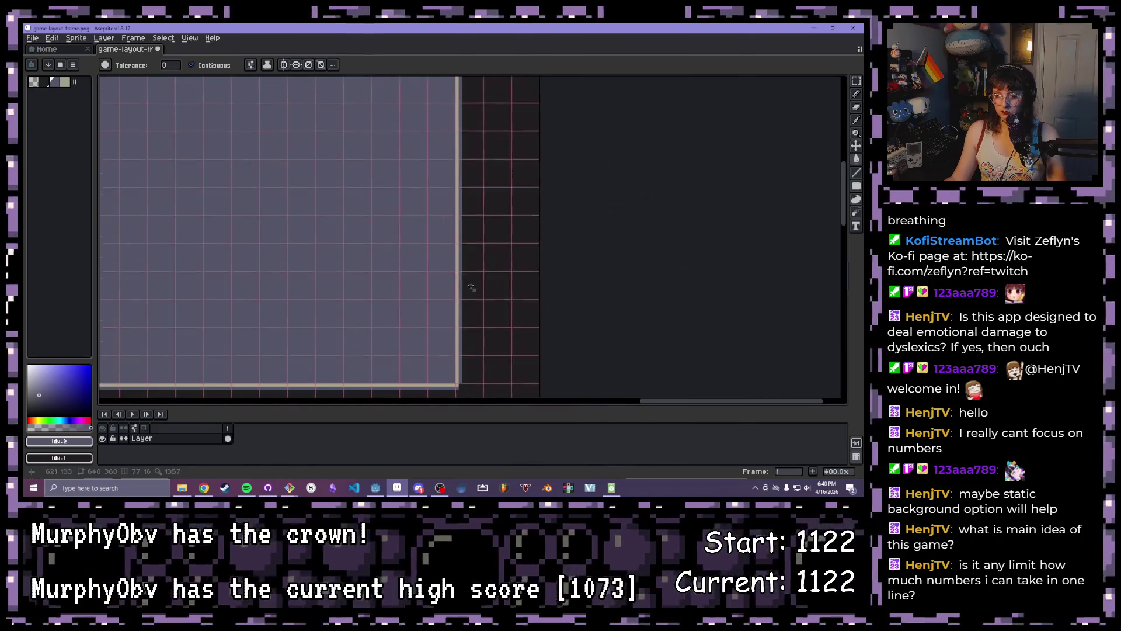
{"action": "key", "text": "b"}
{"action": "scroll", "coordinate": [420, 219], "scroll_direction": "up", "scroll_amount": 3}
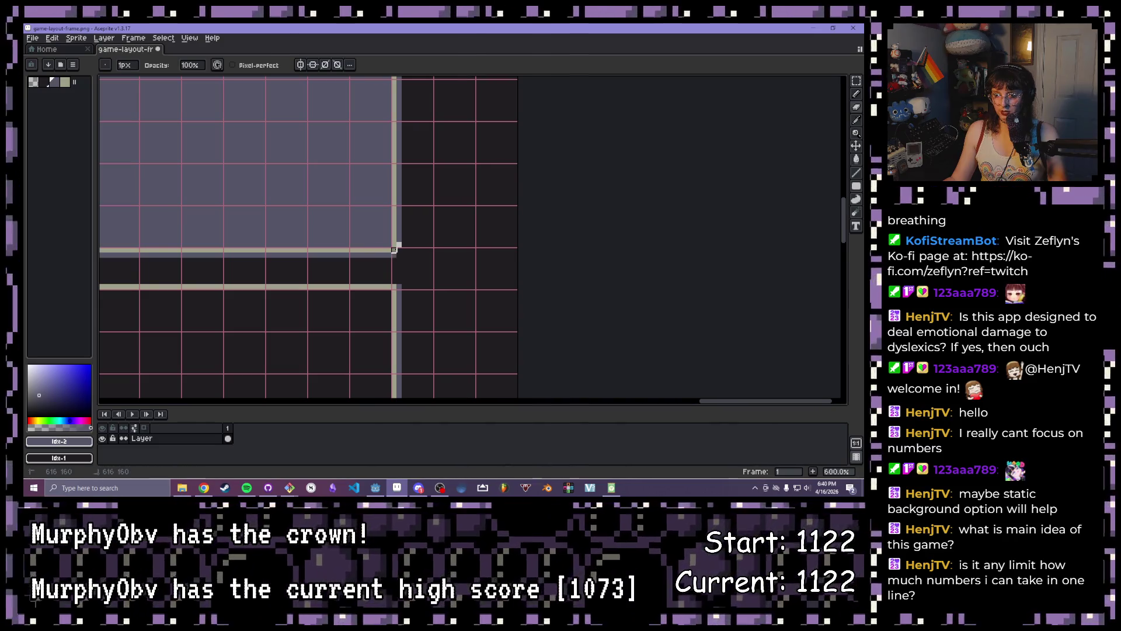
{"action": "scroll", "coordinate": [394, 249], "scroll_direction": "down", "scroll_amount": 2}
{"action": "left_click_drag", "start_coordinate": [375, 237], "coordinate": [545, 217]}
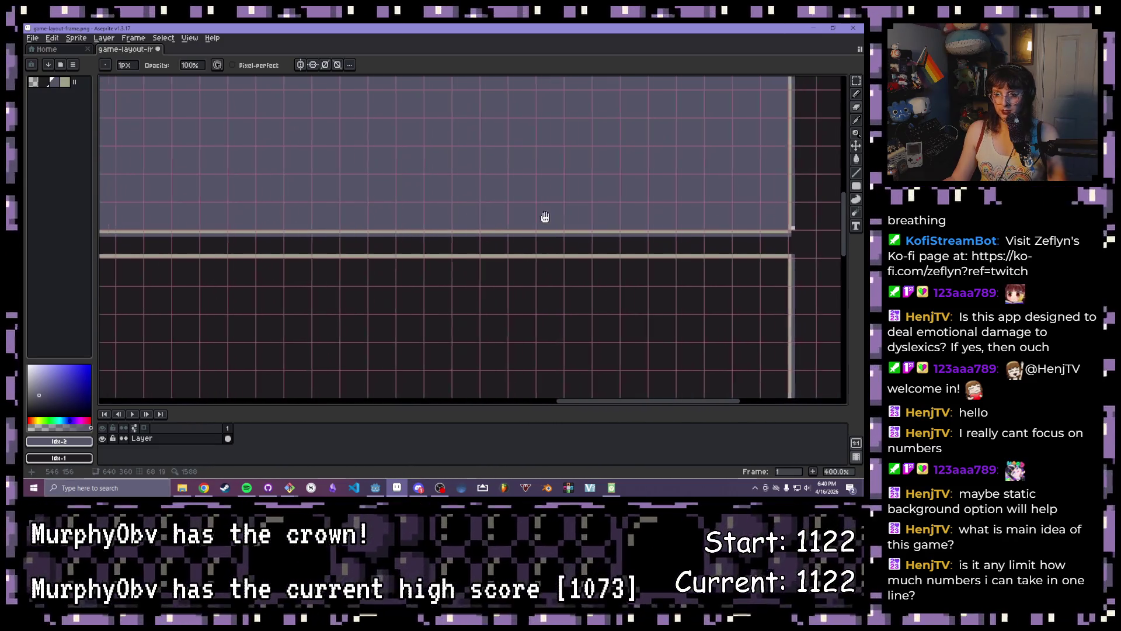
{"action": "scroll", "coordinate": [163, 220], "scroll_direction": "left", "scroll_amount": 5}
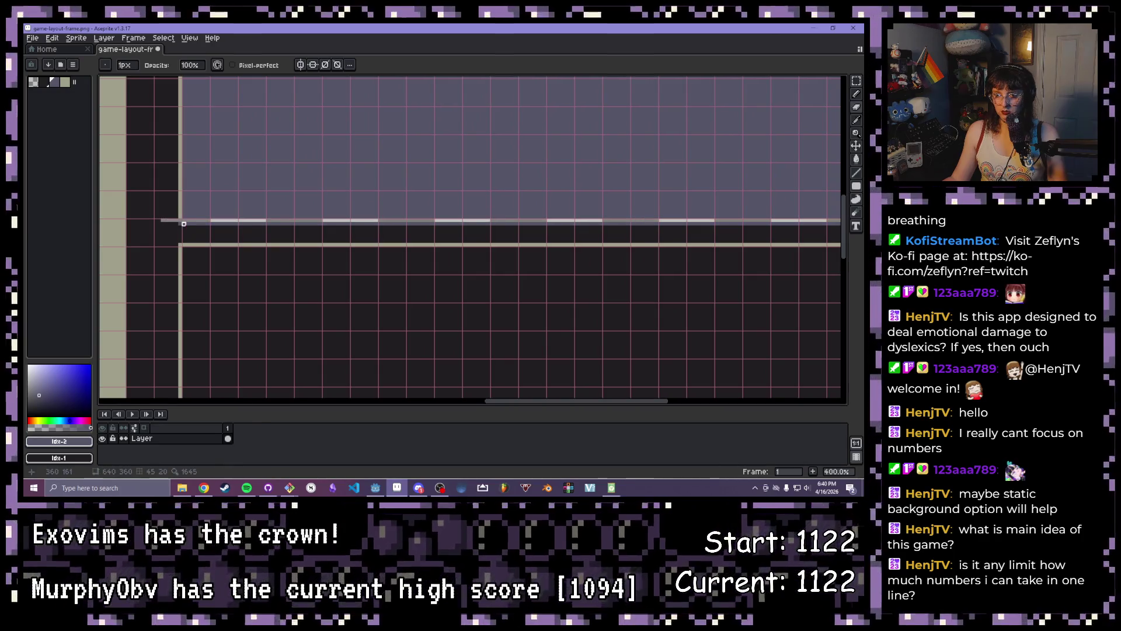
{"action": "scroll", "coordinate": [584, 225], "scroll_direction": "right", "scroll_amount": 5}
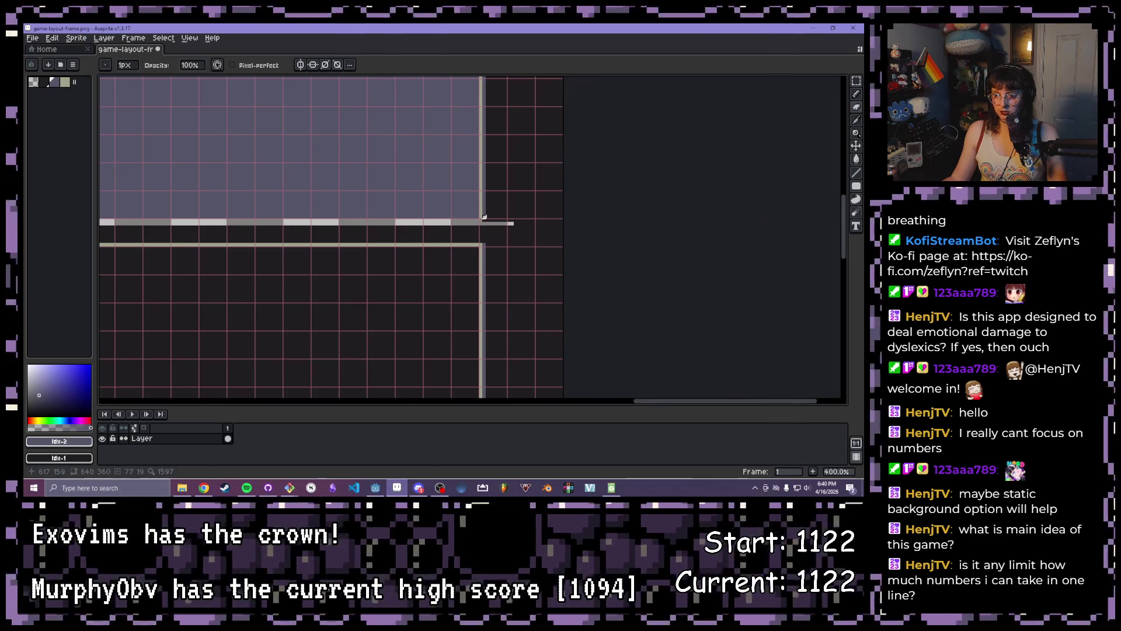
{"action": "scroll", "coordinate": [510, 117], "scroll_direction": "up", "scroll_amount": 5}
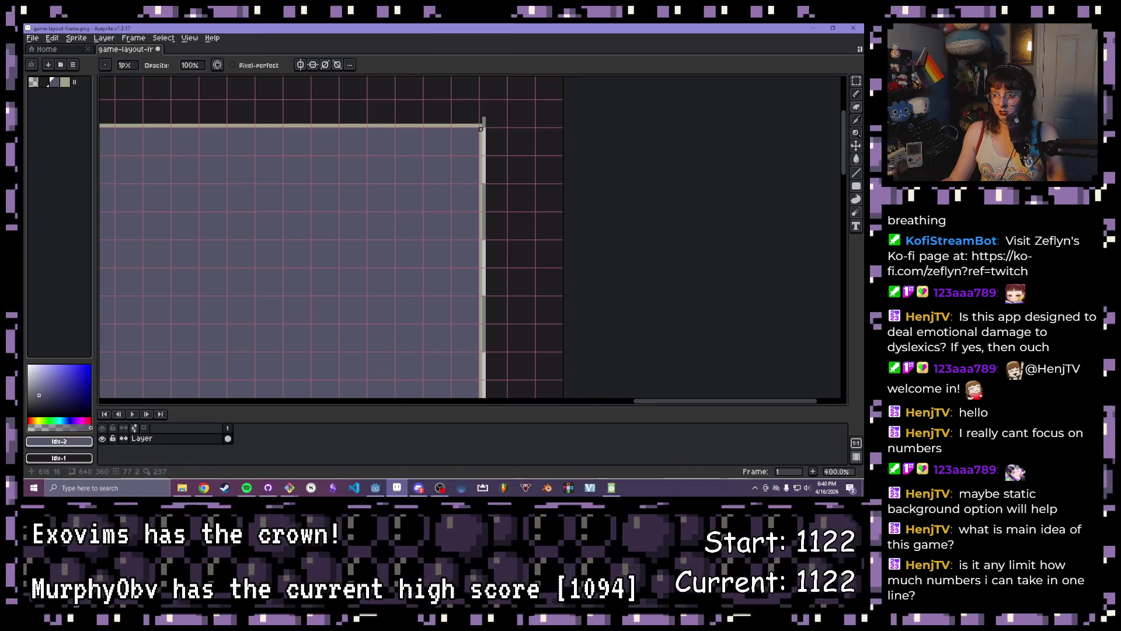
{"action": "mouse_move", "coordinate": [480, 125]}
{"action": "left_mouse_down"}
{"action": "mouse_move", "coordinate": [487, 397]}
{"action": "mouse_move", "coordinate": [468, 293]}
{"action": "mouse_move", "coordinate": [444, 259]}
{"action": "left_mouse_up"}
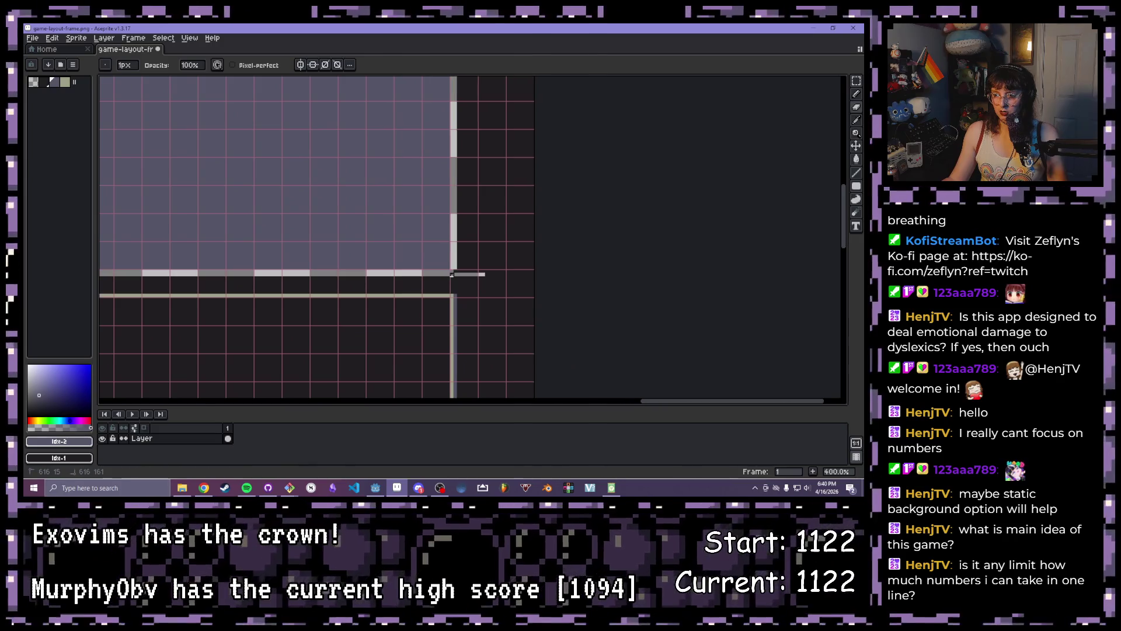
Fill the lower empty framed rectangle with grey-blue palette colour 2
{"action": "scroll", "coordinate": [505, 243], "scroll_direction": "left", "scroll_amount": 10}
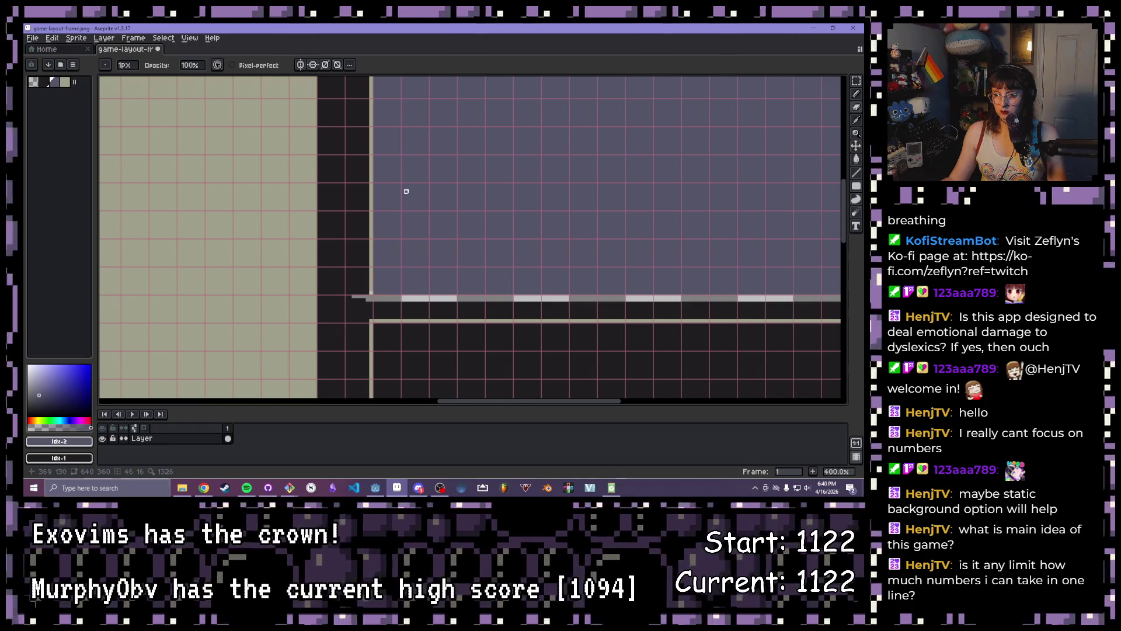
{"action": "scroll", "coordinate": [406, 191], "scroll_direction": "up", "scroll_amount": 5}
{"action": "left_click_drag", "start_coordinate": [410, 175], "coordinate": [418, 327]}
{"action": "scroll", "coordinate": [345, 203], "scroll_direction": "up", "scroll_amount": 1}
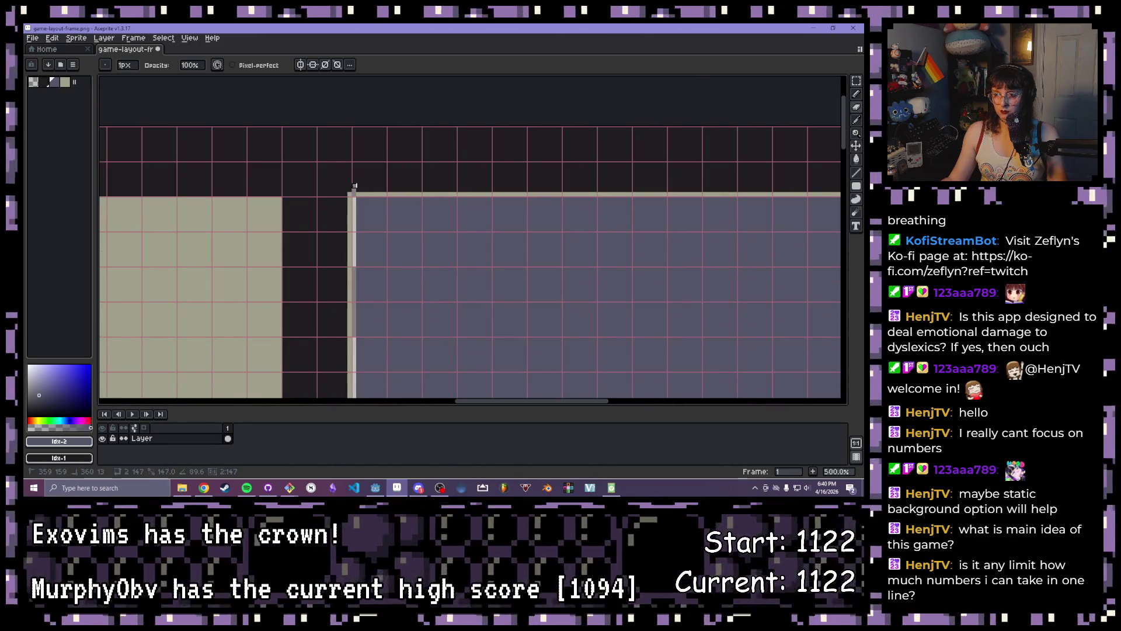
{"action": "scroll", "coordinate": [520, 247], "scroll_direction": "right", "scroll_amount": 10}
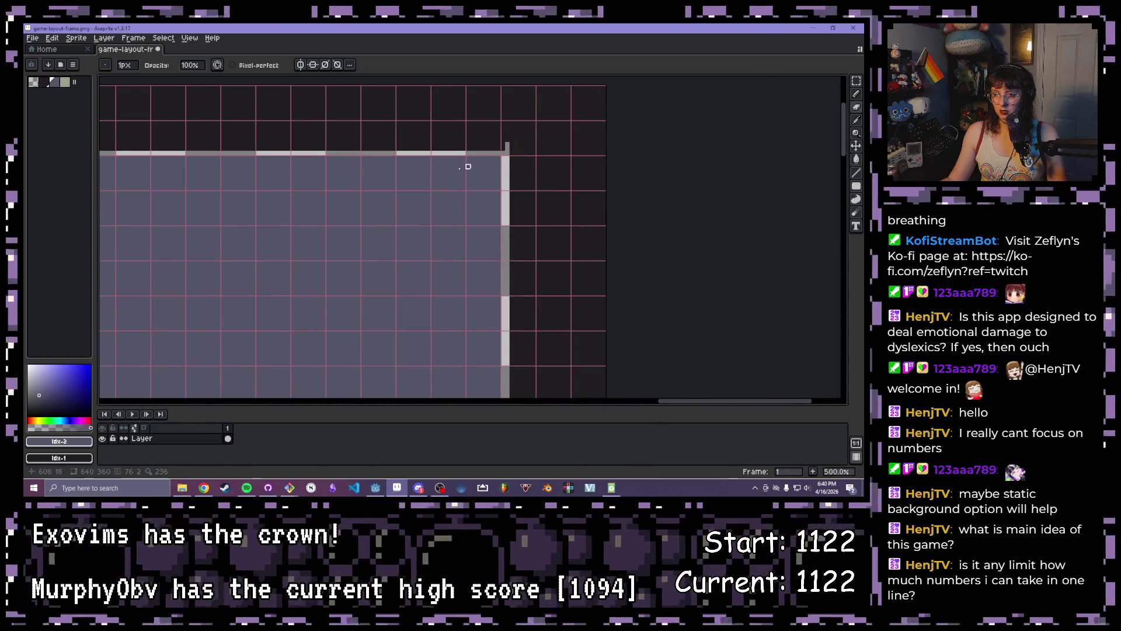
{"action": "scroll", "coordinate": [399, 239], "scroll_direction": "down", "scroll_amount": 1}
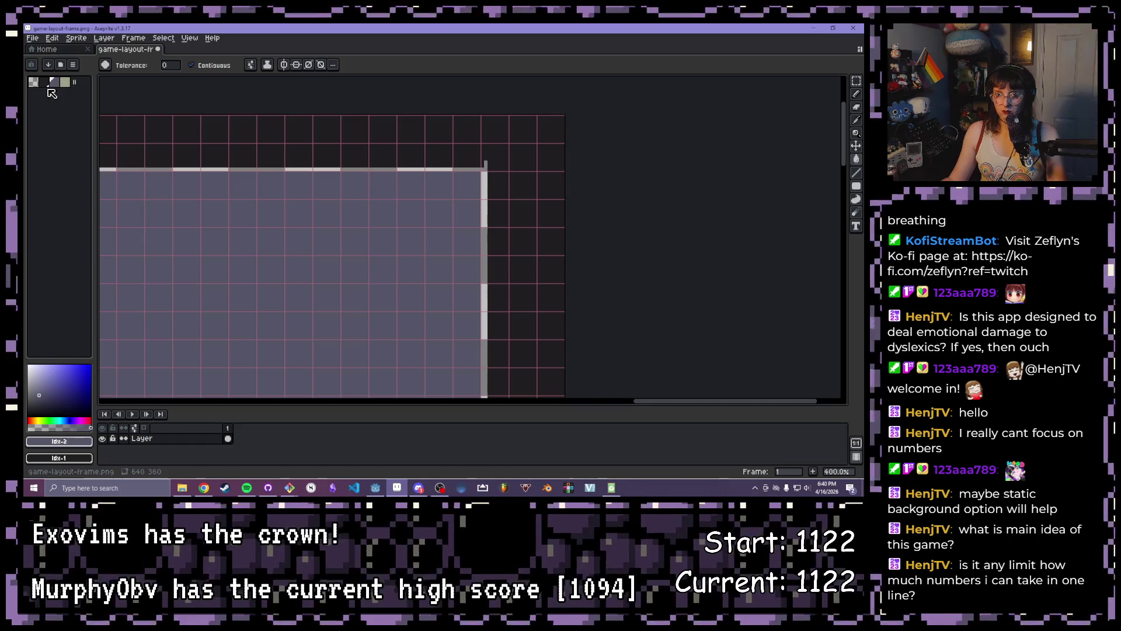
{"action": "scroll", "coordinate": [453, 217], "scroll_direction": "down", "scroll_amount": 2}
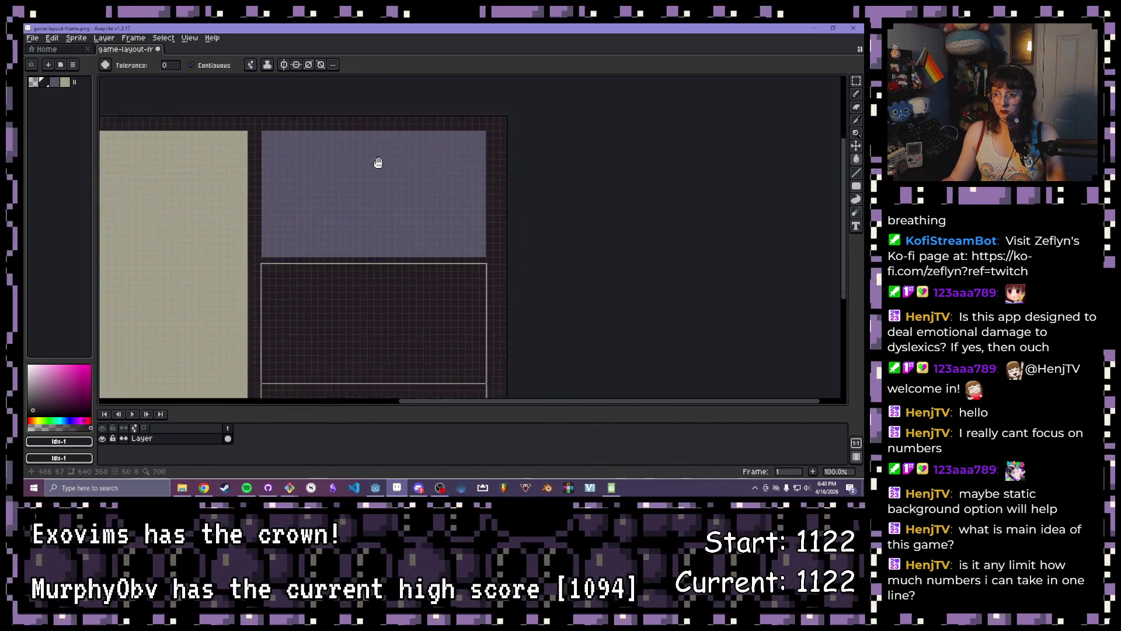
{"action": "scroll", "coordinate": [449, 262], "scroll_direction": "down", "scroll_amount": 1}
{"action": "scroll", "coordinate": [449, 262], "scroll_direction": "down", "scroll_amount": 3}
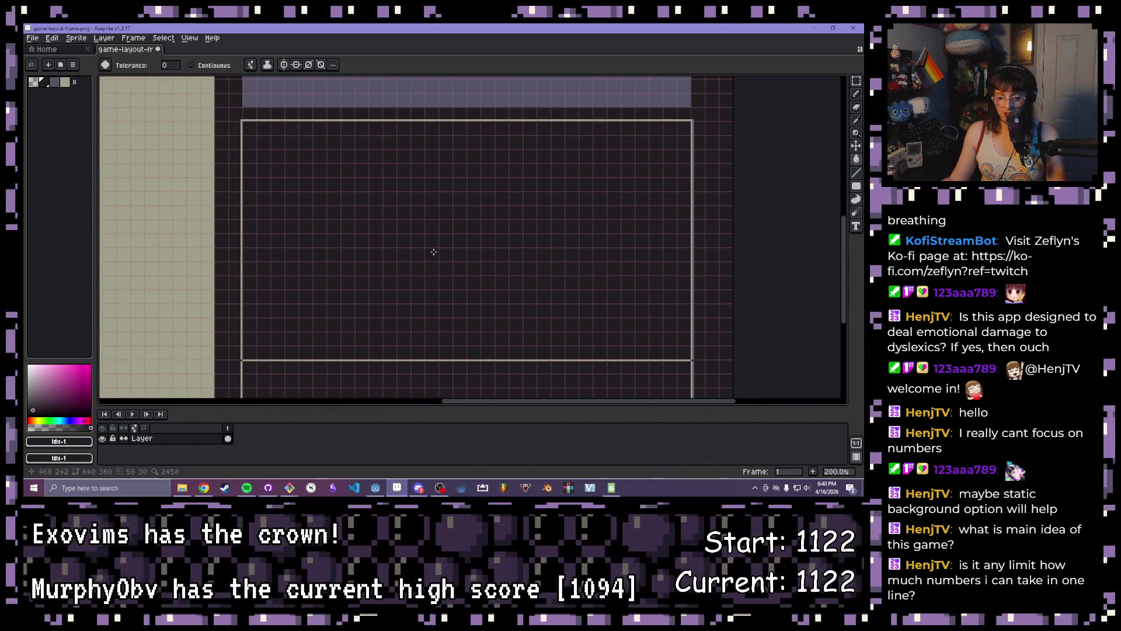
{"action": "left_click", "coordinate": [52, 79]}
{"action": "left_click", "coordinate": [316, 182]}
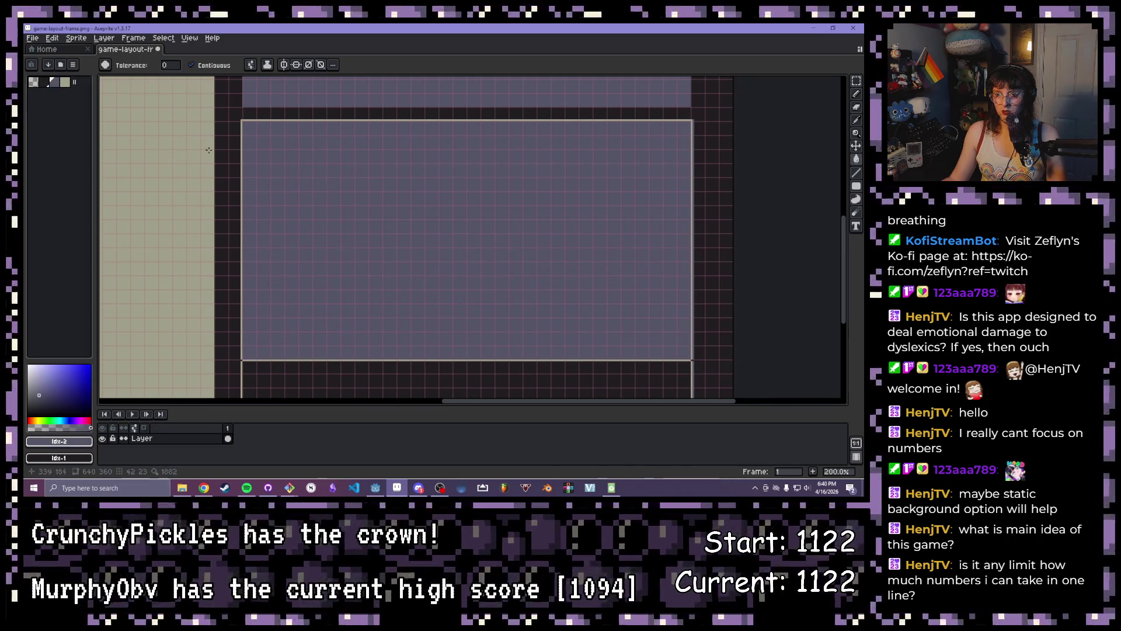
Return to the Godot editor and run the game to test the layout
{"action": "scroll", "coordinate": [278, 229], "scroll_direction": "down", "scroll_amount": 4}
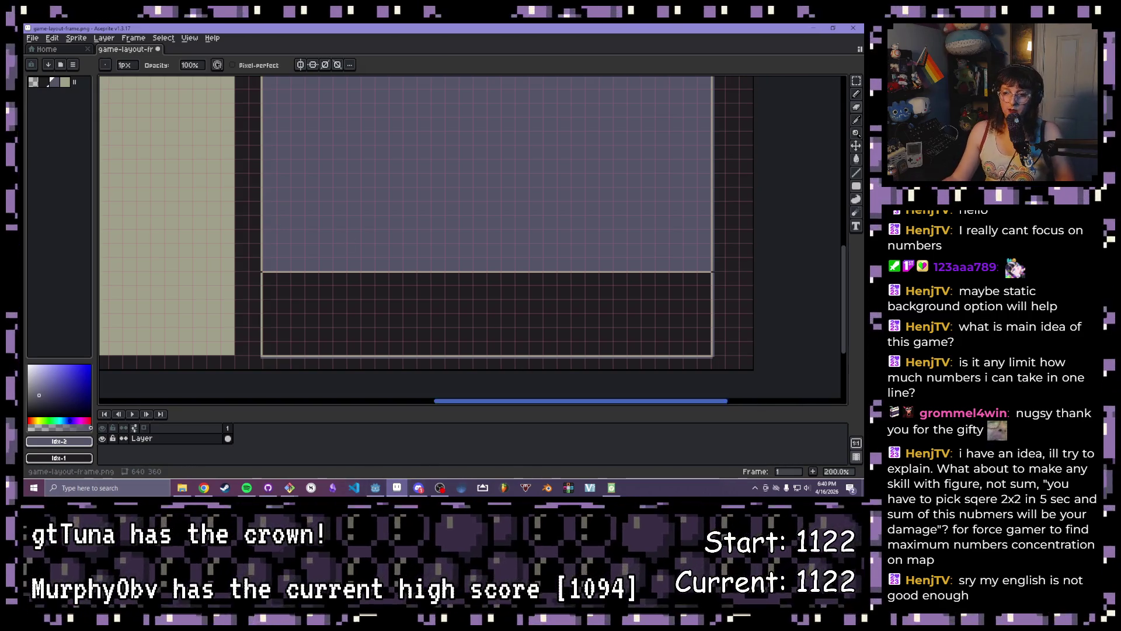
{"action": "left_click", "coordinate": [373, 497]}
{"action": "left_click", "coordinate": [728, 45]}
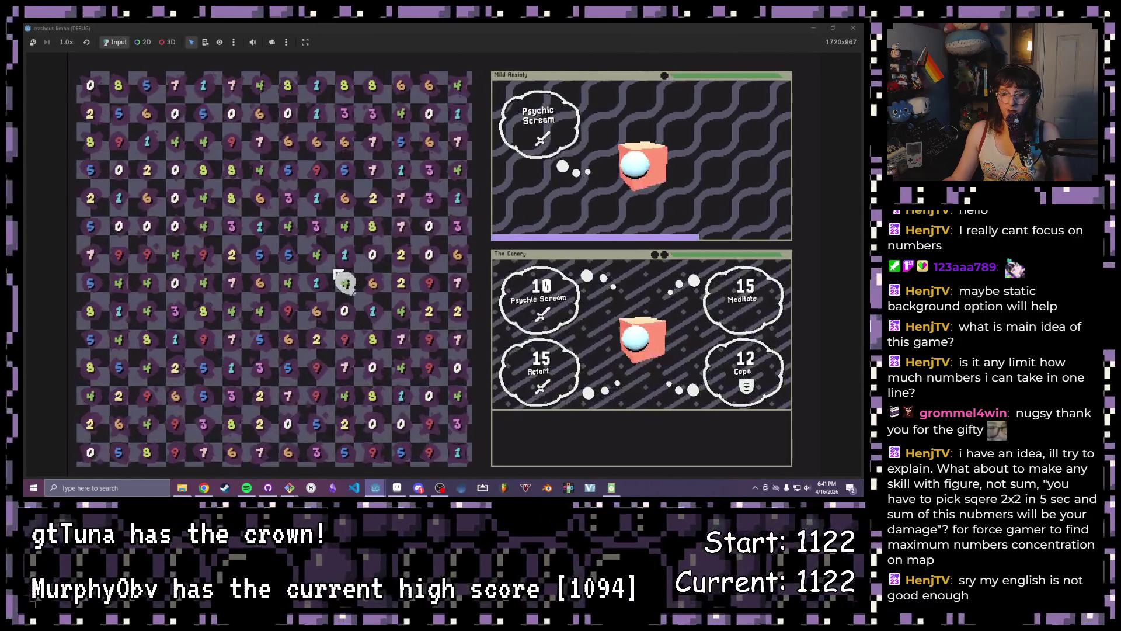
Test the grid by selecting 2x2, near-full and 10x7 number blocks, then stop with F8
{"action": "mouse_move", "coordinate": [344, 282]}
{"action": "left_mouse_down"}
{"action": "mouse_move", "coordinate": [377, 323]}
{"action": "mouse_move", "coordinate": [377, 345]}
{"action": "mouse_move", "coordinate": [470, 443]}
{"action": "mouse_move", "coordinate": [489, 444]}
{"action": "mouse_move", "coordinate": [461, 368]}
{"action": "mouse_move", "coordinate": [379, 318]}
{"action": "mouse_move", "coordinate": [377, 286]}
{"action": "mouse_move", "coordinate": [407, 345]}
{"action": "left_mouse_up"}
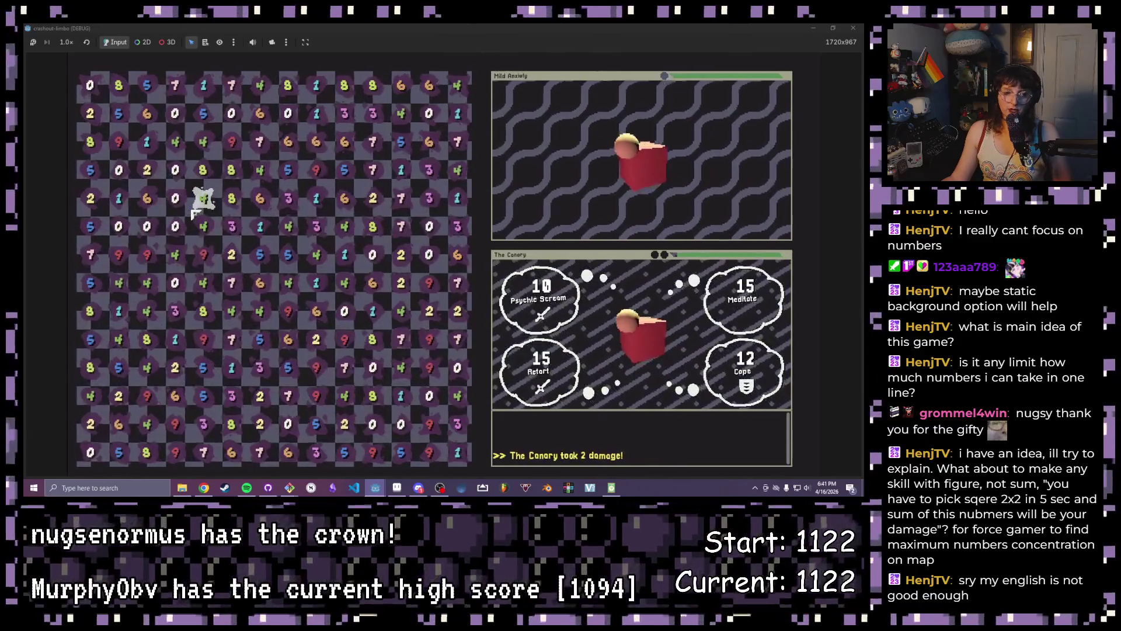
{"action": "left_click_drag", "start_coordinate": [90, 86], "coordinate": [442, 475]}
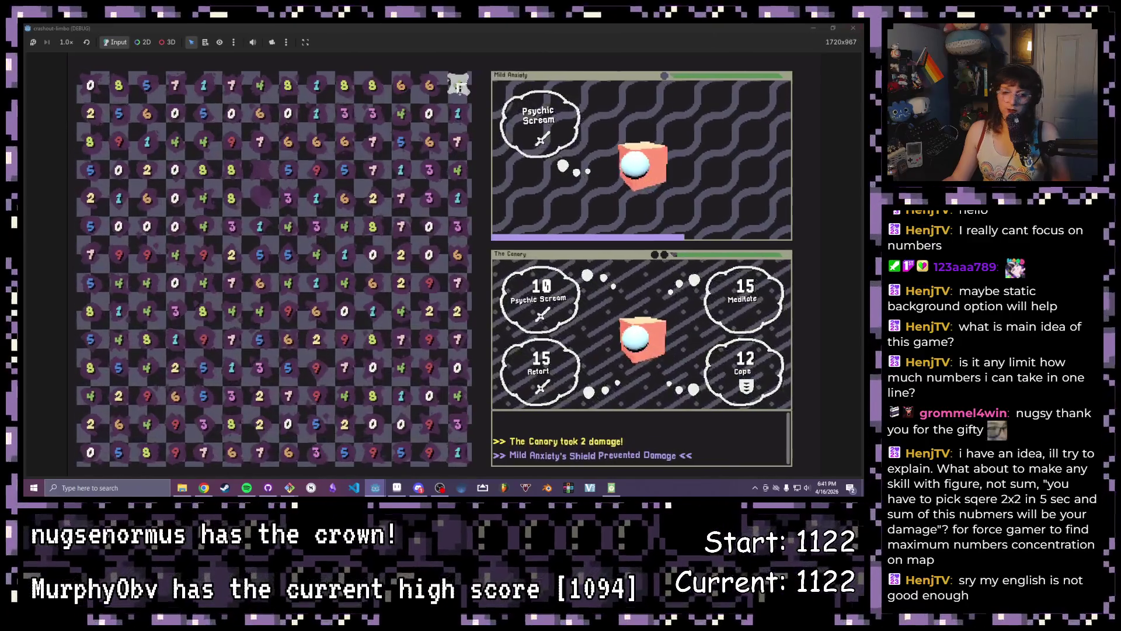
{"action": "mouse_move", "coordinate": [90, 85]}
{"action": "left_mouse_down"}
{"action": "mouse_move", "coordinate": [347, 256]}
{"action": "mouse_move", "coordinate": [204, 172]}
{"action": "mouse_move", "coordinate": [204, 196]}
{"action": "mouse_move", "coordinate": [133, 125]}
{"action": "left_mouse_up"}
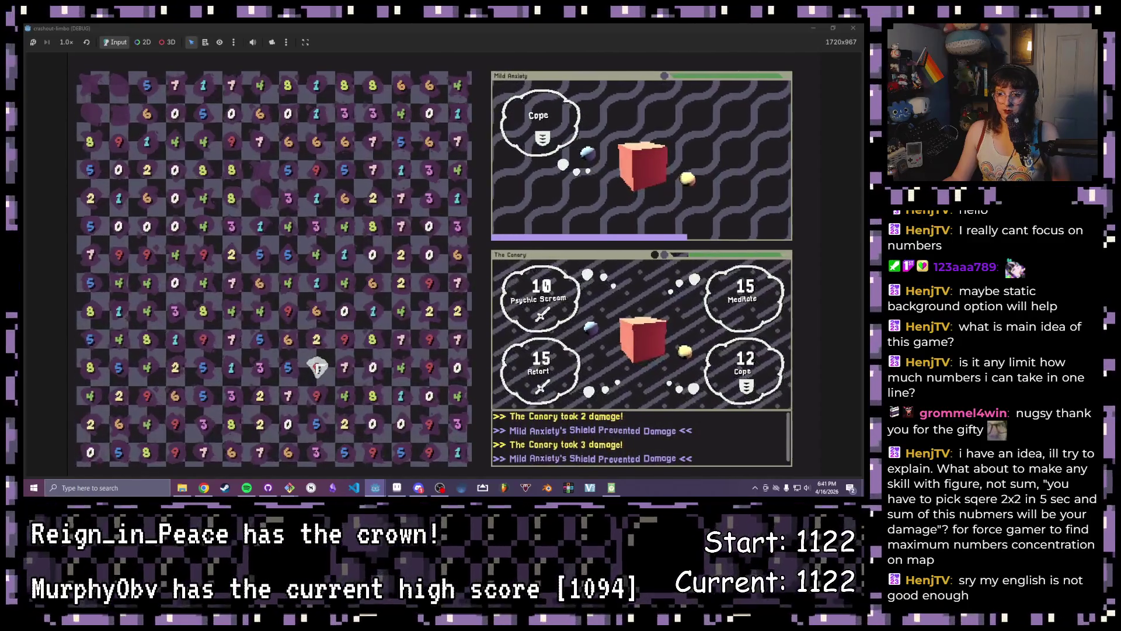
{"action": "left_click_drag", "start_coordinate": [317, 367], "coordinate": [292, 388]}
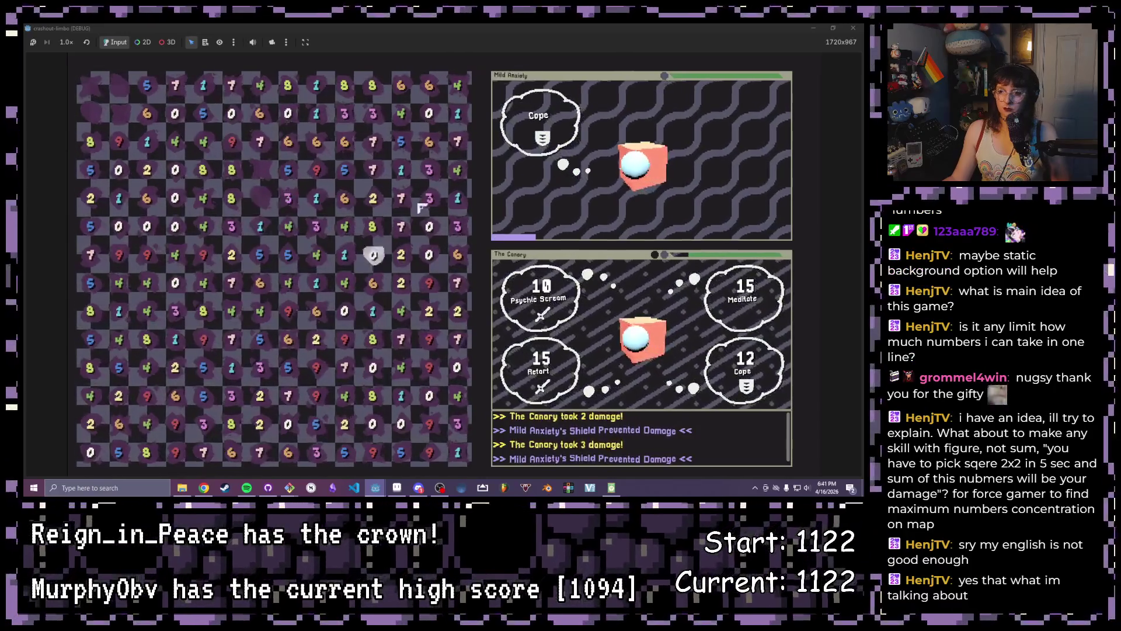
{"action": "key", "text": "F8"}
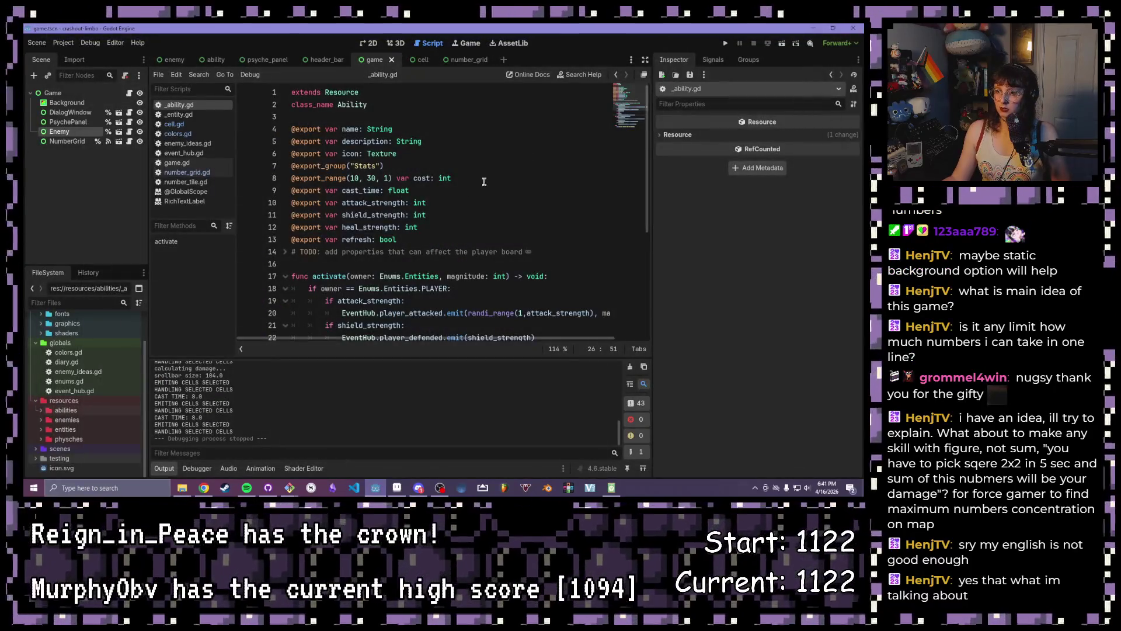
Scroll through _ability.gd, then return to the Aseprite layout frame
{"action": "scroll", "coordinate": [377, 235], "scroll_direction": "down", "scroll_amount": 1}
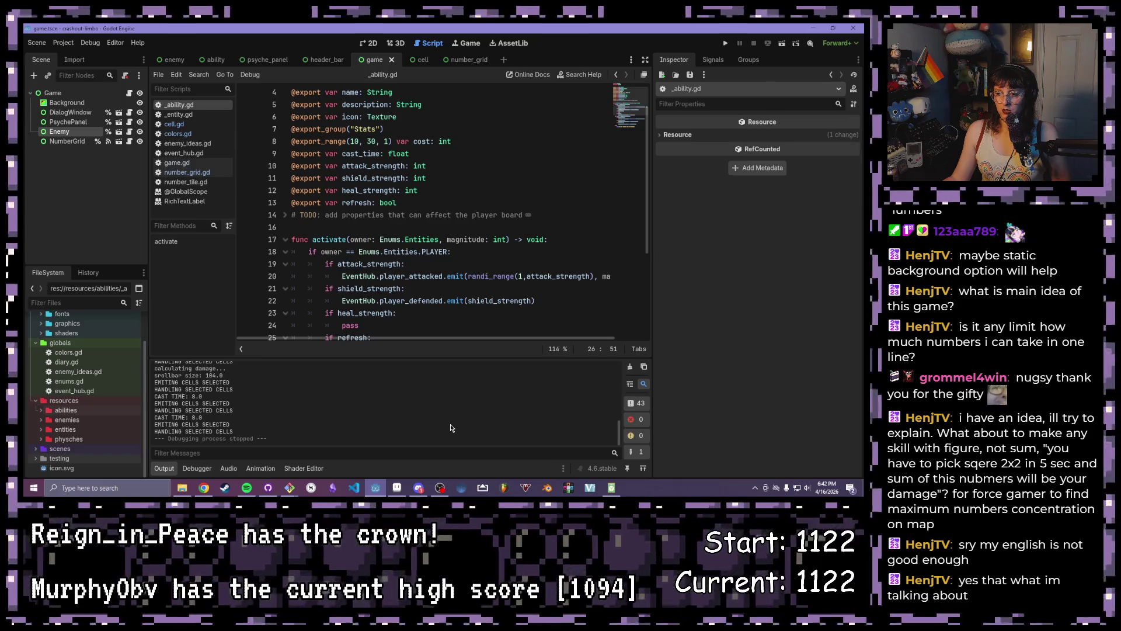
{"action": "left_click", "coordinate": [395, 490]}
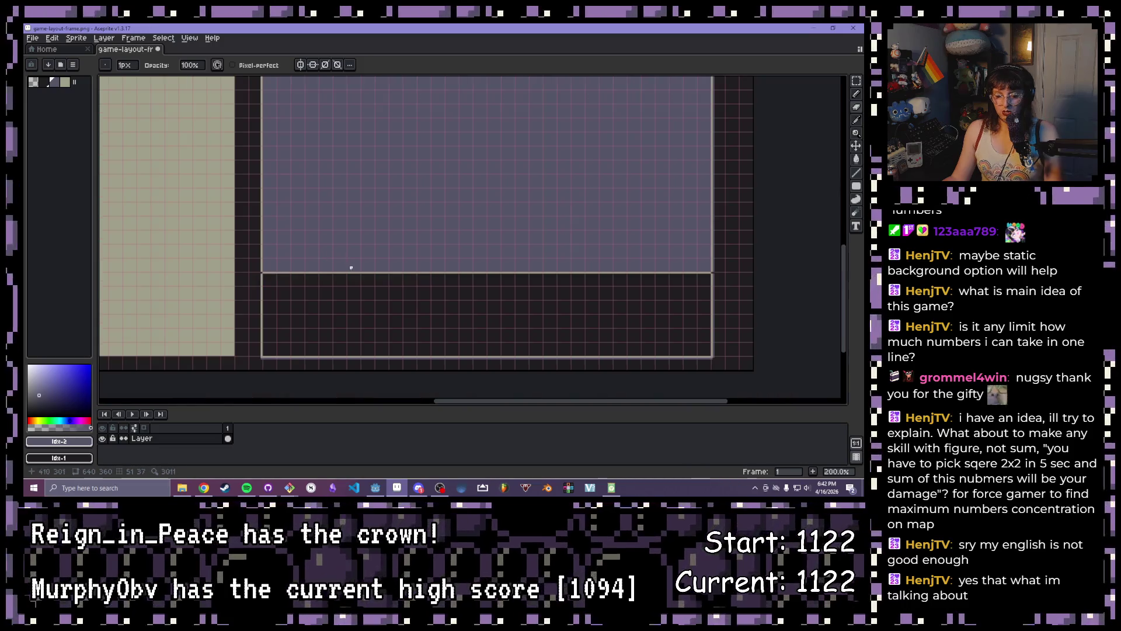
Draw light border lines down the panel's right edge and along its bottom edge
{"action": "scroll", "coordinate": [272, 280], "scroll_direction": "up", "scroll_amount": 3}
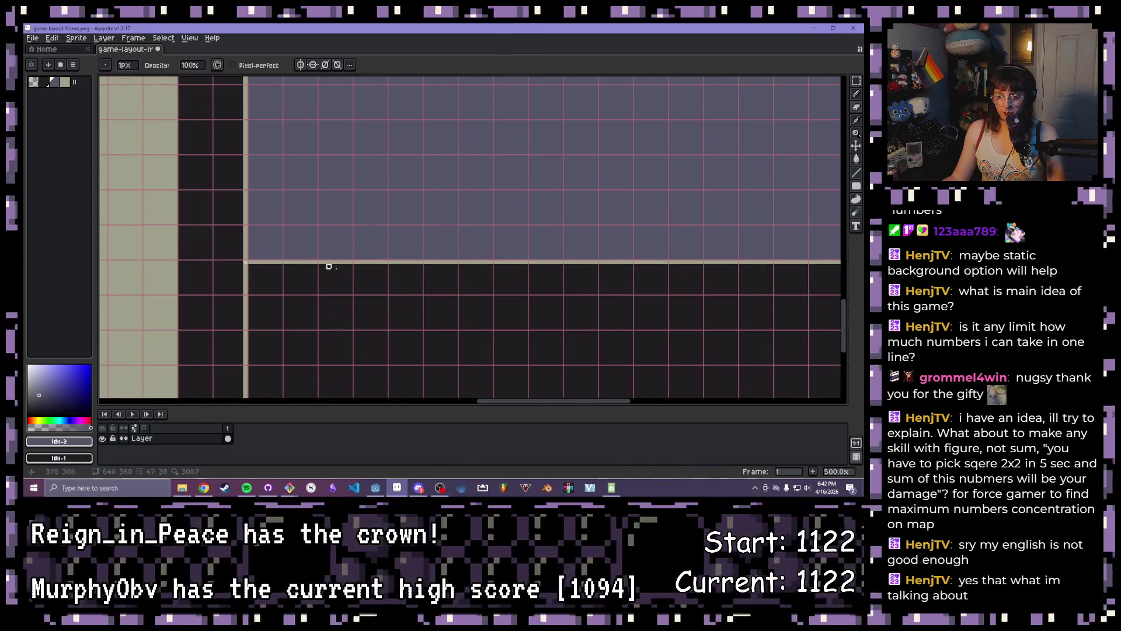
{"action": "scroll", "coordinate": [329, 266], "scroll_direction": "down", "scroll_amount": 2}
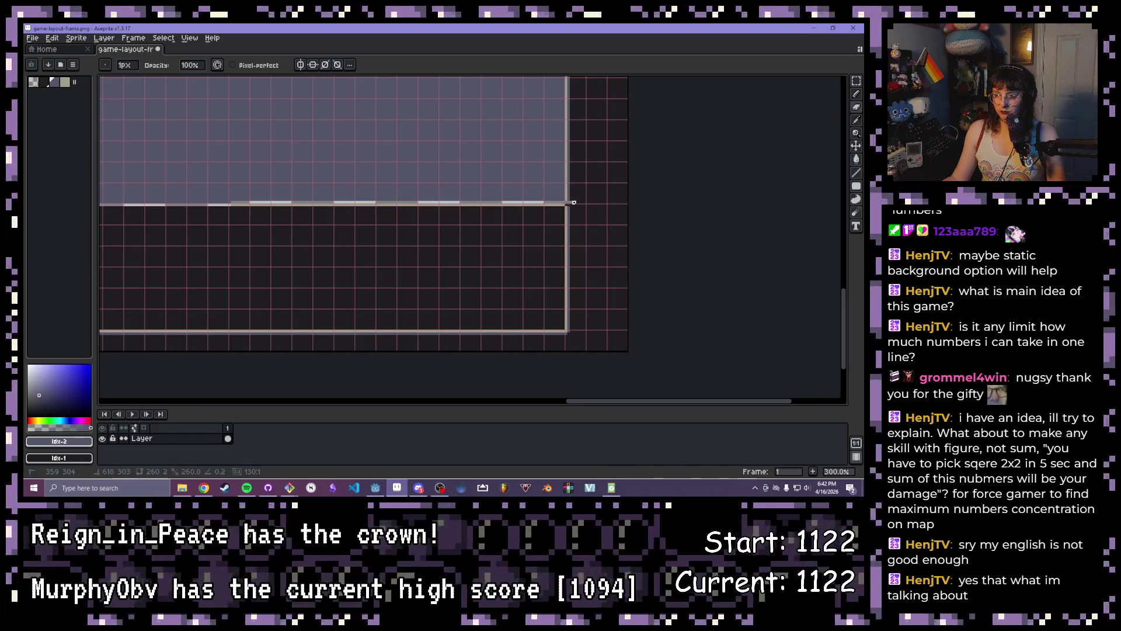
{"action": "scroll", "coordinate": [563, 249], "scroll_direction": "up", "scroll_amount": 2}
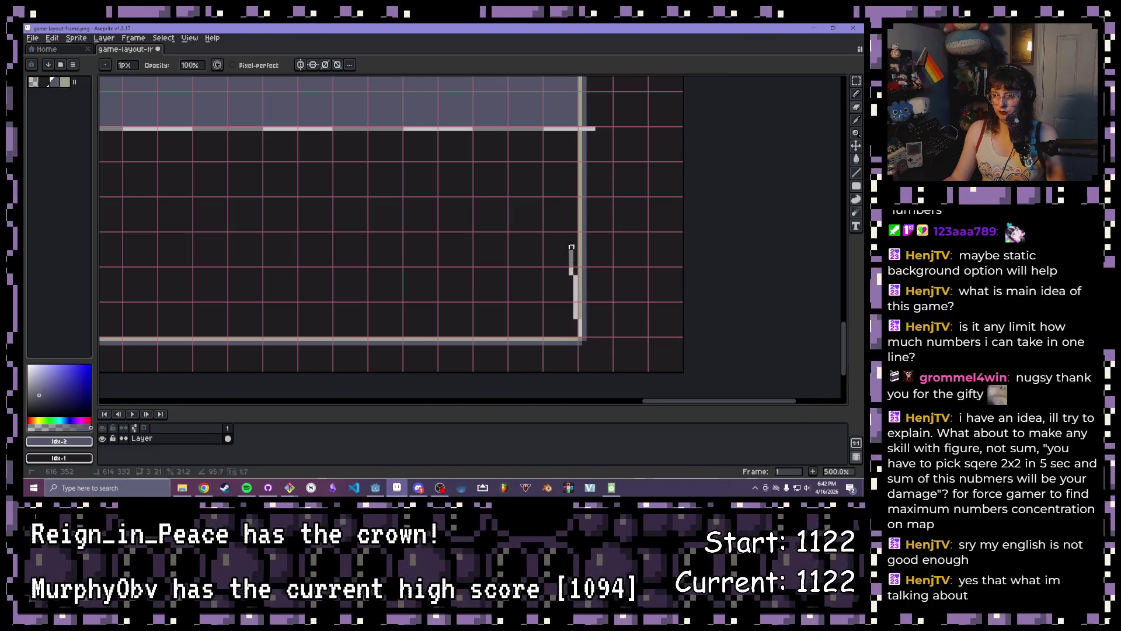
{"action": "left_click_drag", "start_coordinate": [584, 133], "coordinate": [584, 345]}
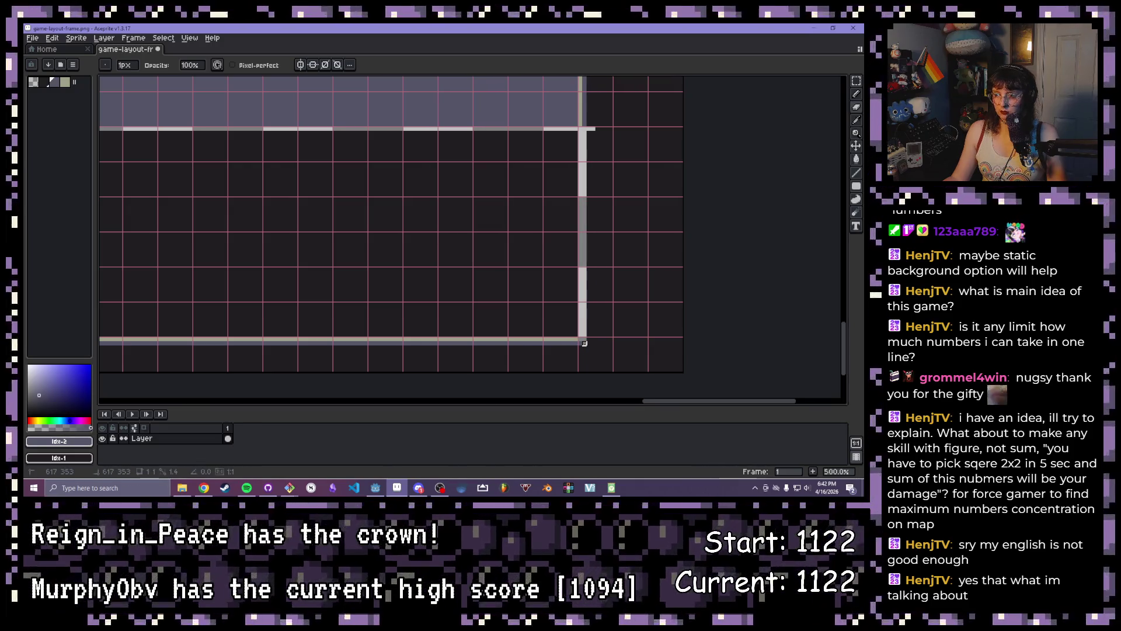
{"action": "mouse_move", "coordinate": [290, 306]}
{"action": "left_mouse_down"}
{"action": "mouse_move", "coordinate": [288, 210]}
{"action": "mouse_move", "coordinate": [242, 269]}
{"action": "left_mouse_up"}
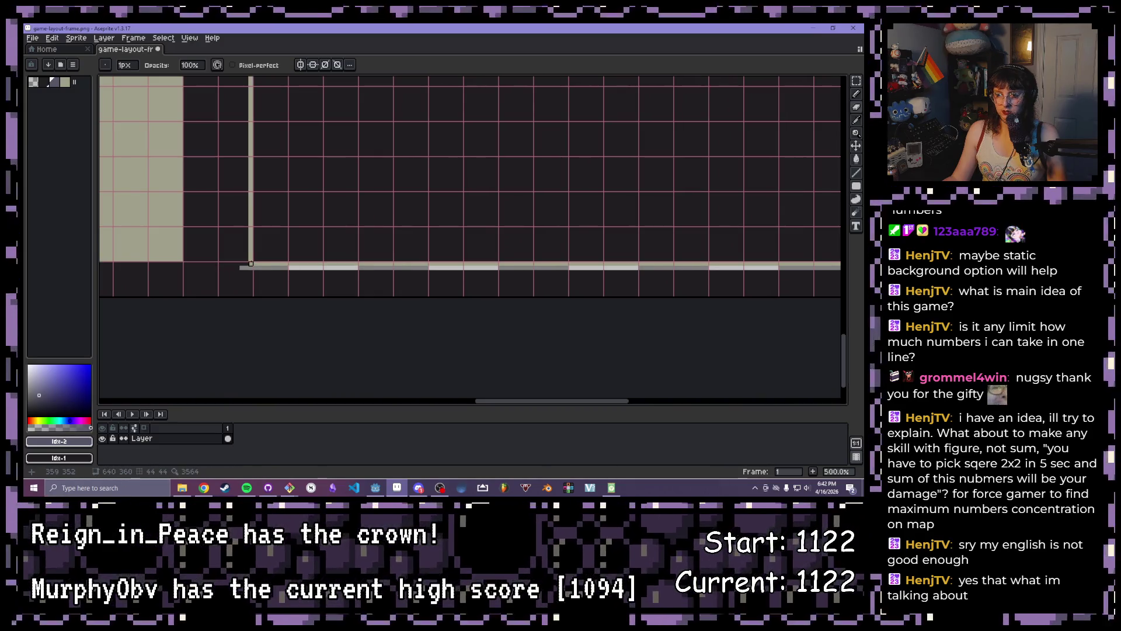
Add straight light borders along the panel's left and top edges
{"action": "scroll", "coordinate": [297, 240], "scroll_direction": "up", "scroll_amount": 6}
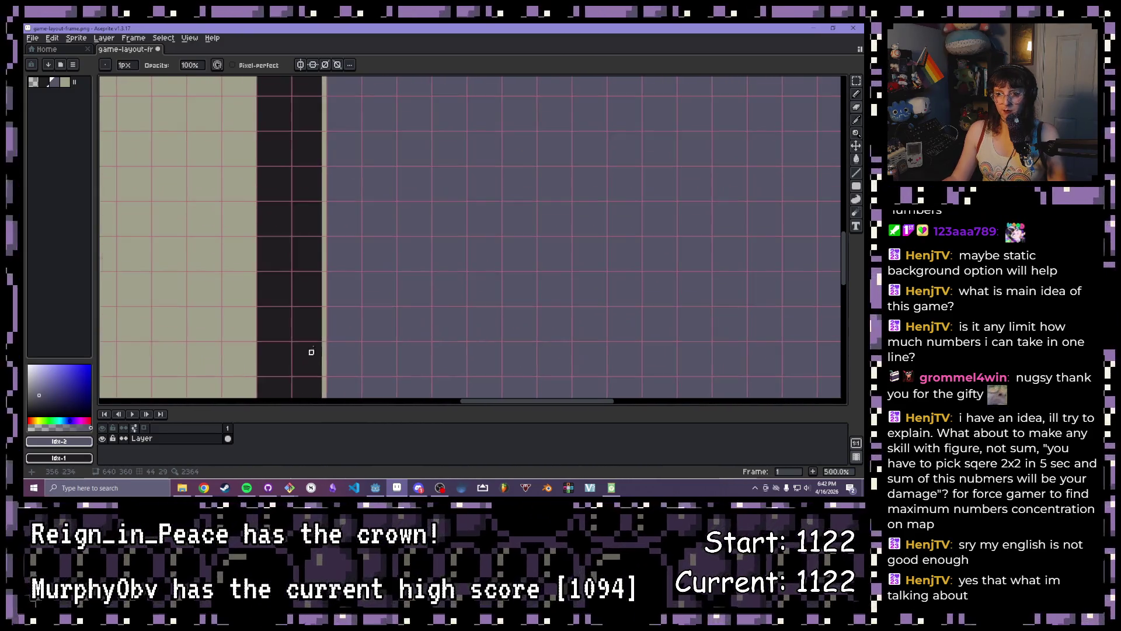
{"action": "scroll", "coordinate": [332, 247], "scroll_direction": "up", "scroll_amount": 2}
{"action": "left_click_drag", "start_coordinate": [324, 170], "coordinate": [328, 169]}
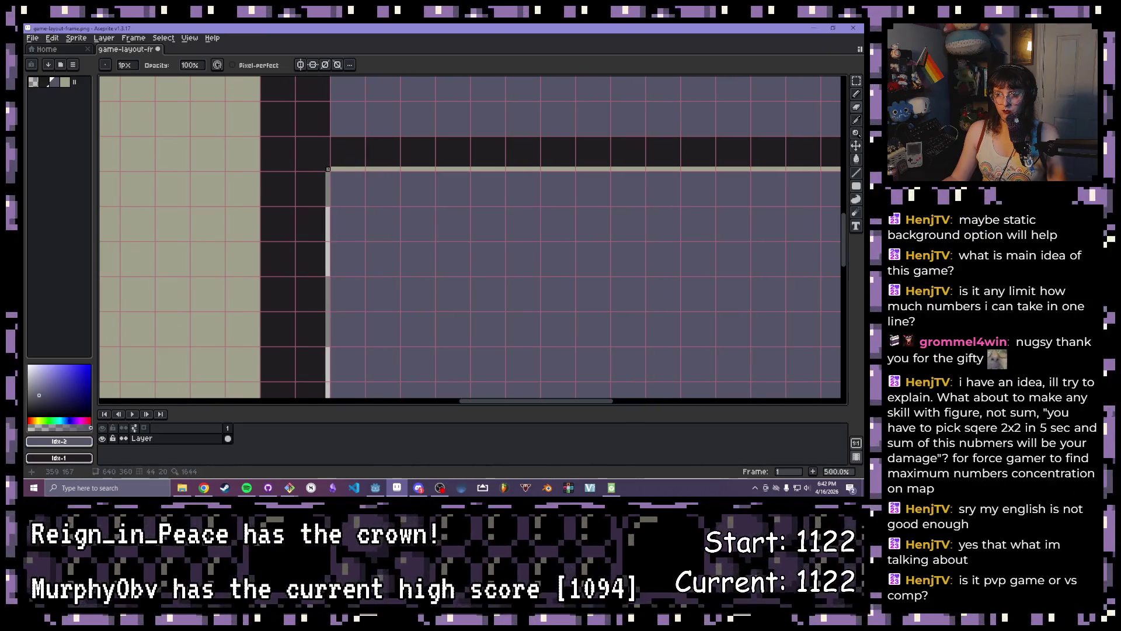
{"action": "scroll", "coordinate": [642, 195], "scroll_direction": "right", "scroll_amount": 10}
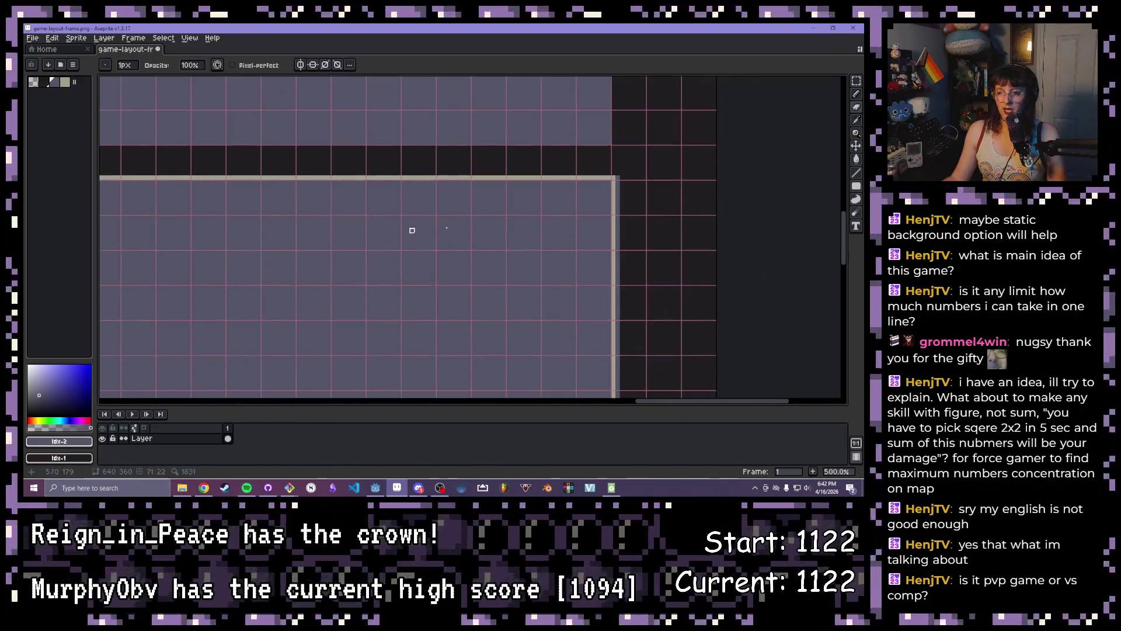
{"action": "key", "text": "shift"}
{"action": "left_click_drag", "start_coordinate": [510, 193], "coordinate": [463, 150]}
{"action": "mouse_move", "coordinate": [471, 285]}
{"action": "left_mouse_down"}
{"action": "mouse_move", "coordinate": [494, 143]}
{"action": "mouse_move", "coordinate": [466, 211]}
{"action": "mouse_move", "coordinate": [446, 190]}
{"action": "left_mouse_up"}
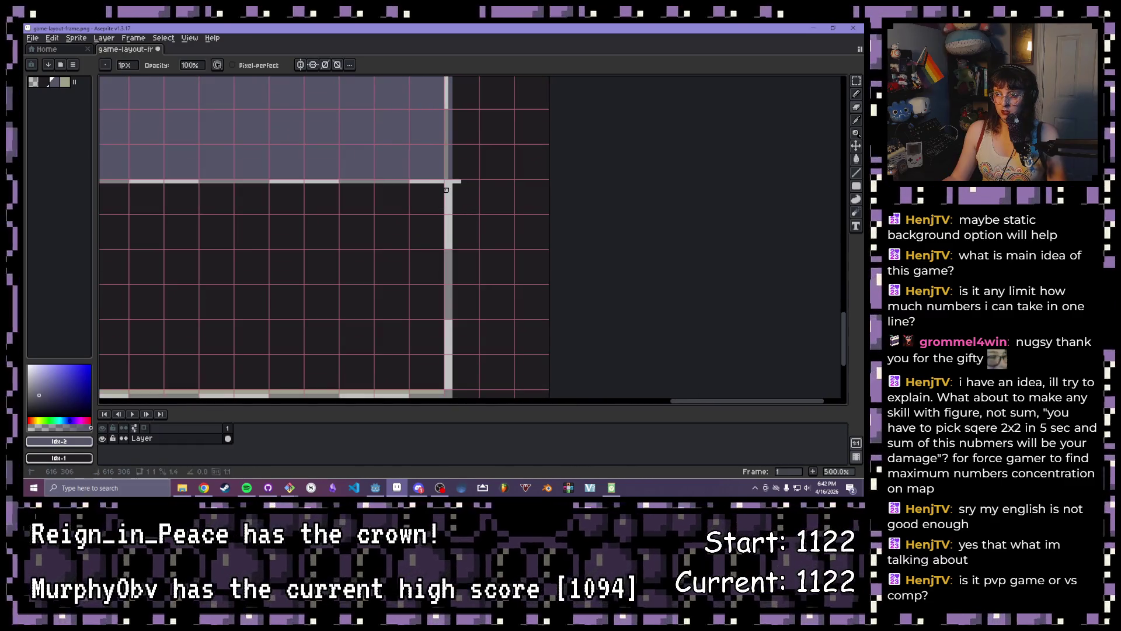
{"action": "mouse_move", "coordinate": [464, 115]}
{"action": "left_mouse_down"}
{"action": "mouse_move", "coordinate": [484, 137]}
{"action": "mouse_move", "coordinate": [459, 293]}
{"action": "mouse_move", "coordinate": [438, 237]}
{"action": "left_mouse_up"}
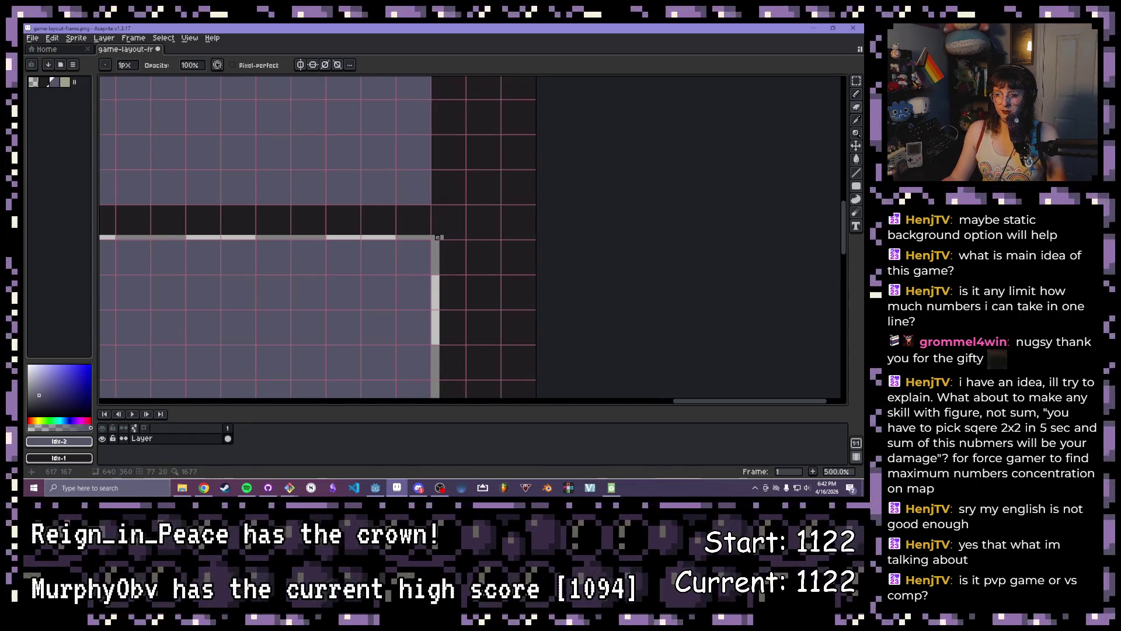
{"action": "key", "text": "g"}
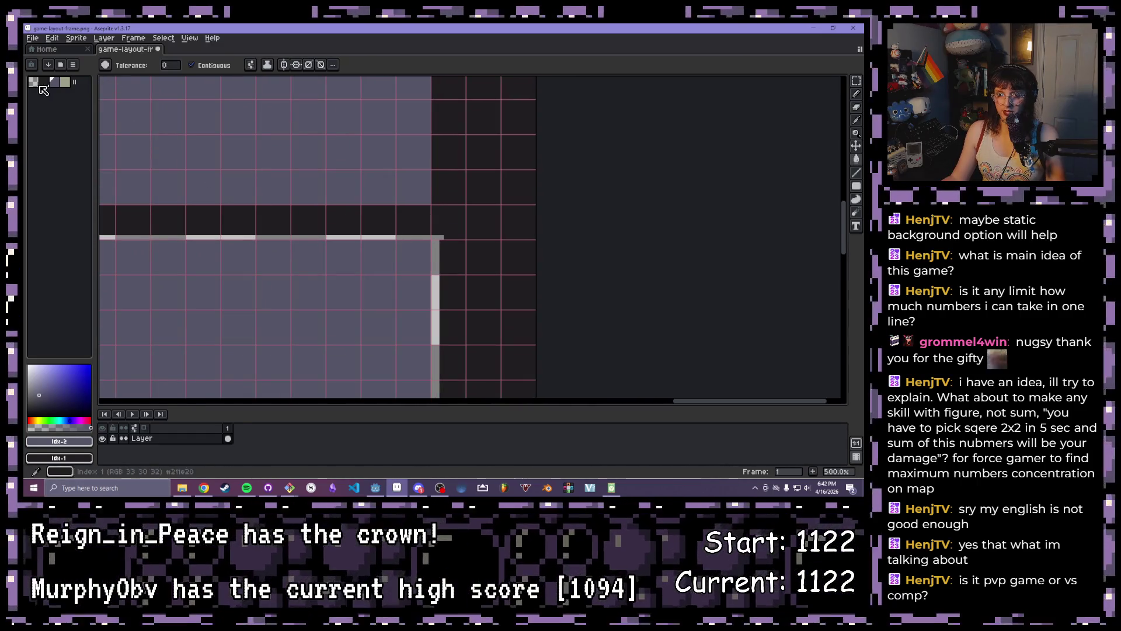
{"action": "left_click", "coordinate": [43, 84]}
{"action": "left_click", "coordinate": [411, 236]}
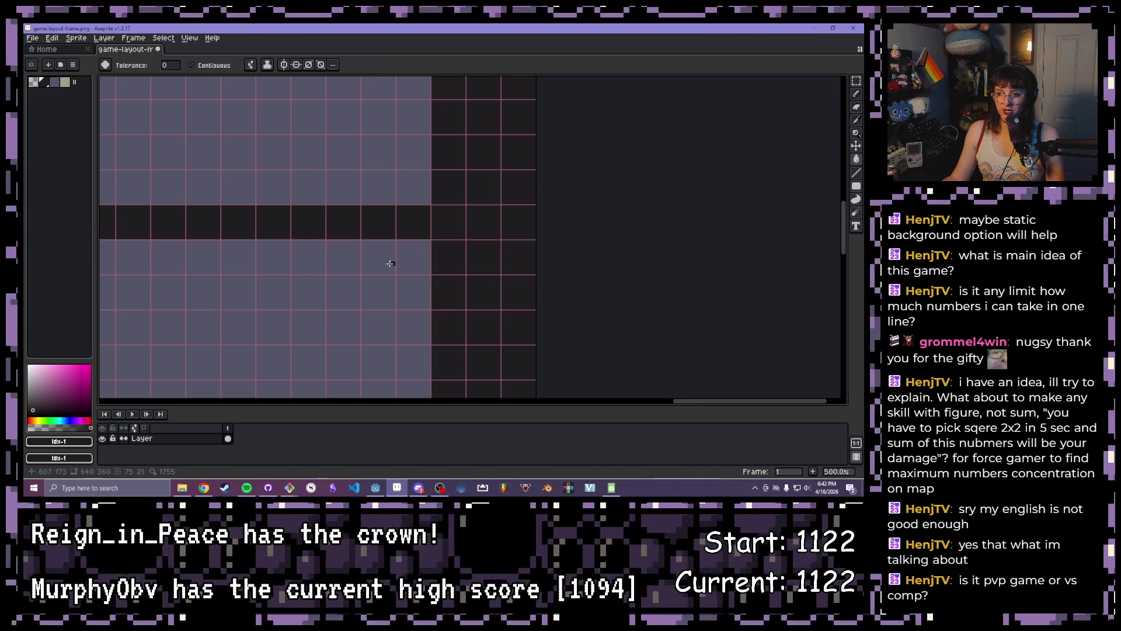
{"action": "scroll", "coordinate": [388, 260], "scroll_direction": "down", "scroll_amount": 3}
{"action": "scroll", "coordinate": [393, 208], "scroll_direction": "down", "scroll_amount": 1}
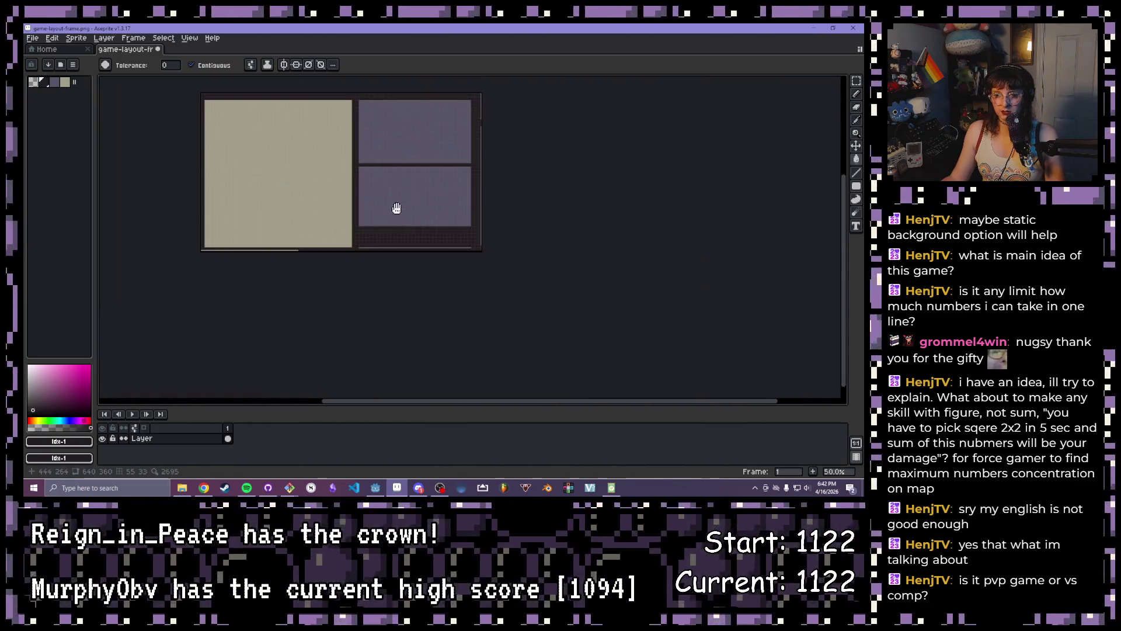
{"action": "scroll", "coordinate": [416, 236], "scroll_direction": "up", "scroll_amount": 2}
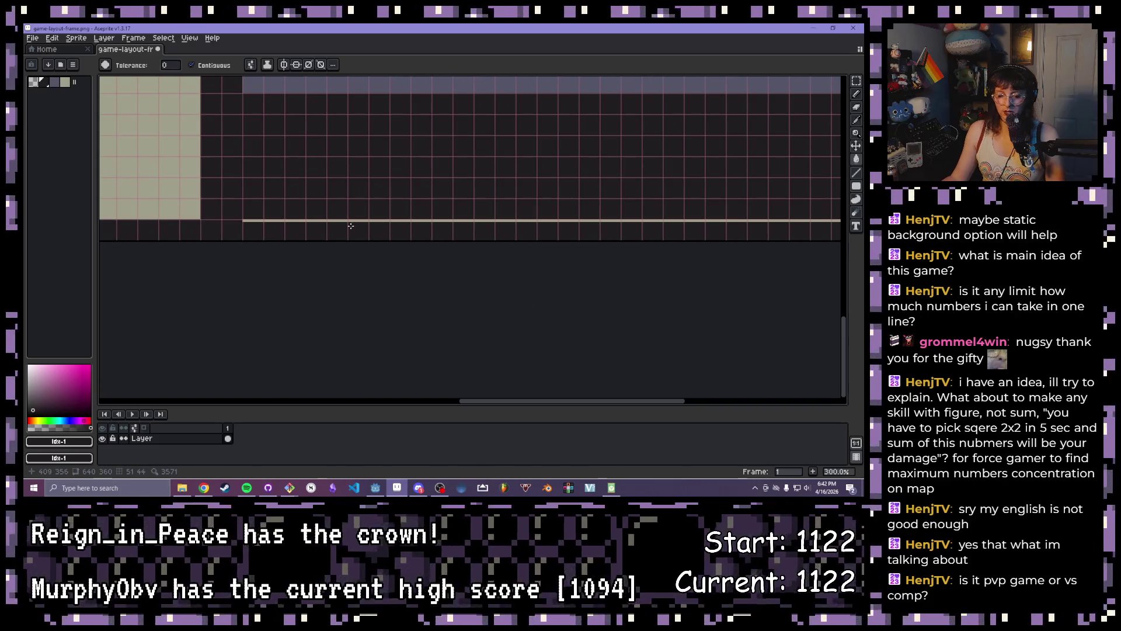
{"action": "scroll", "coordinate": [421, 216], "scroll_direction": "down", "scroll_amount": 2}
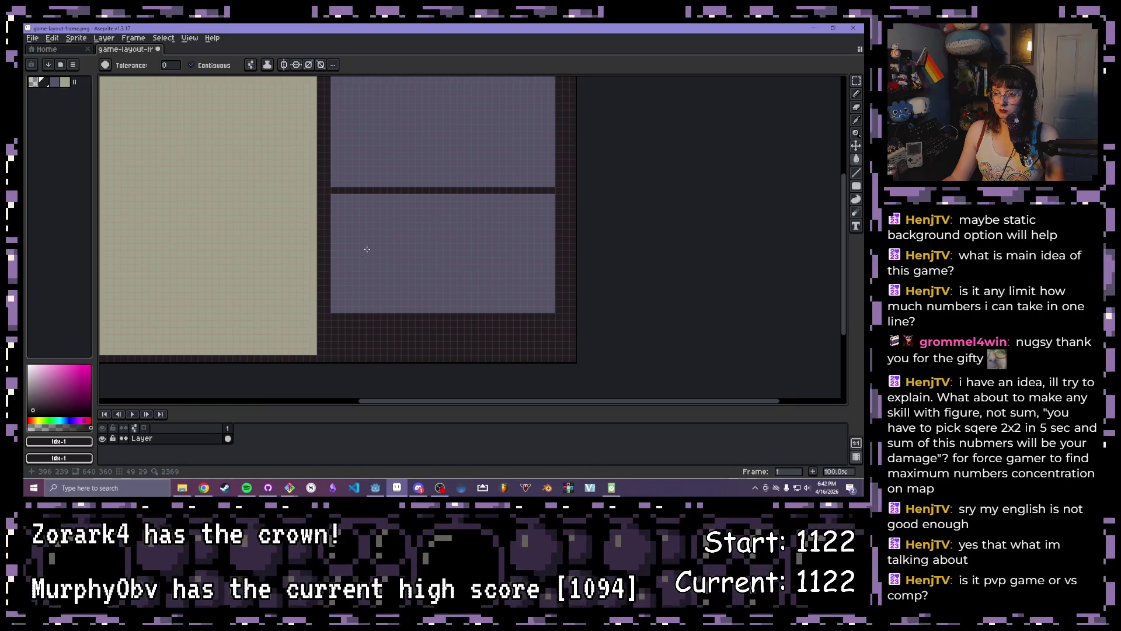
{"action": "left_click_drag", "start_coordinate": [367, 250], "coordinate": [340, 313]}
{"action": "scroll", "coordinate": [339, 321], "scroll_direction": "up", "scroll_amount": 1}
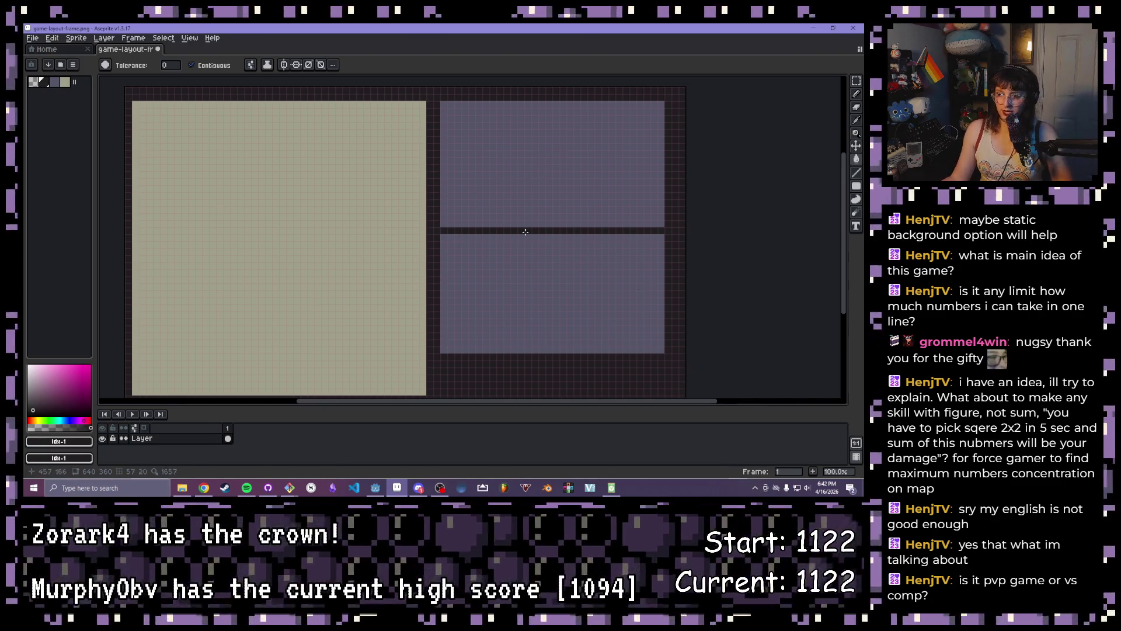
{"action": "left_click_drag", "start_coordinate": [666, 292], "coordinate": [565, 257]}
{"action": "scroll", "coordinate": [421, 181], "scroll_direction": "up", "scroll_amount": 2}
{"action": "mouse_move", "coordinate": [420, 181]}
{"action": "left_mouse_down"}
{"action": "mouse_move", "coordinate": [333, 323]}
{"action": "mouse_move", "coordinate": [439, 327]}
{"action": "mouse_move", "coordinate": [542, 240]}
{"action": "left_mouse_up"}
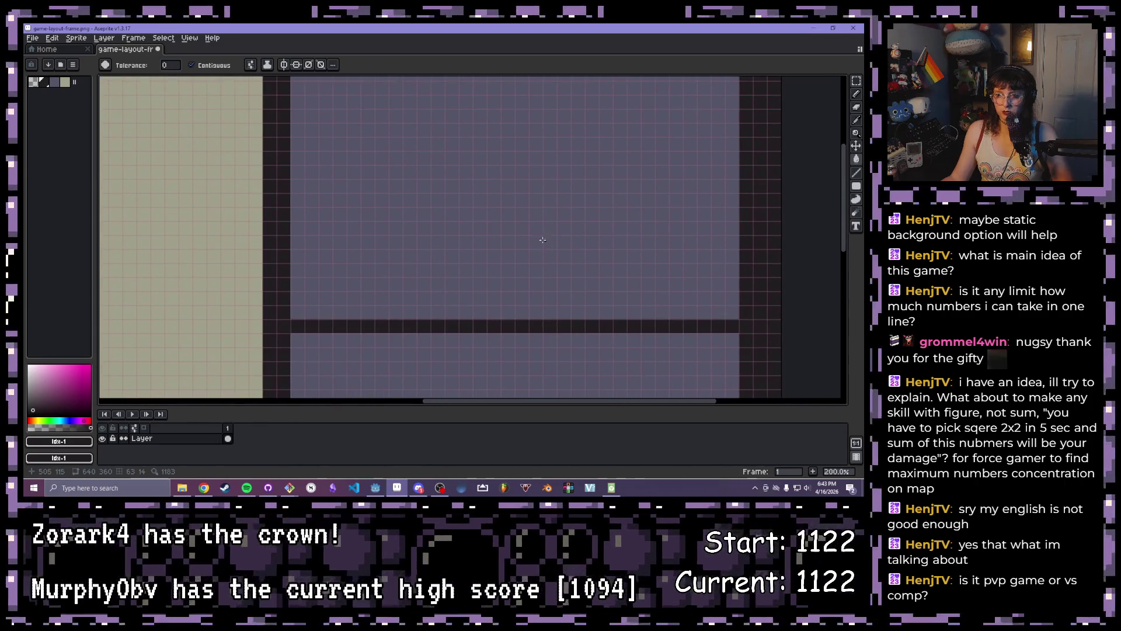
{"action": "scroll", "coordinate": [539, 239], "scroll_direction": "down", "scroll_amount": 3}
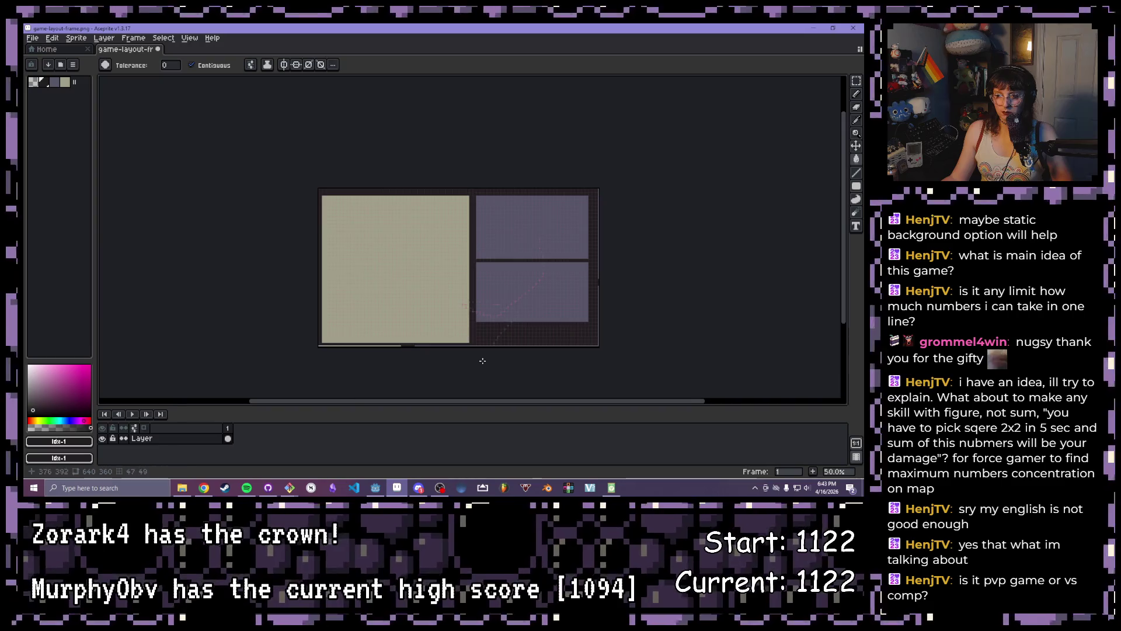
{"action": "scroll", "coordinate": [482, 360], "scroll_direction": "up", "scroll_amount": 2}
{"action": "scroll", "coordinate": [466, 188], "scroll_direction": "down", "scroll_amount": 1}
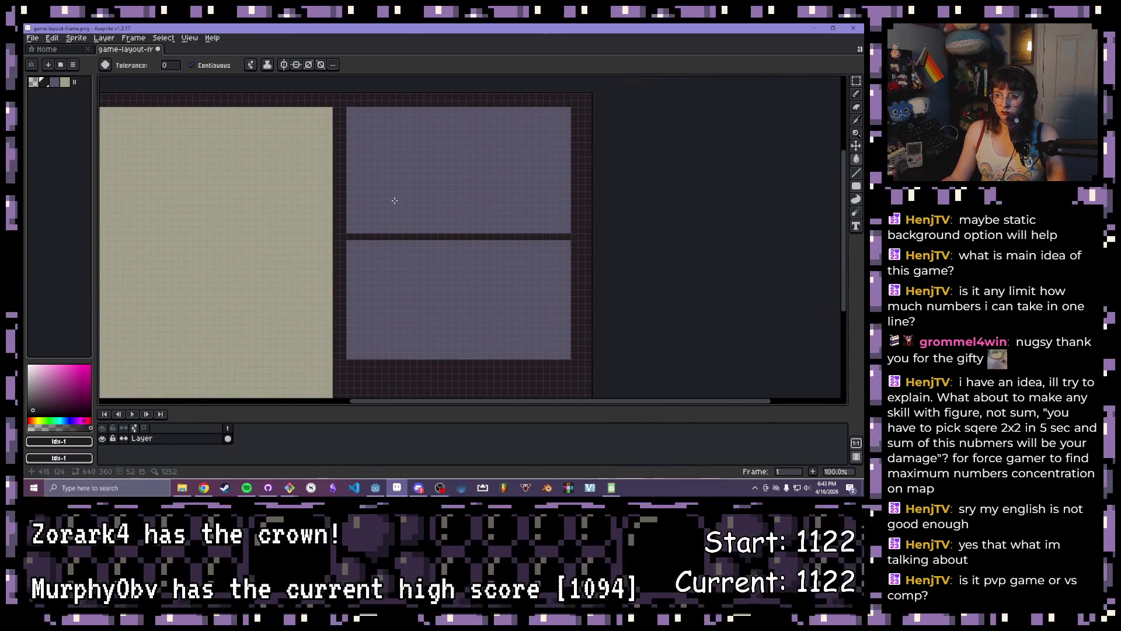
{"action": "key", "text": "m"}
Copy the upper purple panel over the lower one, nudged up to Y 168
{"action": "scroll", "coordinate": [356, 121], "scroll_direction": "up", "scroll_amount": 3}
{"action": "mouse_move", "coordinate": [356, 129]}
{"action": "left_mouse_down"}
{"action": "mouse_move", "coordinate": [838, 388]}
{"action": "mouse_move", "coordinate": [713, 388]}
{"action": "mouse_move", "coordinate": [768, 367]}
{"action": "mouse_move", "coordinate": [573, 270]}
{"action": "mouse_move", "coordinate": [640, 271]}
{"action": "left_mouse_up"}
{"action": "scroll", "coordinate": [838, 388], "scroll_direction": "down", "scroll_amount": 1}
{"action": "scroll", "coordinate": [768, 368], "scroll_direction": "down", "scroll_amount": 1}
{"action": "scroll", "coordinate": [580, 261], "scroll_direction": "down", "scroll_amount": 1}
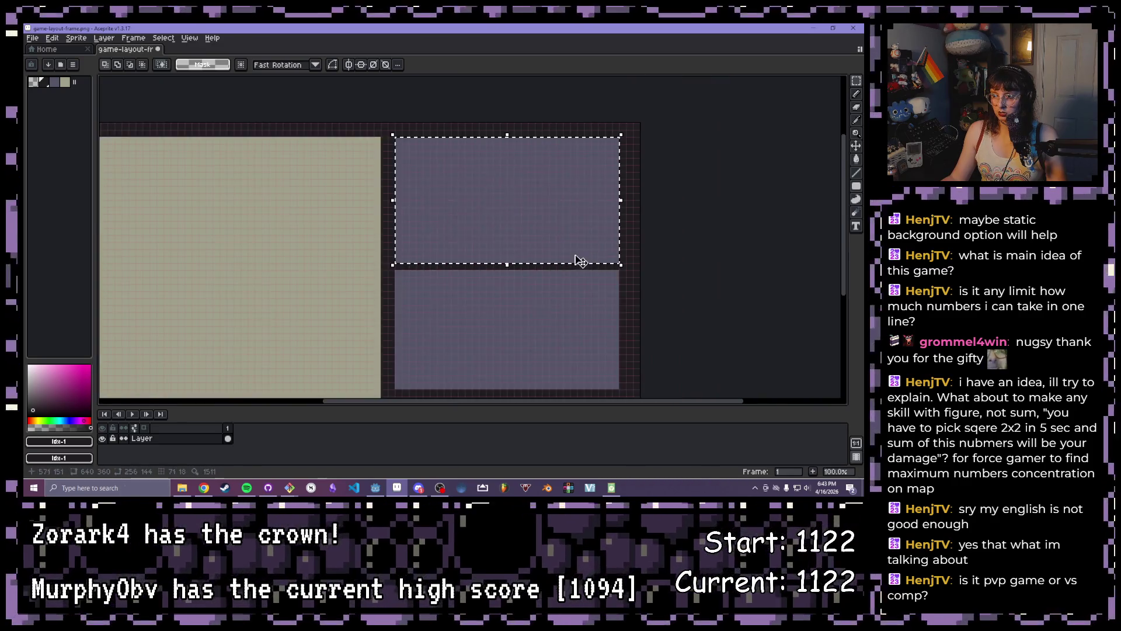
{"action": "left_click_drag", "start_coordinate": [522, 205], "coordinate": [547, 354]}
{"action": "scroll", "coordinate": [546, 331], "scroll_direction": "up", "scroll_amount": 5}
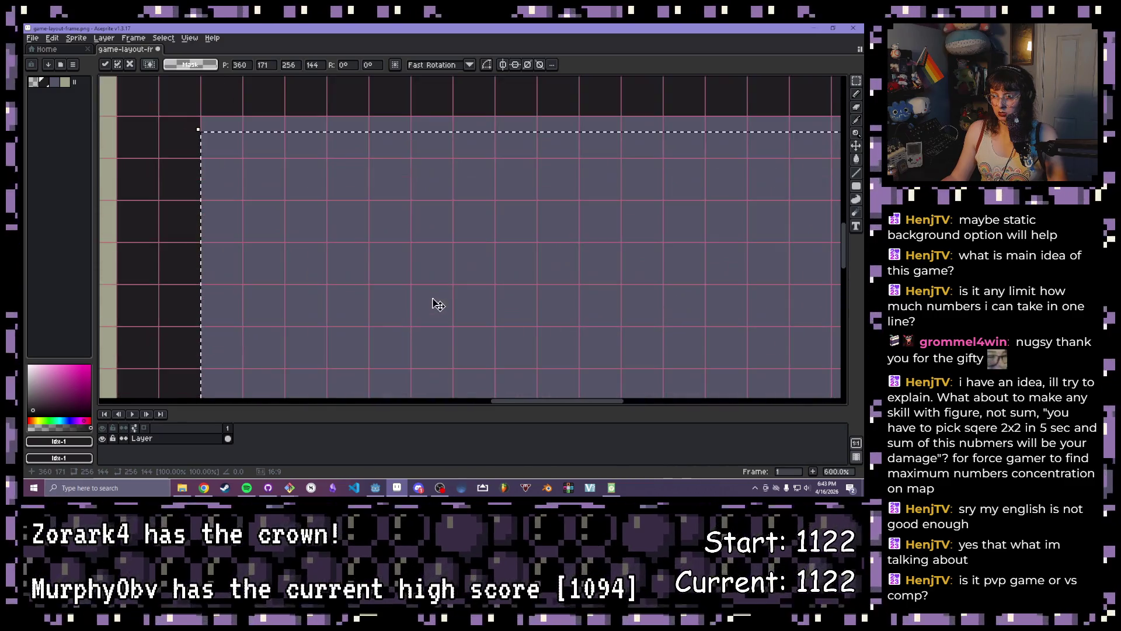
{"action": "left_click_drag", "start_coordinate": [402, 244], "coordinate": [395, 228]}
{"action": "scroll", "coordinate": [396, 228], "scroll_direction": "down", "scroll_amount": 5}
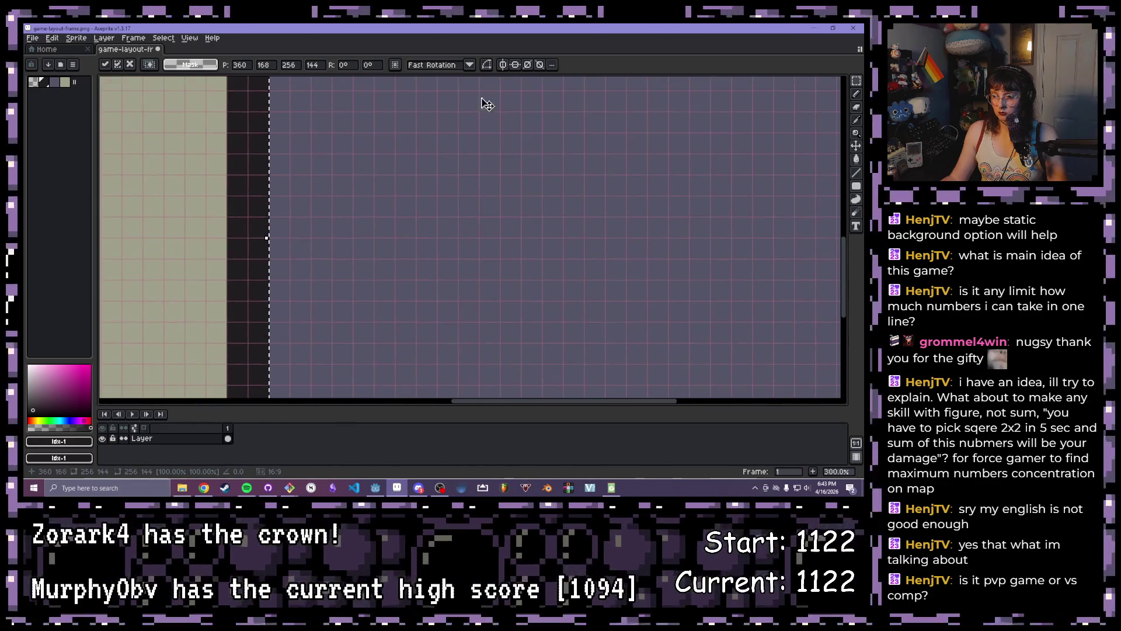
{"action": "key", "text": "ctrl+d"}
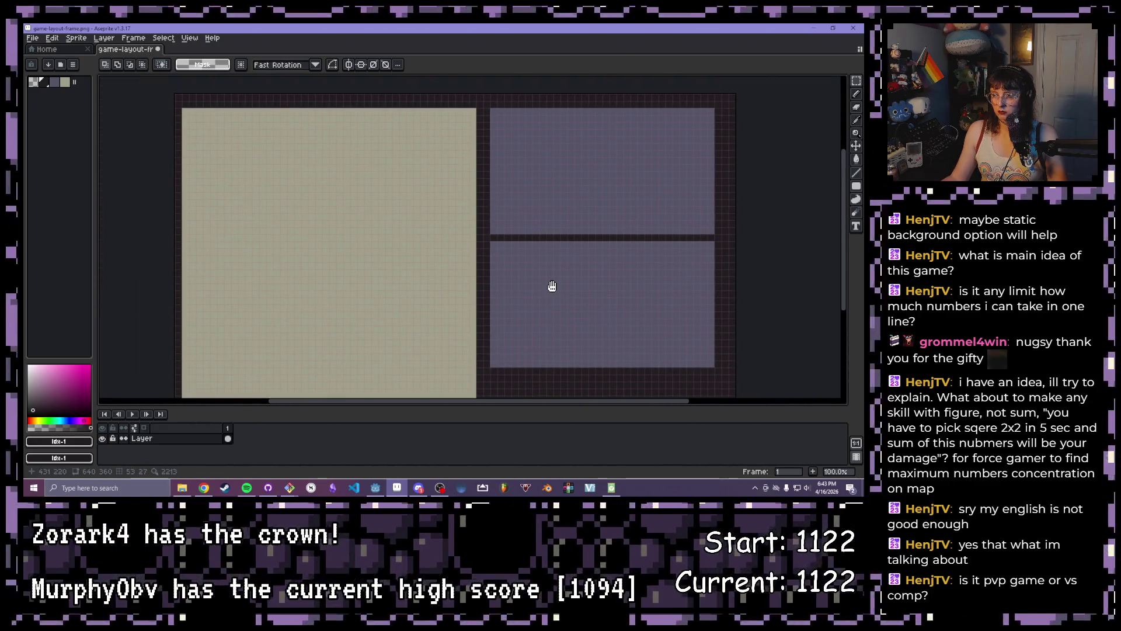
Magic-wand the lower purple panel and cut it from the layer
{"action": "left_click_drag", "start_coordinate": [656, 280], "coordinate": [629, 265]}
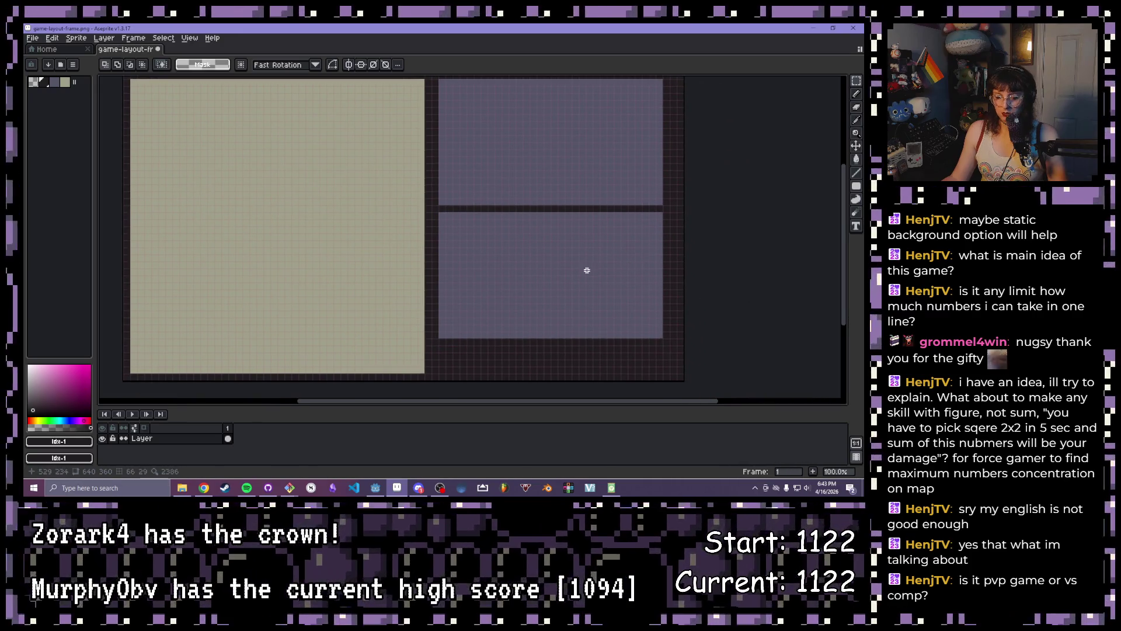
{"action": "key", "text": "w"}
{"action": "left_click", "coordinate": [587, 272]}
{"action": "key", "text": "Delete"}
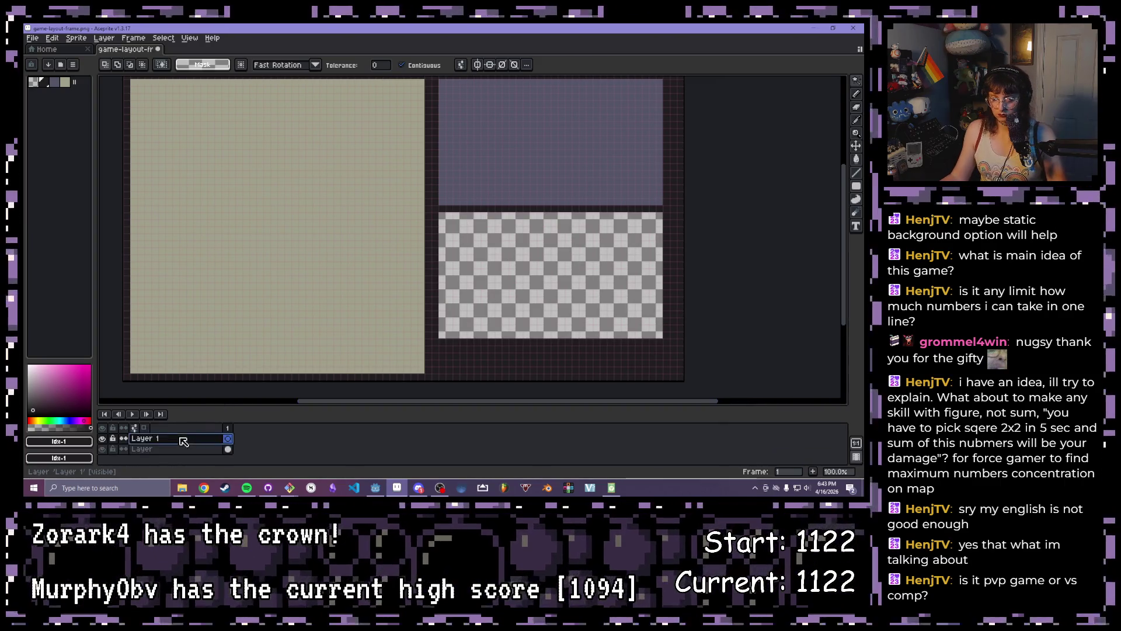
Paste the lower purple panel onto Layer 1
{"action": "key", "text": "ctrl+v"}
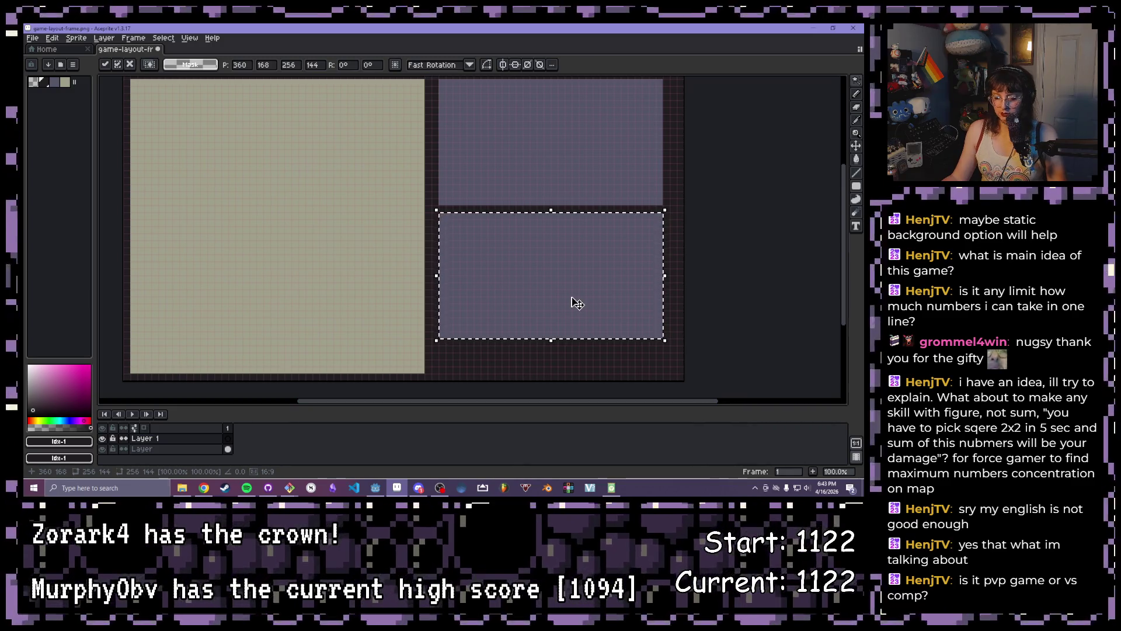
{"action": "key", "text": "ctrl+d"}
{"action": "left_click", "coordinate": [519, 176]}
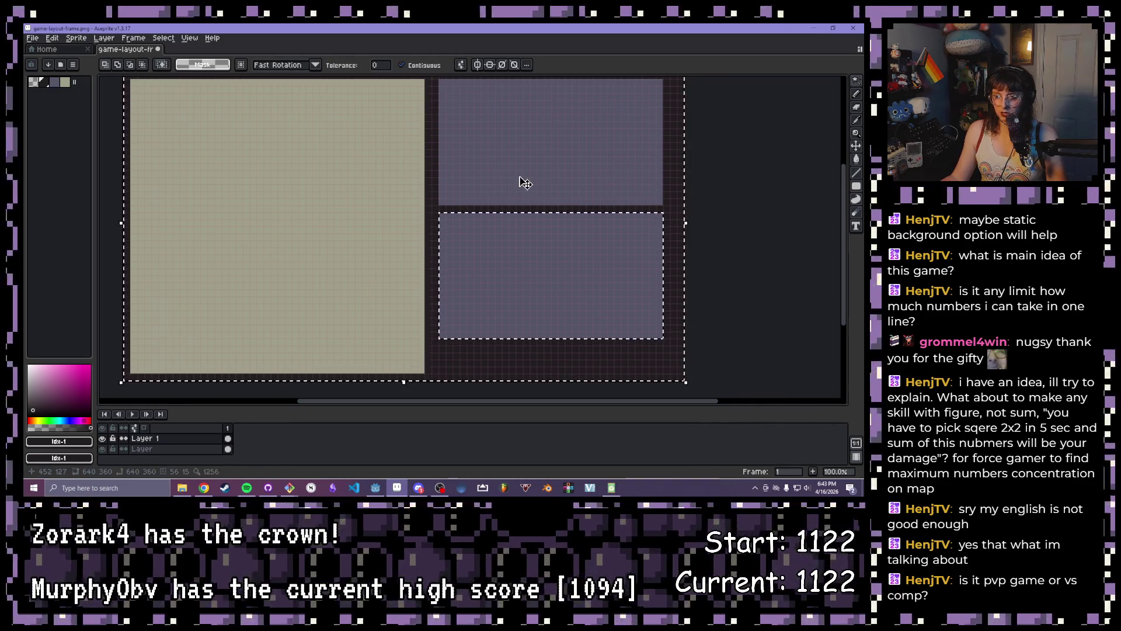
Move the upper purple panel from the original layer onto a new Layer 2
{"action": "left_click", "coordinate": [153, 448]}
{"action": "left_click", "coordinate": [588, 165]}
{"action": "key", "text": "Delete"}
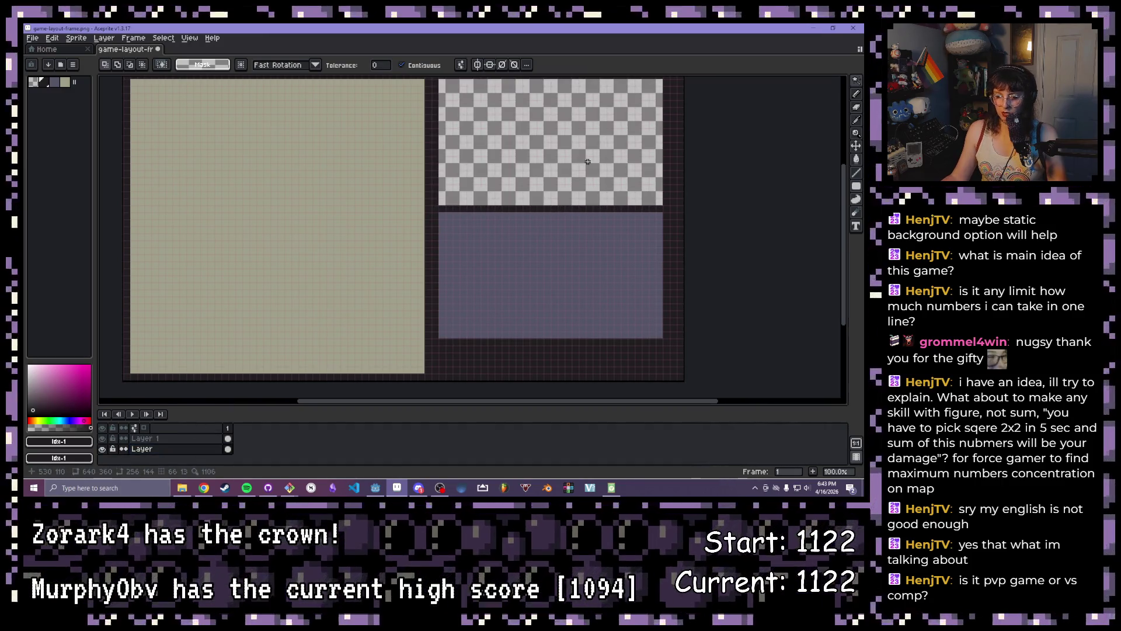
{"action": "key", "text": "shift+n"}
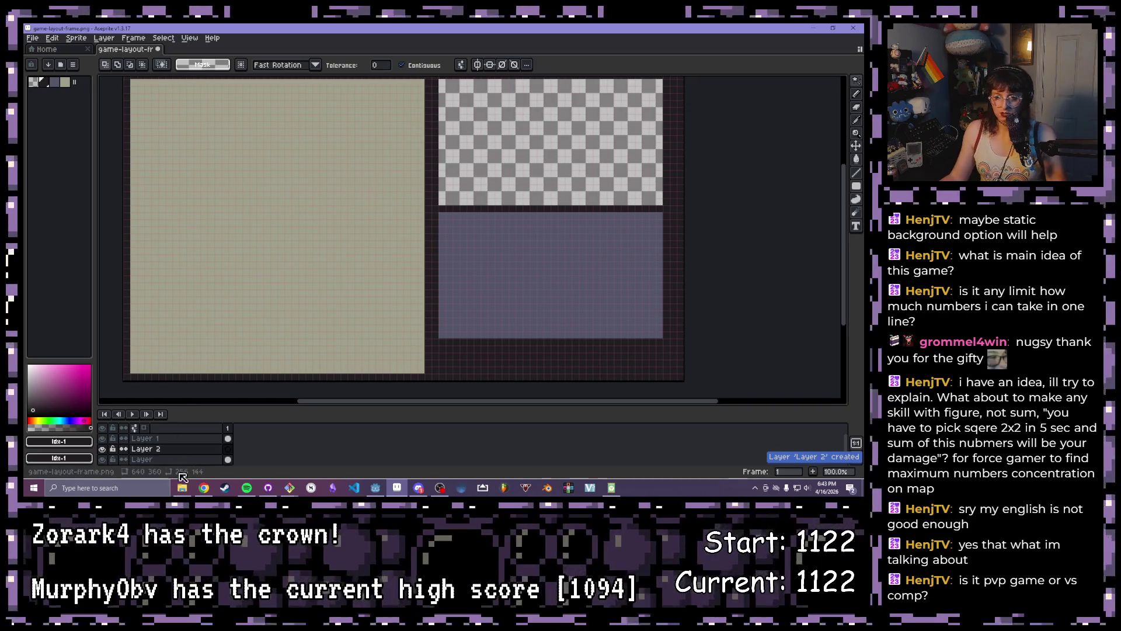
{"action": "left_click", "coordinate": [527, 159]}
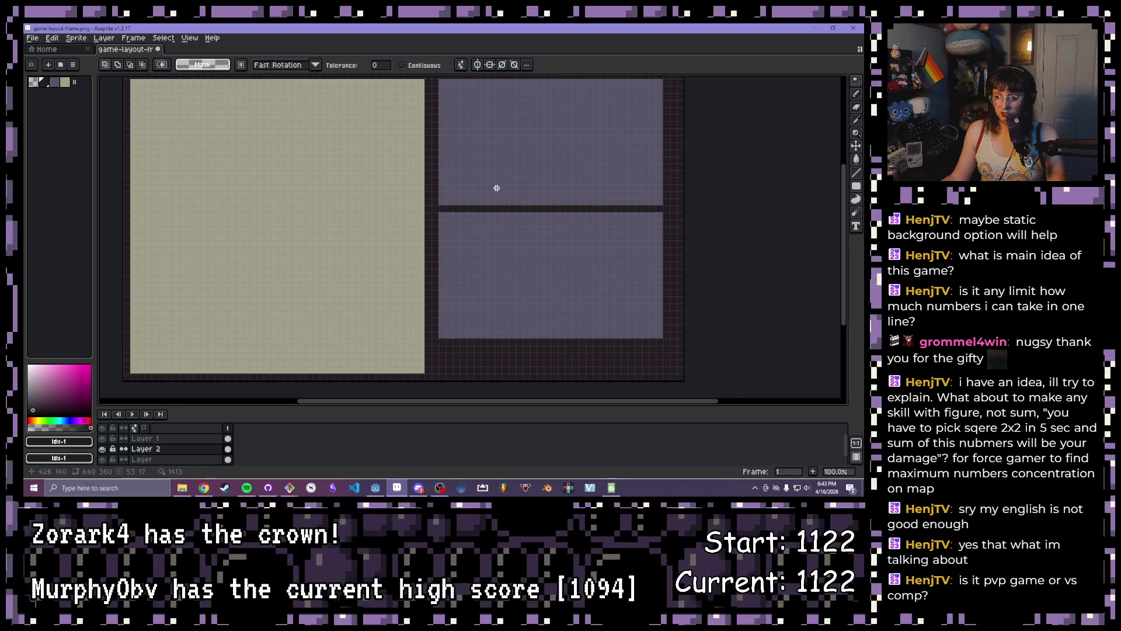
Move the beige grid panel onto a new Layer 3, then open Layer 1's properties
{"action": "scroll", "coordinate": [497, 188], "scroll_direction": "down", "scroll_amount": 1}
{"action": "scroll", "coordinate": [493, 235], "scroll_direction": "up", "scroll_amount": 1}
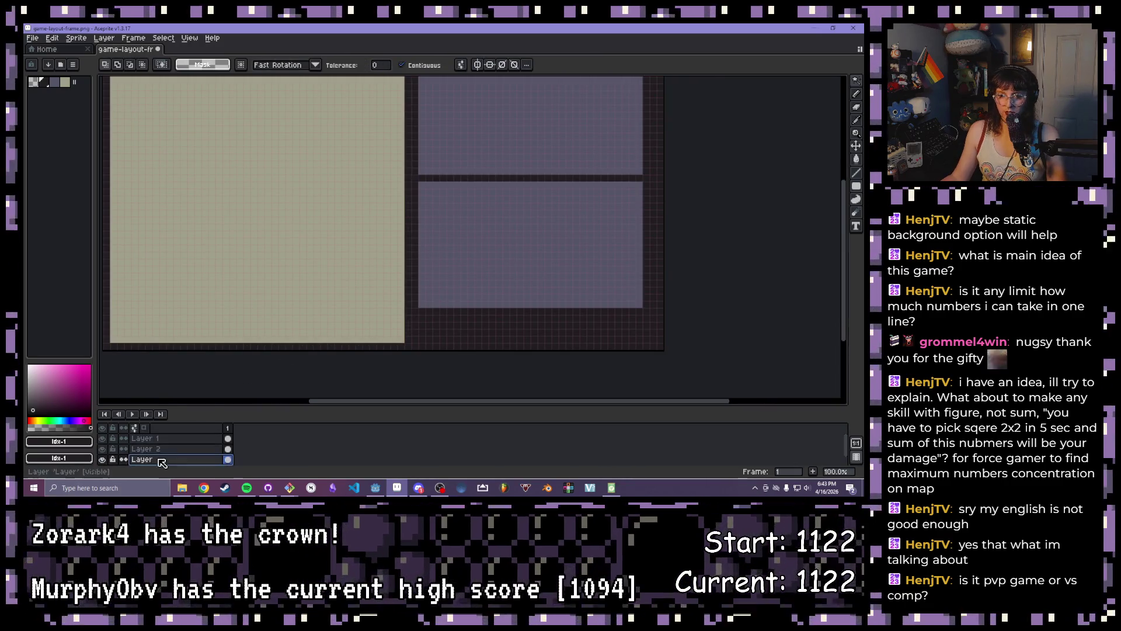
{"action": "key", "text": "Delete"}
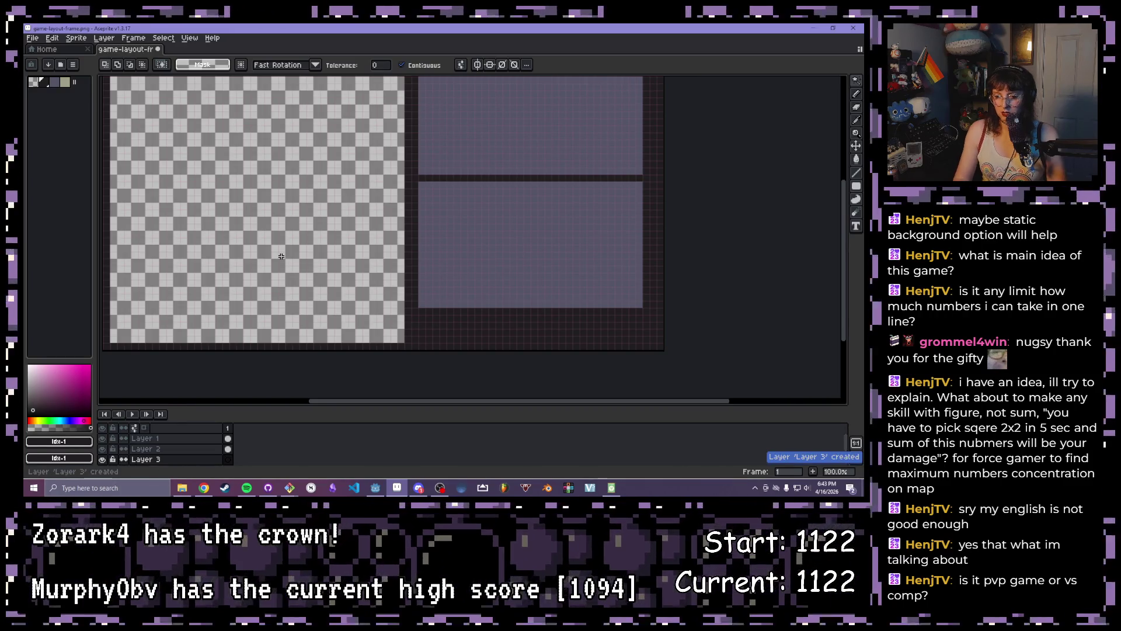
{"action": "scroll", "coordinate": [242, 361], "scroll_direction": "down", "scroll_amount": 1}
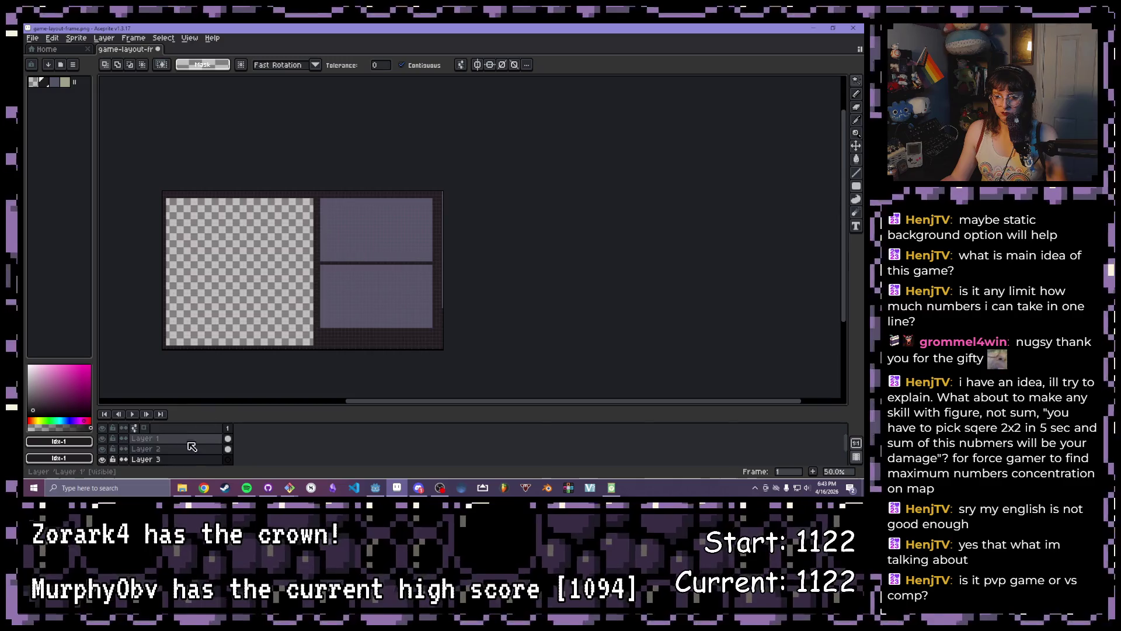
{"action": "key", "text": "ctrl+v"}
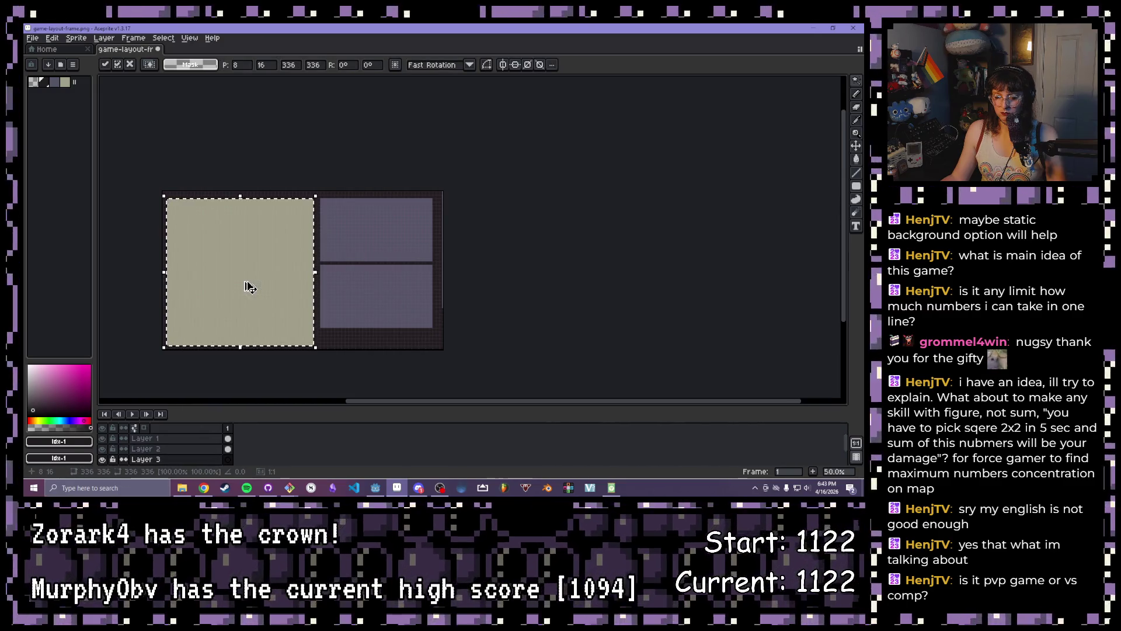
{"action": "key", "text": "Return"}
{"action": "scroll", "coordinate": [188, 355], "scroll_direction": "down", "scroll_amount": 3}
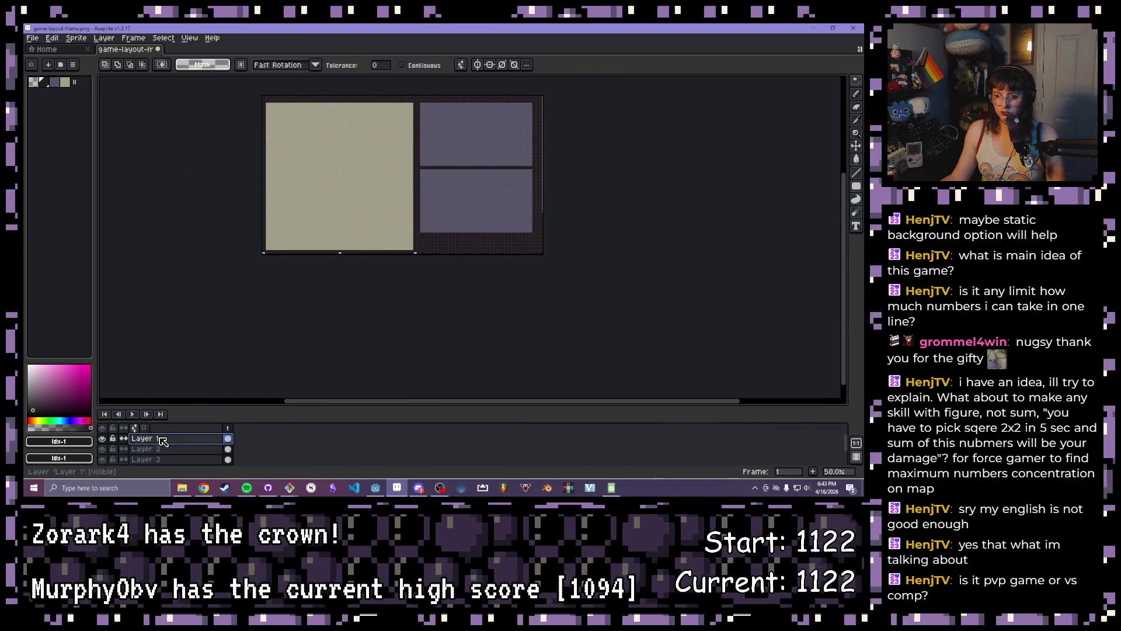
{"action": "double_click", "coordinate": [162, 440]}
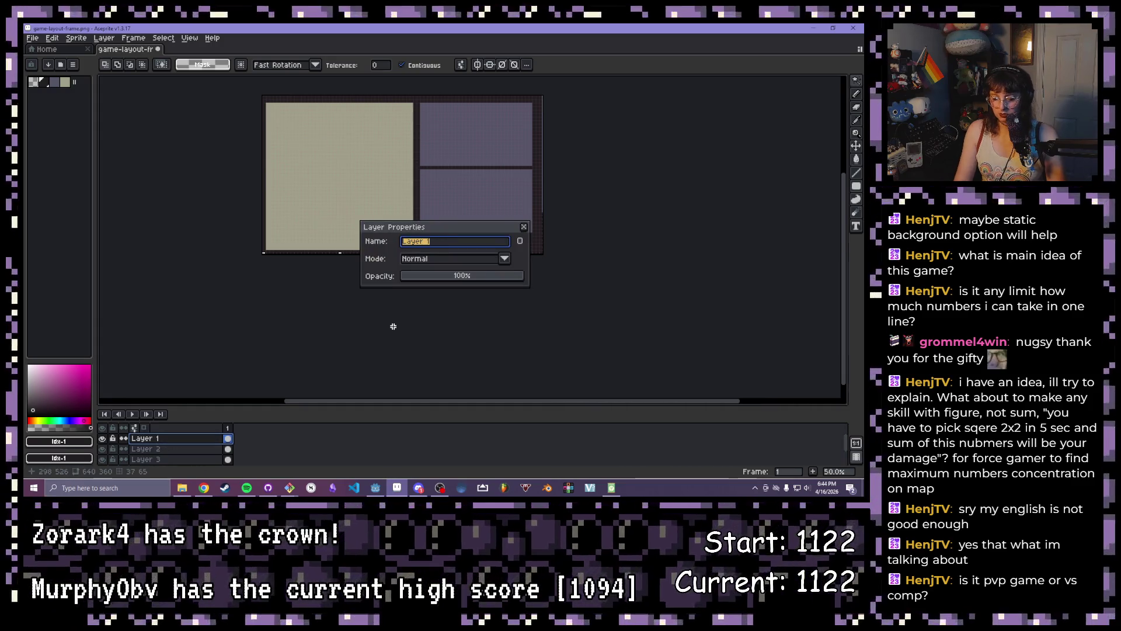